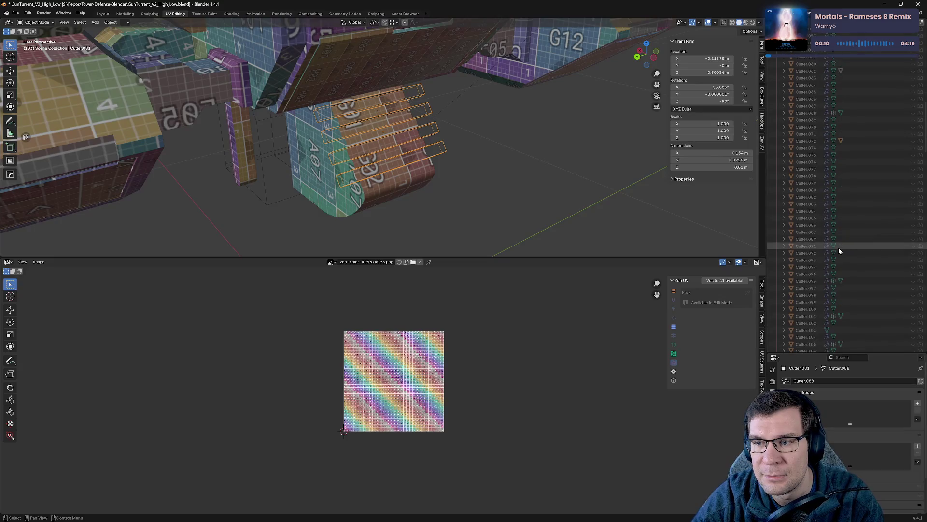
{"action": "scroll", "coordinate": [837, 246], "scroll_direction": "down", "scroll_amount": 20}
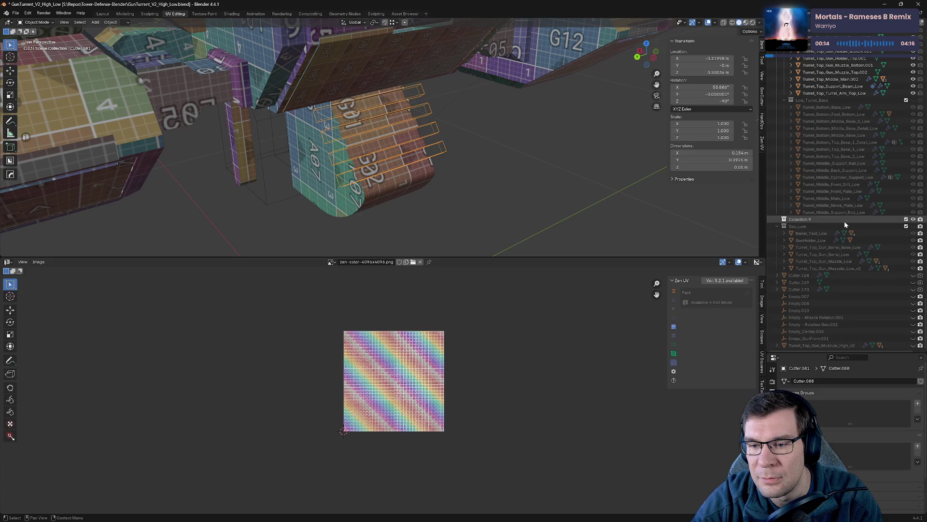
- Move Cutter.081 into the Cutters collection
{"action": "scroll", "coordinate": [844, 221], "scroll_direction": "up", "scroll_amount": 5}
{"action": "middle_click_drag", "start_coordinate": [468, 172], "coordinate": [489, 161]}
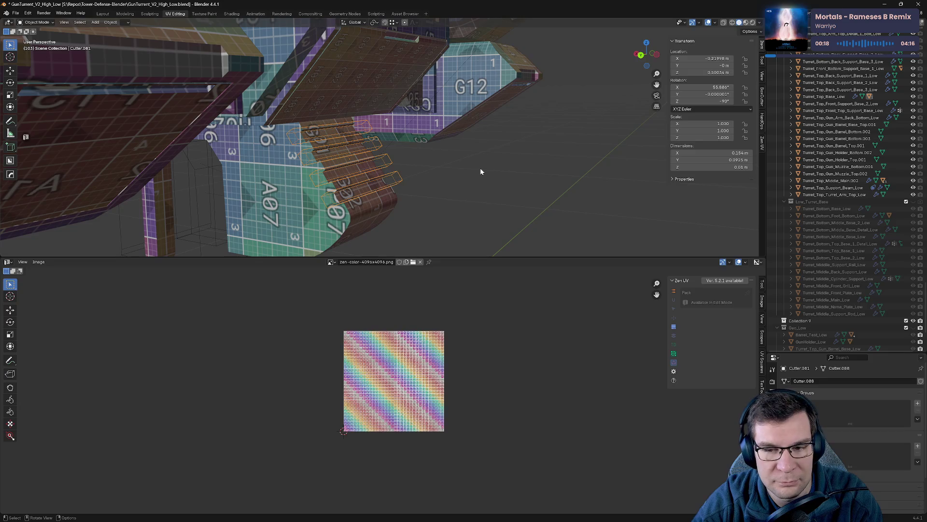
{"action": "right_click", "coordinate": [399, 177]}
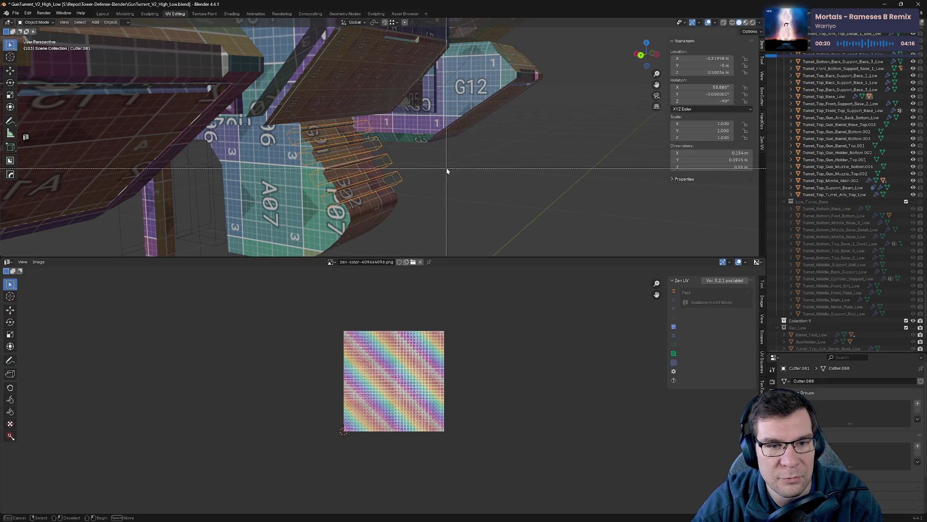
{"action": "key", "text": "m"}
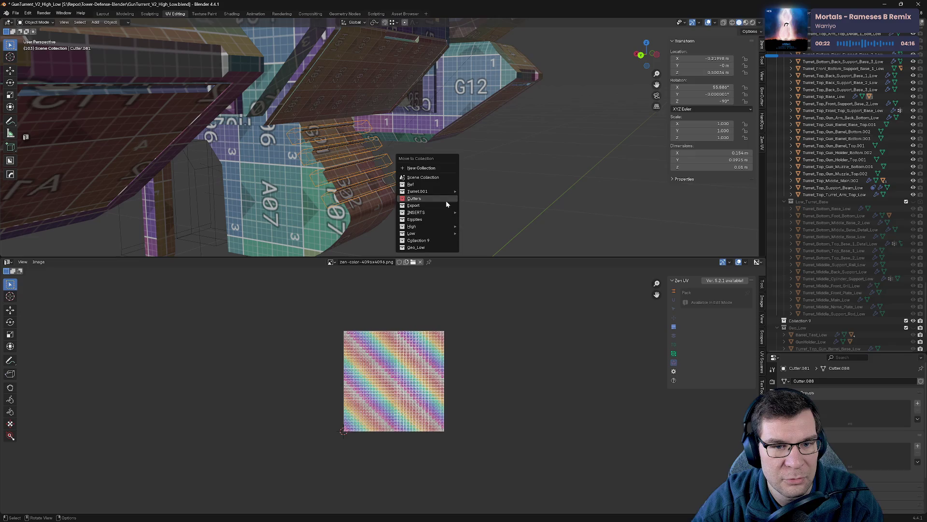
{"action": "left_click", "coordinate": [446, 202]}
- Move Cutter.056 and Cutter.090 into the Cutters collection, then zoom out over the turret
{"action": "left_click", "coordinate": [198, 202]}
{"action": "mouse_move", "coordinate": [197, 202]}
{"action": "middle_mouse_down"}
{"action": "mouse_move", "coordinate": [254, 170]}
{"action": "mouse_move", "coordinate": [257, 202]}
{"action": "mouse_move", "coordinate": [426, 195]}
{"action": "mouse_move", "coordinate": [430, 145]}
{"action": "mouse_move", "coordinate": [420, 125]}
{"action": "mouse_move", "coordinate": [387, 102]}
{"action": "mouse_move", "coordinate": [430, 155]}
{"action": "mouse_move", "coordinate": [431, 178]}
{"action": "mouse_move", "coordinate": [414, 140]}
{"action": "mouse_move", "coordinate": [381, 166]}
{"action": "mouse_move", "coordinate": [414, 162]}
{"action": "mouse_move", "coordinate": [480, 189]}
{"action": "middle_mouse_up"}
{"action": "key", "text": "m"}
{"action": "left_click", "coordinate": [229, 173]}
{"action": "scroll", "coordinate": [229, 173], "scroll_direction": "down", "scroll_amount": 3}
{"action": "left_click", "coordinate": [248, 211]}
{"action": "key", "text": "m"}
{"action": "left_click", "coordinate": [248, 211]}
{"action": "scroll", "coordinate": [247, 210], "scroll_direction": "up", "scroll_amount": 5}
{"action": "scroll", "coordinate": [426, 195], "scroll_direction": "down", "scroll_amount": 4}
{"action": "scroll", "coordinate": [431, 177], "scroll_direction": "down", "scroll_amount": 3}
- Save the blend file and select every turret object
{"action": "key", "text": "ctrl+s"}
{"action": "key", "text": "Tab"}
{"action": "key", "text": "Tab"}
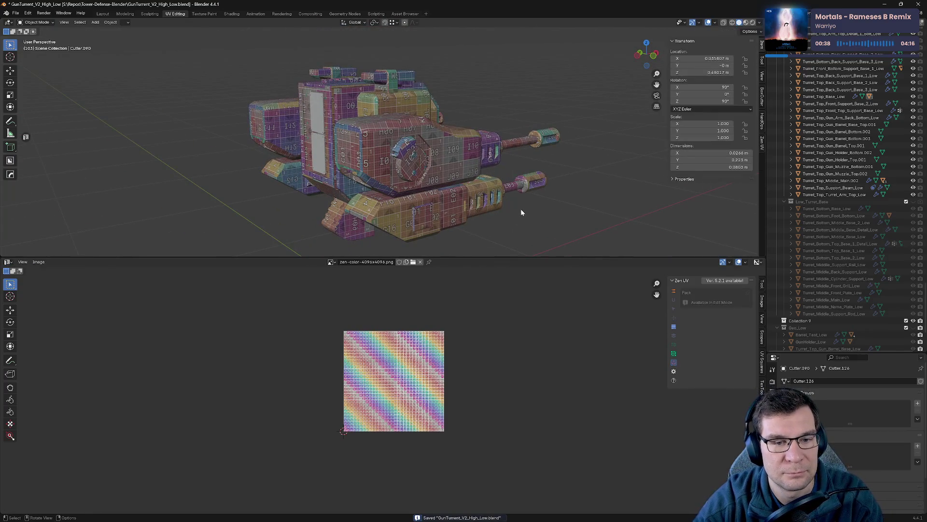
{"action": "key", "text": "Tab"}
{"action": "key", "text": "Tab"}
{"action": "key", "text": "a"}
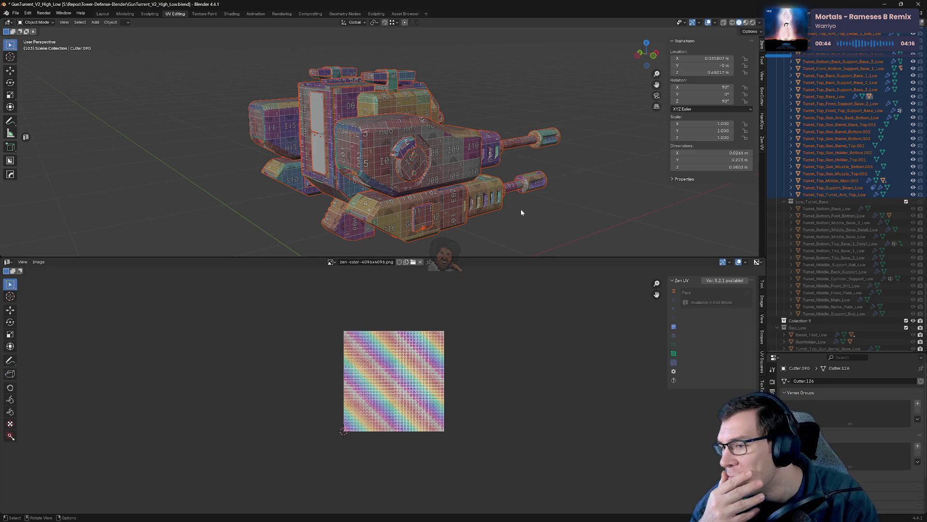
- Shift all UV islands left of the checker tile, deselect, and zoom into the checker
{"action": "key", "text": "Tab"}
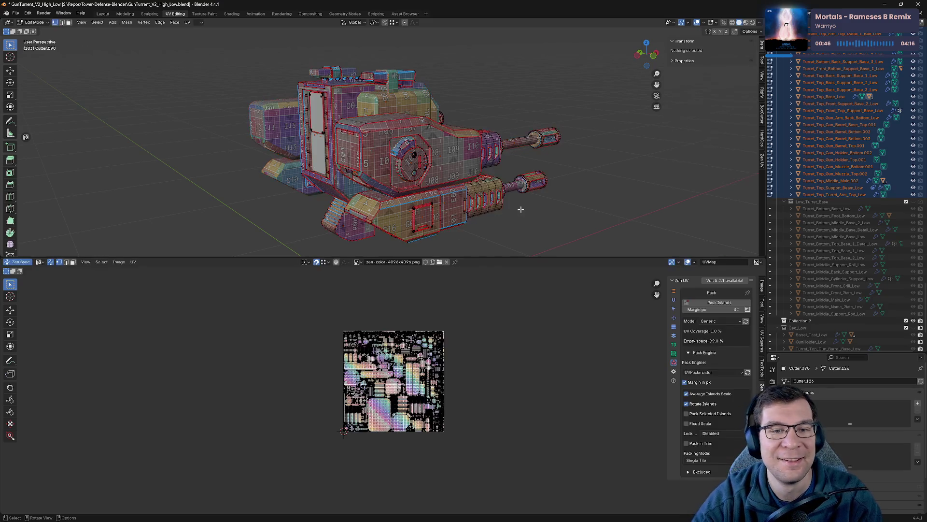
{"action": "key", "text": "a"}
{"action": "key", "text": "g"}
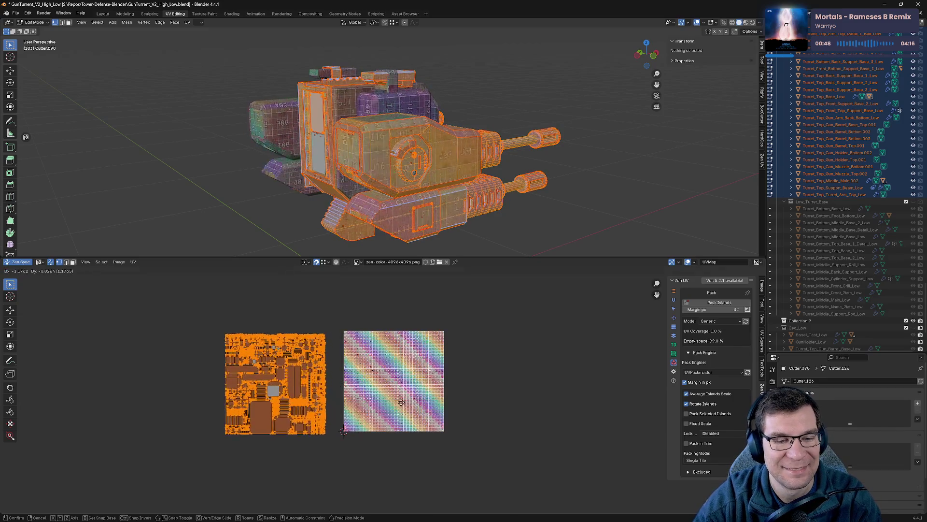
{"action": "left_click", "coordinate": [461, 381]}
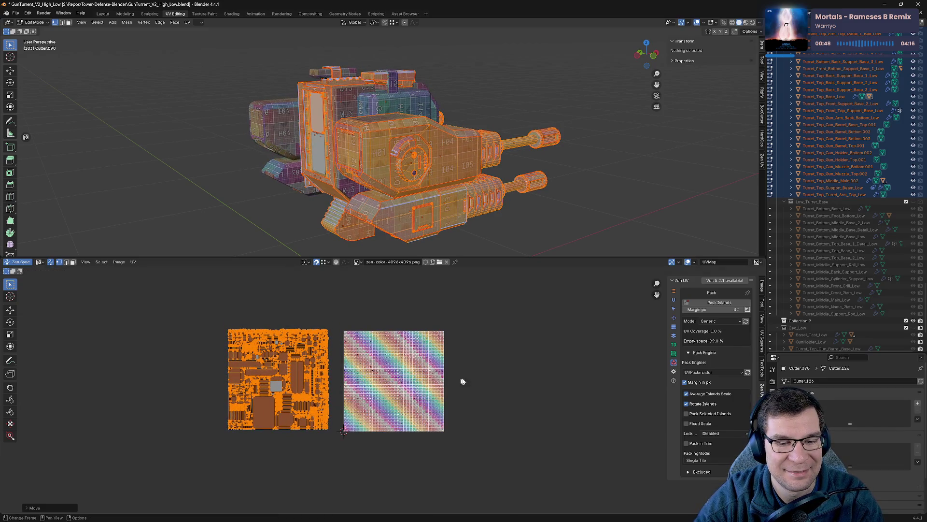
{"action": "left_click", "coordinate": [385, 401]}
{"action": "scroll", "coordinate": [365, 360], "scroll_direction": "up", "scroll_amount": 7}
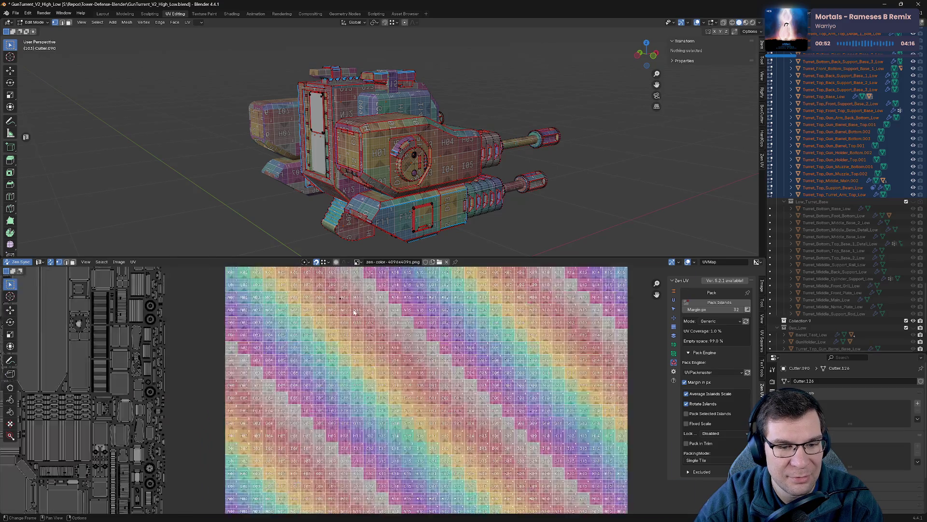
{"action": "middle_click_drag", "start_coordinate": [453, 312], "coordinate": [460, 335]}
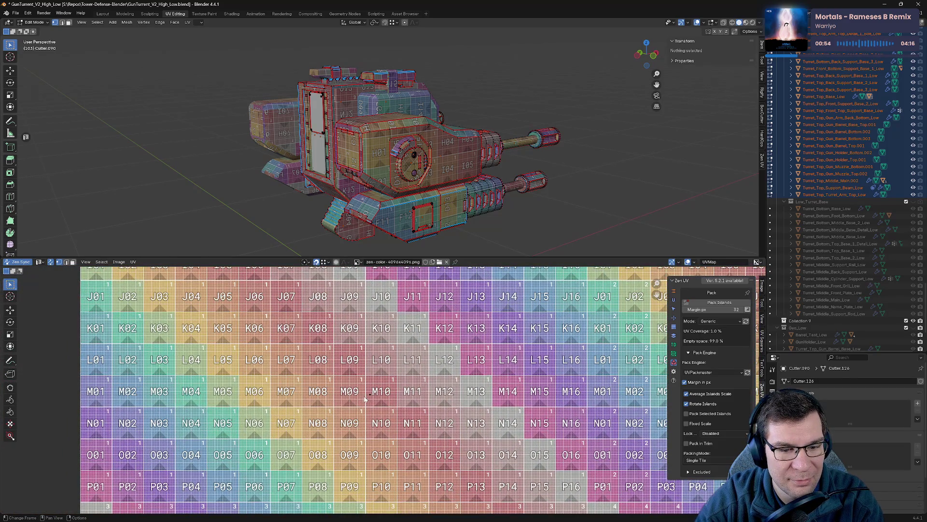
{"action": "scroll", "coordinate": [370, 396], "scroll_direction": "up", "scroll_amount": 12}
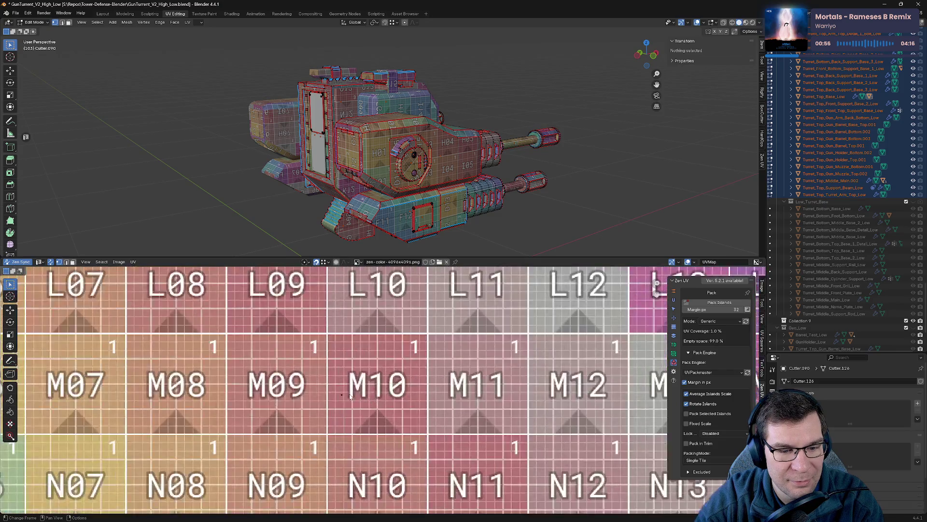
{"action": "middle_click_drag", "start_coordinate": [227, 387], "coordinate": [243, 358]}
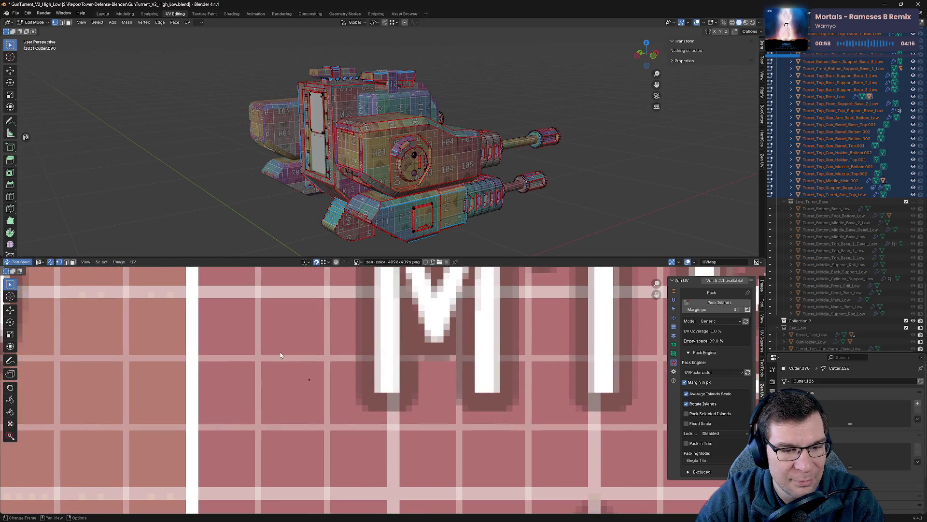
{"action": "key", "text": "b"}
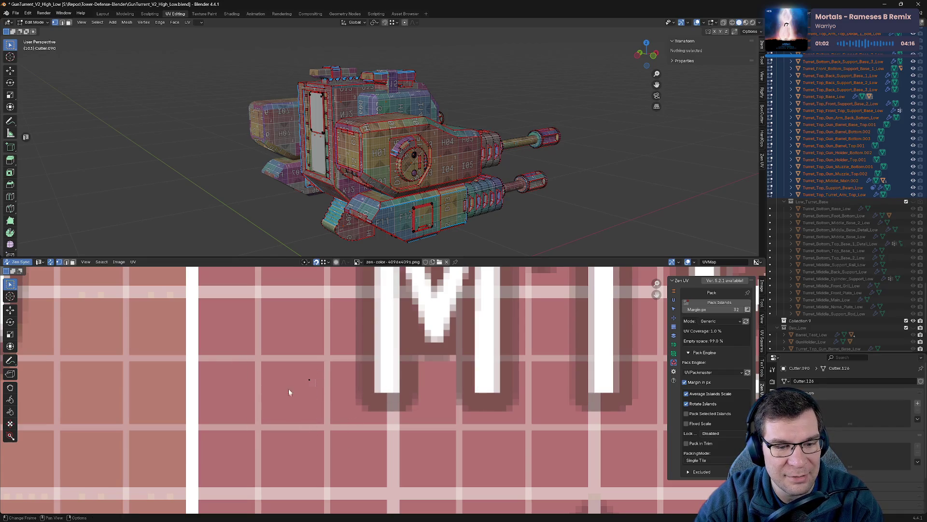
- Move the selected UV islands to a new spot beside the checker tile
{"action": "key", "text": "Tab"}
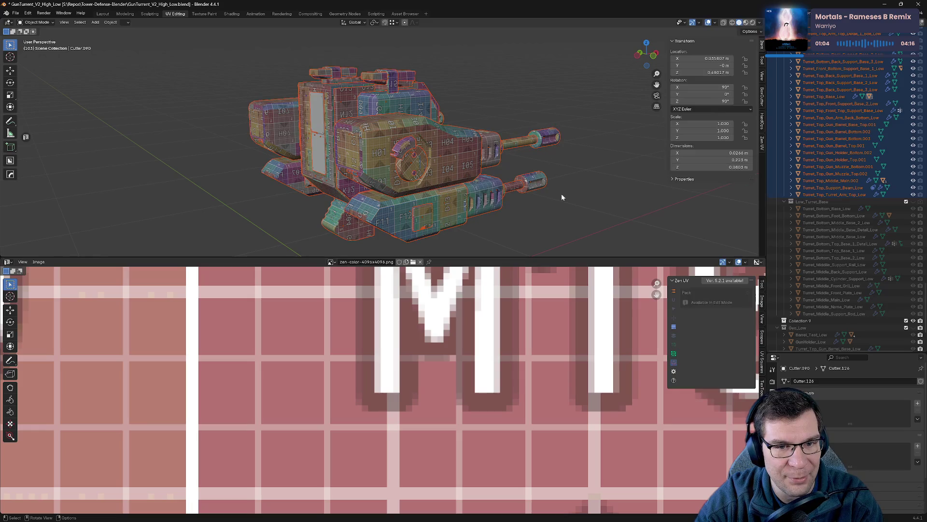
{"action": "scroll", "coordinate": [430, 386], "scroll_direction": "down", "scroll_amount": 6}
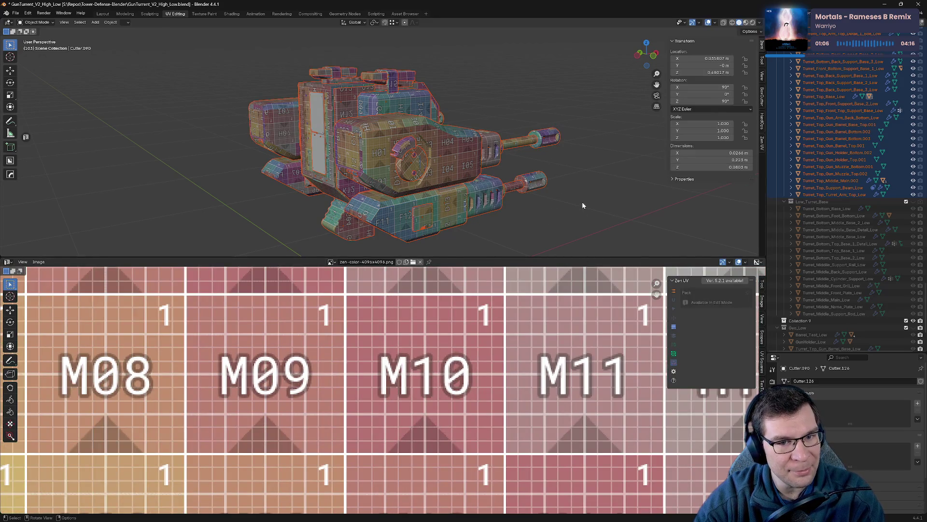
{"action": "key", "text": "Tab"}
{"action": "scroll", "coordinate": [420, 338], "scroll_direction": "down", "scroll_amount": 4}
{"action": "scroll", "coordinate": [411, 356], "scroll_direction": "down", "scroll_amount": 8}
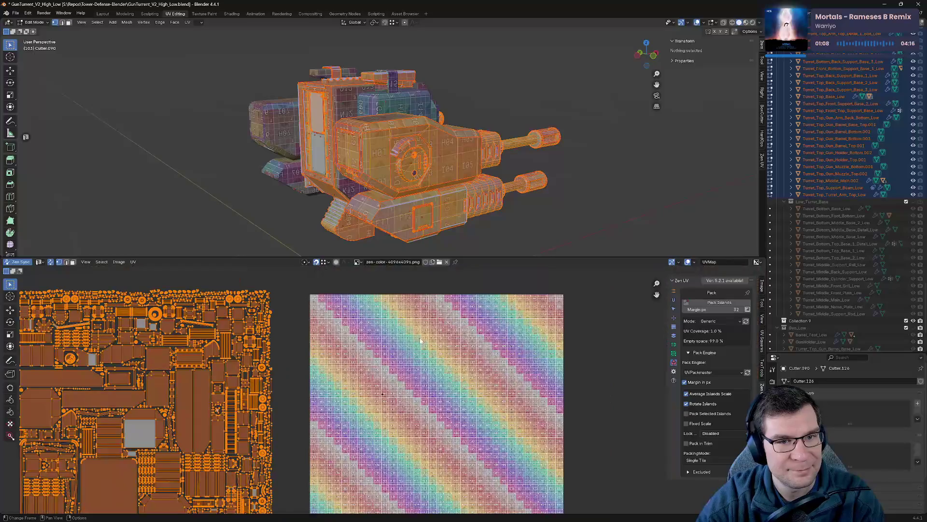
{"action": "key", "text": "g"}
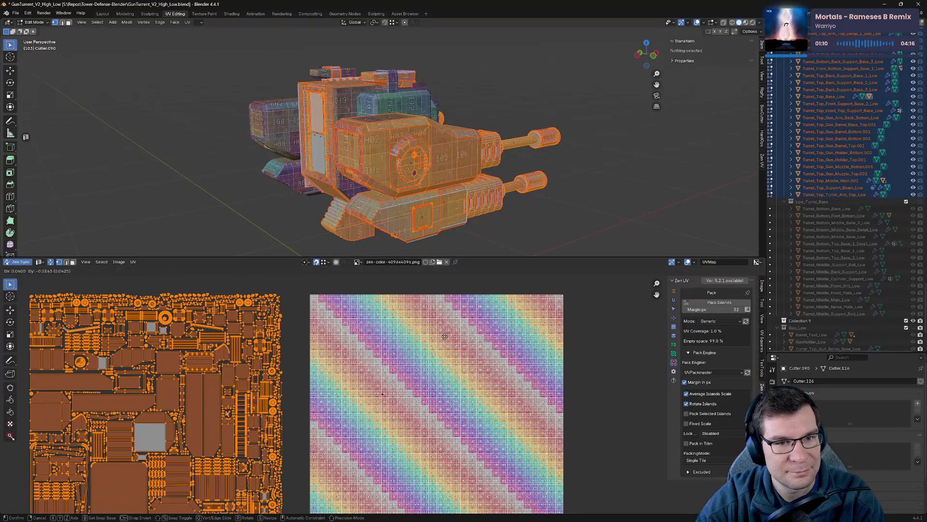
{"action": "left_click", "coordinate": [448, 336]}
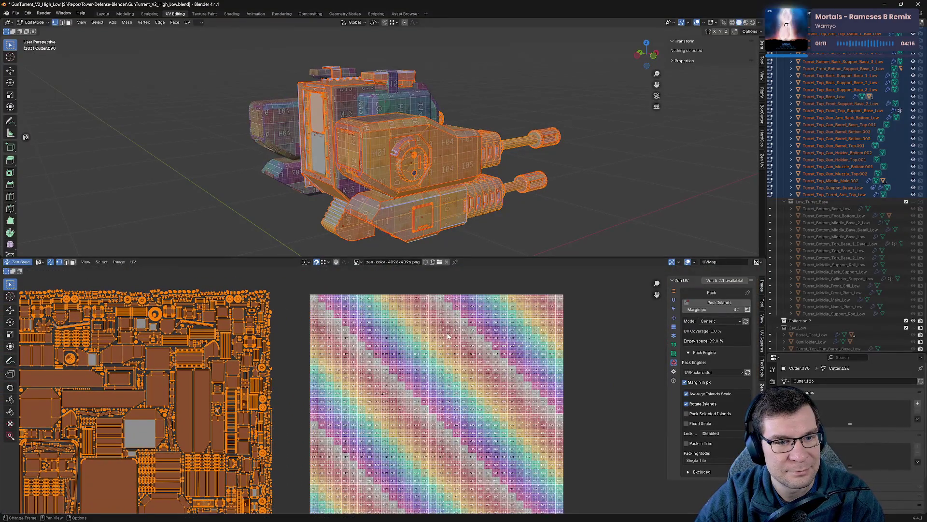
- Merge by Distance across all parts, removing 22 duplicate vertices, then deselect
{"action": "key", "text": "m"}
{"action": "left_click", "coordinate": [527, 254]}
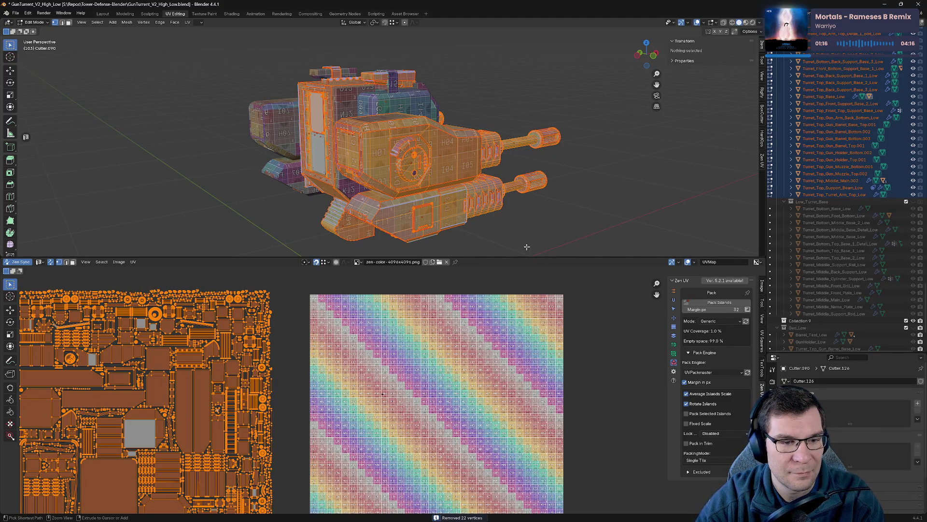
{"action": "key", "text": "alt+a"}
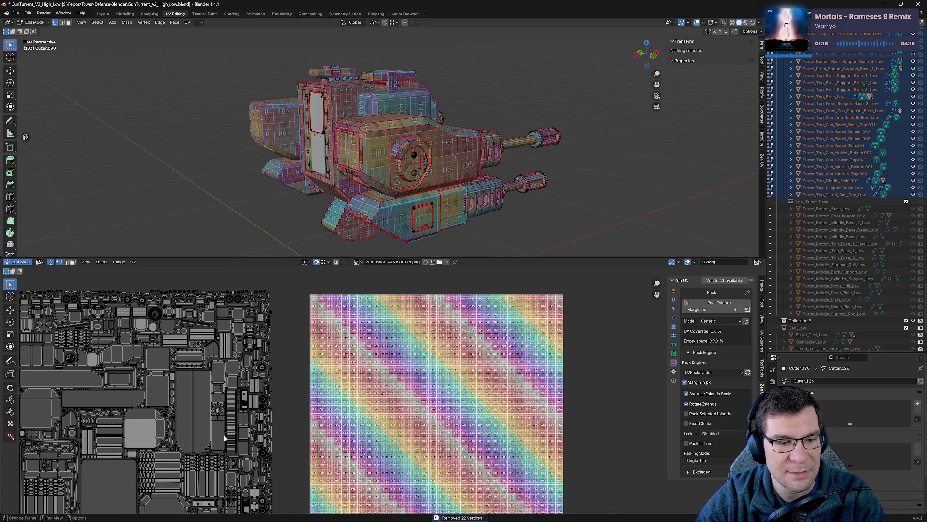
{"action": "scroll", "coordinate": [224, 438], "scroll_direction": "up", "scroll_amount": 5}
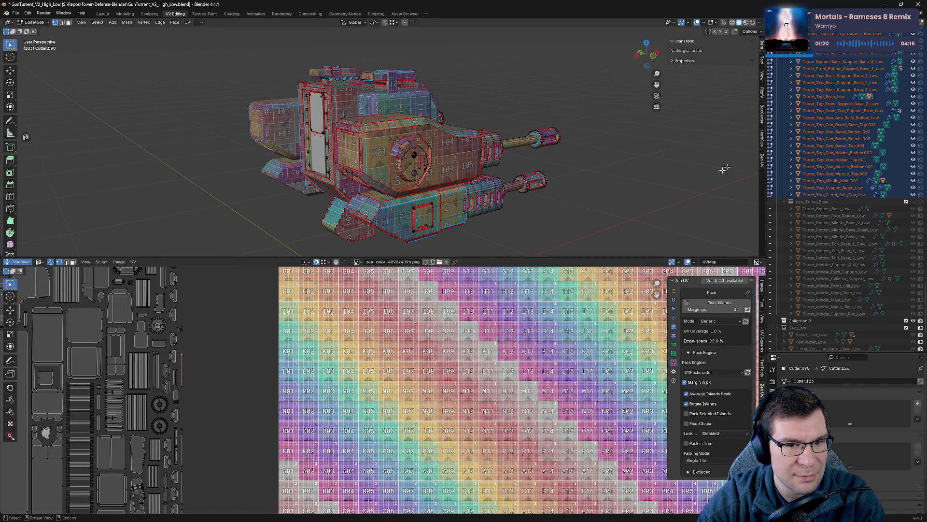
- Shift the rounded inner corner vertex slightly to the left
{"action": "scroll", "coordinate": [641, 202], "scroll_direction": "up", "scroll_amount": 10}
{"action": "scroll", "coordinate": [531, 153], "scroll_direction": "down", "scroll_amount": 5}
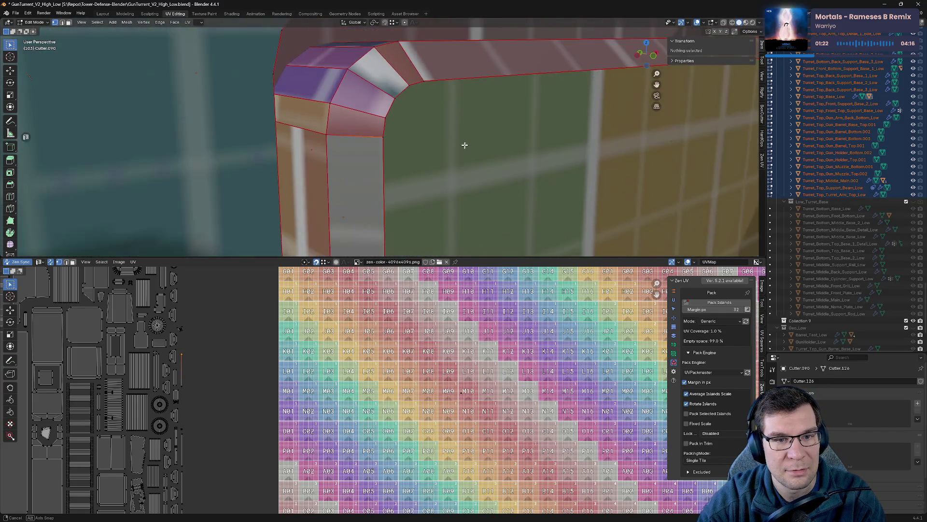
{"action": "mouse_move", "coordinate": [464, 152]}
{"action": "middle_mouse_down"}
{"action": "mouse_move", "coordinate": [507, 149]}
{"action": "mouse_move", "coordinate": [543, 87]}
{"action": "mouse_move", "coordinate": [531, 120]}
{"action": "middle_mouse_up"}
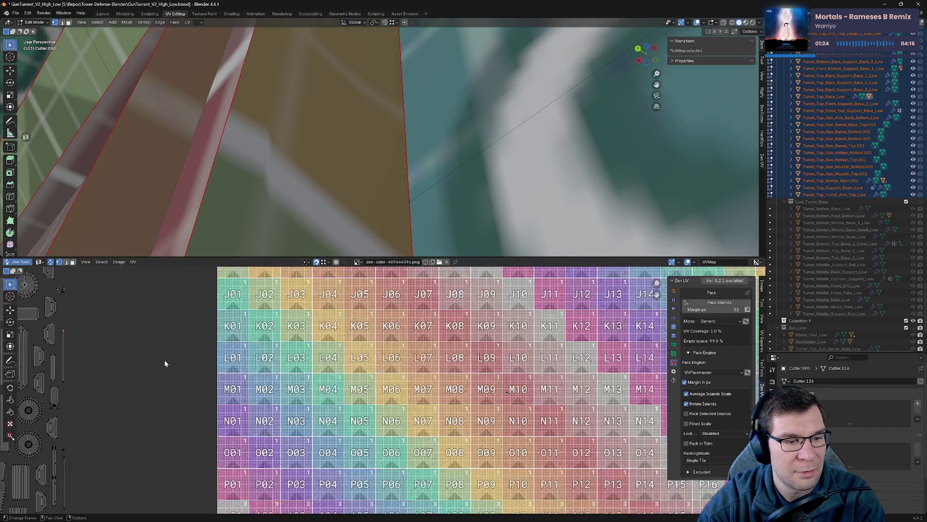
{"action": "scroll", "coordinate": [165, 365], "scroll_direction": "up", "scroll_amount": 4}
{"action": "scroll", "coordinate": [566, 230], "scroll_direction": "down", "scroll_amount": 10}
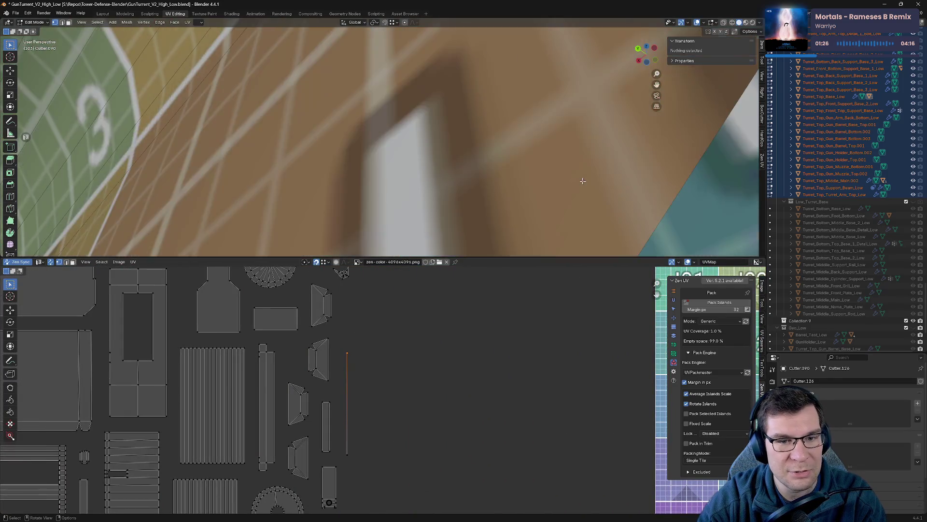
{"action": "scroll", "coordinate": [559, 202], "scroll_direction": "up", "scroll_amount": 5}
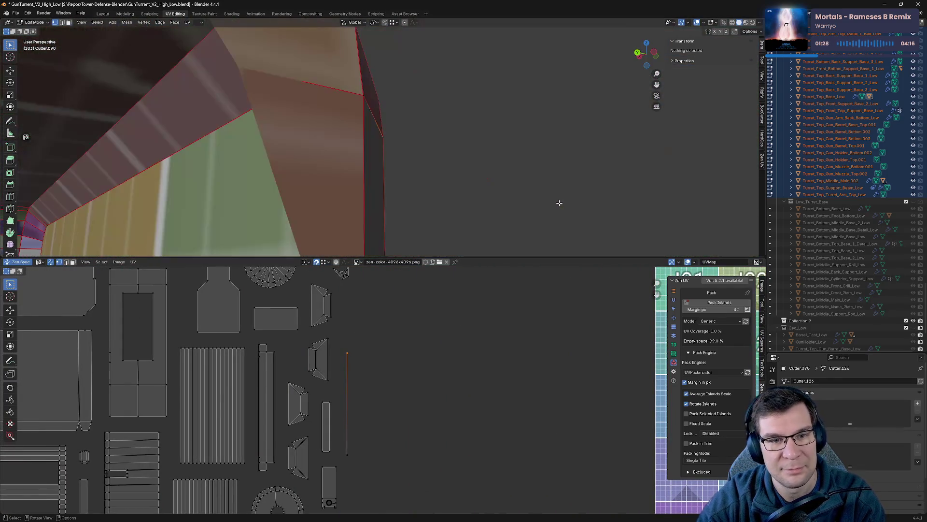
{"action": "mouse_move", "coordinate": [460, 147]}
{"action": "middle_mouse_down"}
{"action": "mouse_move", "coordinate": [360, 153]}
{"action": "mouse_move", "coordinate": [360, 172]}
{"action": "mouse_move", "coordinate": [422, 152]}
{"action": "middle_mouse_up"}
{"action": "mouse_move", "coordinate": [423, 152]}
{"action": "left_mouse_down"}
{"action": "mouse_move", "coordinate": [394, 162]}
{"action": "mouse_move", "coordinate": [405, 149]}
{"action": "left_mouse_up"}
{"action": "scroll", "coordinate": [405, 150], "scroll_direction": "down", "scroll_amount": 4}
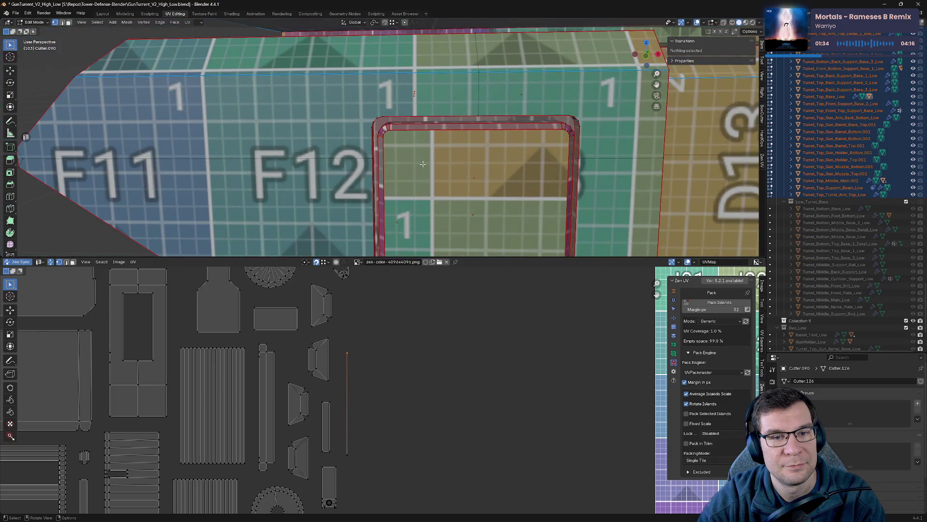
- Isolate Turrent_Top_Arm_Panel_1.002 in Local View
{"action": "key", "text": "Tab"}
{"action": "left_click", "coordinate": [426, 164]}
{"action": "key", "text": "KP_Divide"}
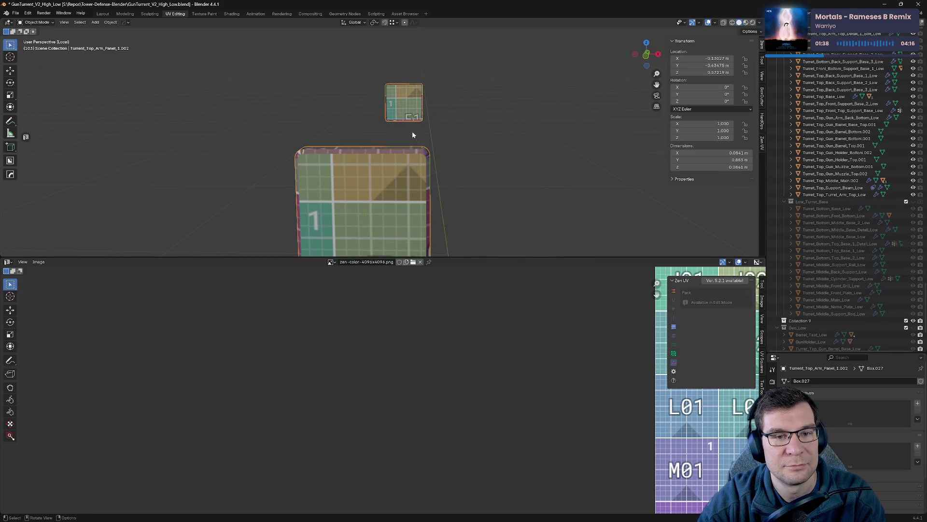
- Merge by Distance on the isolated arm panel, removing 20 duplicate vertices
{"action": "key", "text": "Tab"}
{"action": "key", "text": "m"}
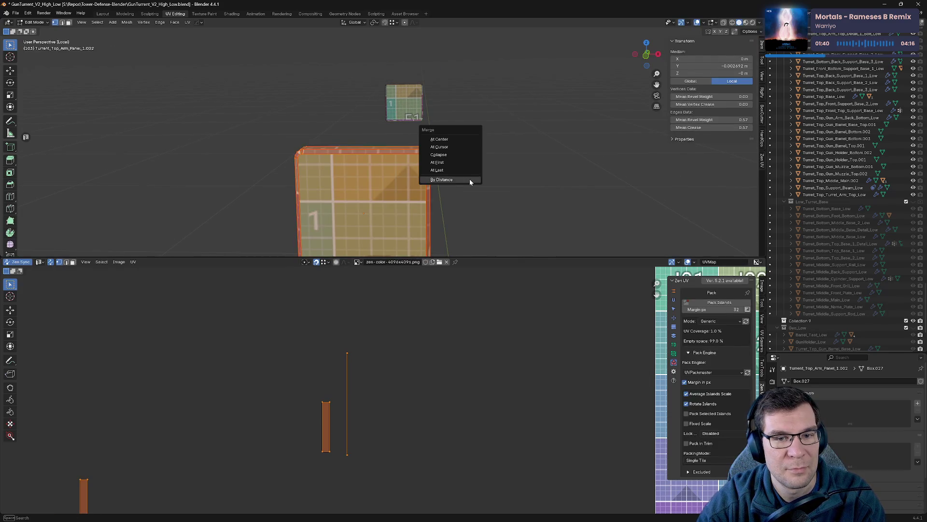
{"action": "left_click", "coordinate": [470, 179]}
{"action": "mouse_move", "coordinate": [469, 179]}
{"action": "middle_mouse_down"}
{"action": "mouse_move", "coordinate": [498, 174]}
{"action": "mouse_move", "coordinate": [492, 163]}
{"action": "mouse_move", "coordinate": [569, 145]}
{"action": "mouse_move", "coordinate": [490, 174]}
{"action": "mouse_move", "coordinate": [418, 183]}
{"action": "middle_mouse_up"}
{"action": "key", "text": "Tab"}
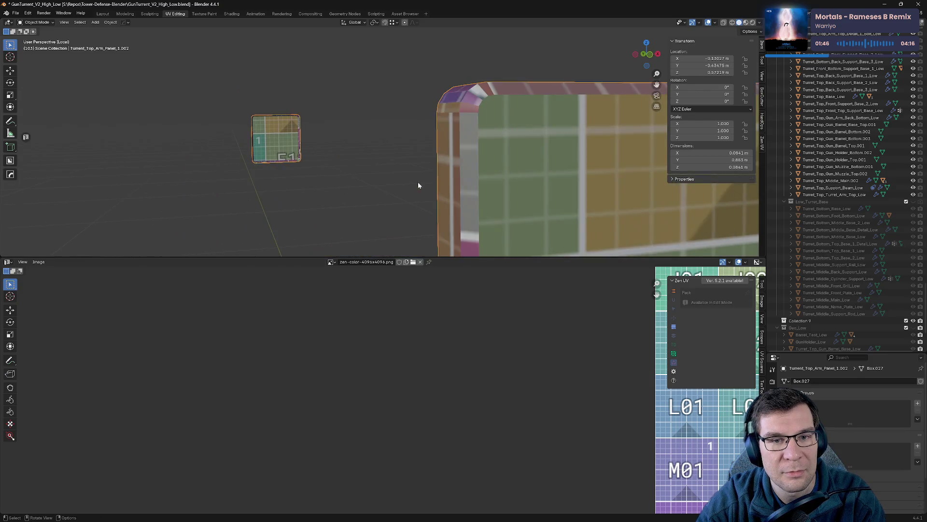
- Deselect the panel's geometry, view it front-on, and enlarge the Outliner
{"action": "key", "text": "Tab"}
{"action": "key", "text": "alt+a"}
{"action": "mouse_move", "coordinate": [487, 144]}
{"action": "middle_mouse_down"}
{"action": "mouse_move", "coordinate": [472, 147]}
{"action": "mouse_move", "coordinate": [464, 128]}
{"action": "middle_mouse_up"}
{"action": "key", "text": "Tab"}
{"action": "key", "text": "Tab"}
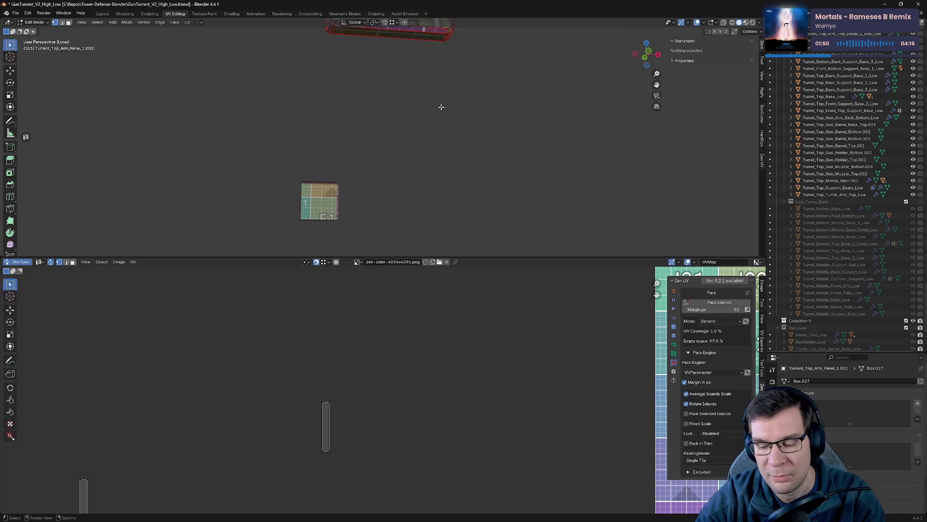
{"action": "key", "text": "KP_Divide"}
{"action": "key", "text": "KP_Divide"}
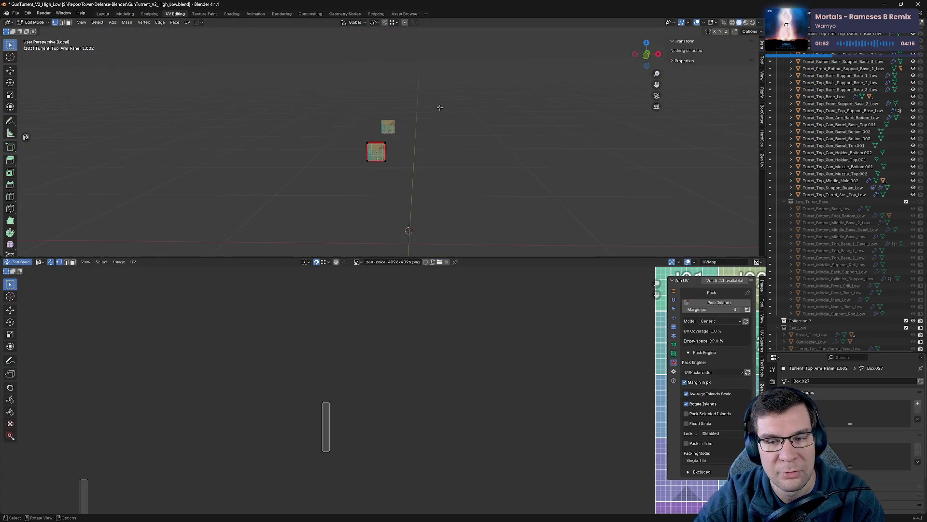
{"action": "left_click_drag", "start_coordinate": [803, 352], "coordinate": [804, 209]}
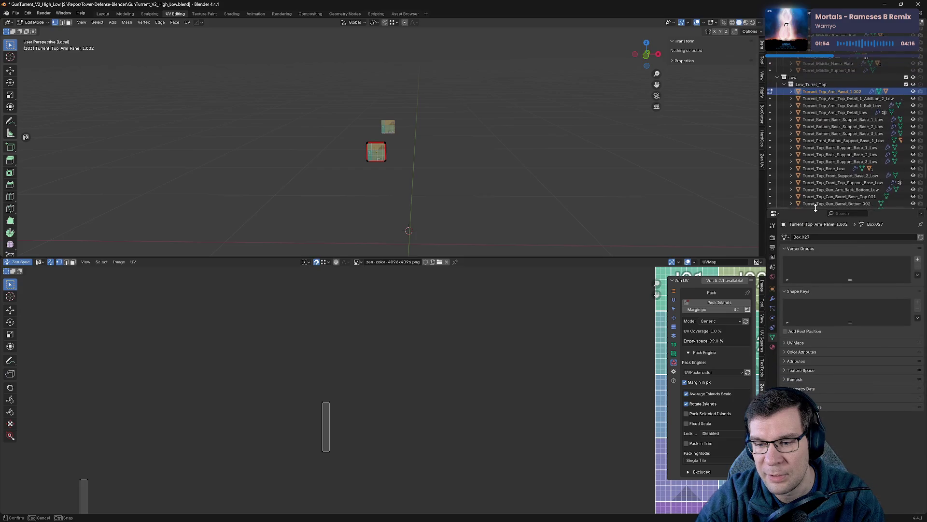
- Disable the Mirror modifier's viewport display and frame the arm panel
{"action": "left_click", "coordinate": [775, 300]}
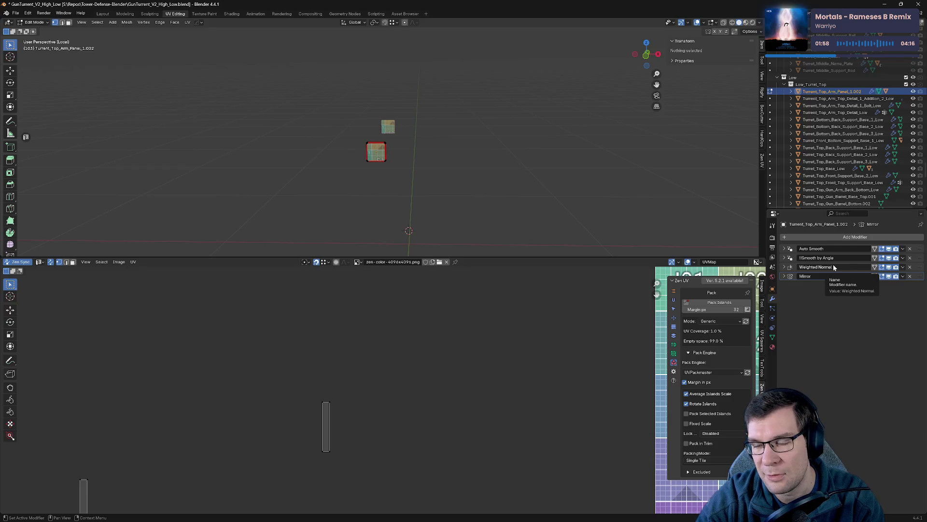
{"action": "left_click", "coordinate": [890, 278]}
{"action": "key", "text": "KP_Decimal"}
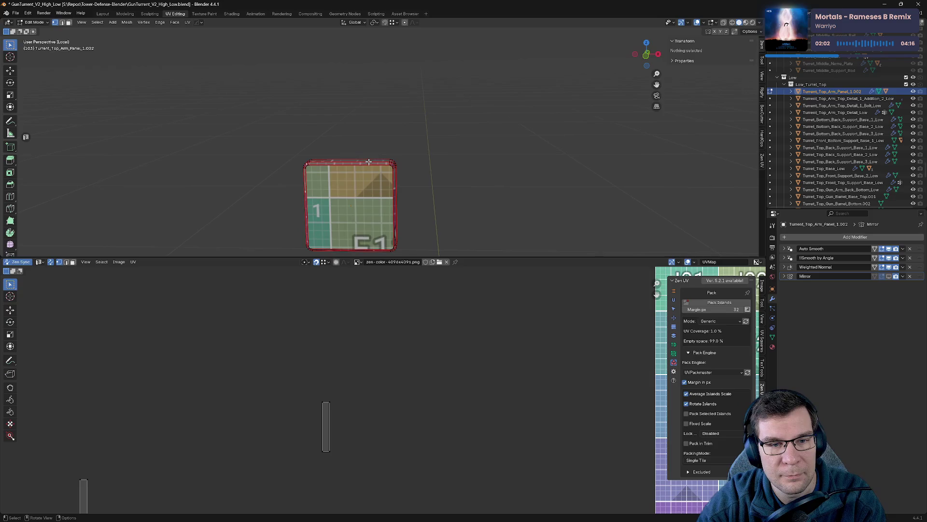
{"action": "key", "text": "Tab"}
{"action": "middle_click_drag", "start_coordinate": [386, 183], "coordinate": [398, 176]}
{"action": "scroll", "coordinate": [398, 176], "scroll_direction": "up", "scroll_amount": 3}
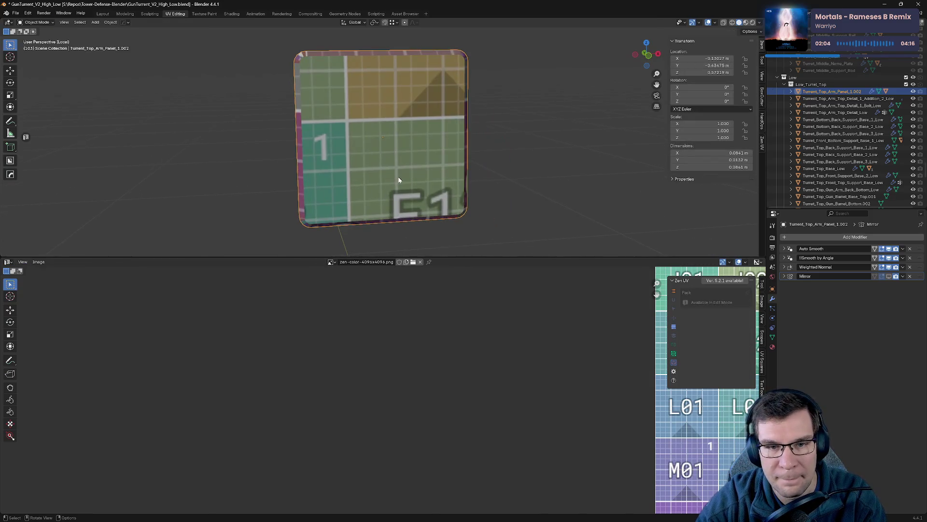
{"action": "mouse_move", "coordinate": [364, 135]}
{"action": "middle_mouse_down"}
{"action": "mouse_move", "coordinate": [398, 143]}
{"action": "mouse_move", "coordinate": [375, 109]}
{"action": "mouse_move", "coordinate": [447, 101]}
{"action": "middle_mouse_up"}
- Select the whole panel mesh and apply the Zen UV seam operation to it
{"action": "key", "text": "Tab"}
{"action": "key", "text": "a"}
{"action": "key", "text": "alt+q"}
{"action": "left_click", "coordinate": [379, 102]}
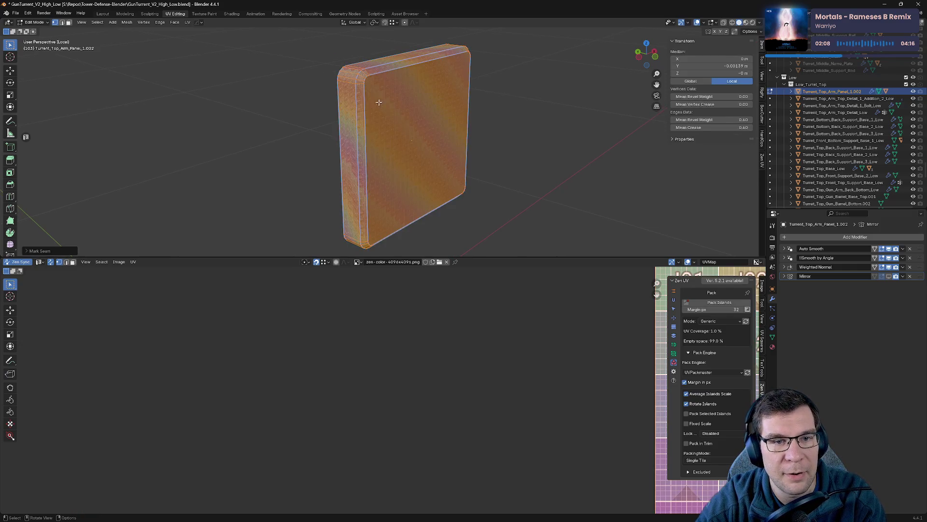
- Mark a seam along the panel's top border edge loop
{"action": "key", "text": "alt+a"}
{"action": "left_click", "coordinate": [353, 98], "text": "alt"}
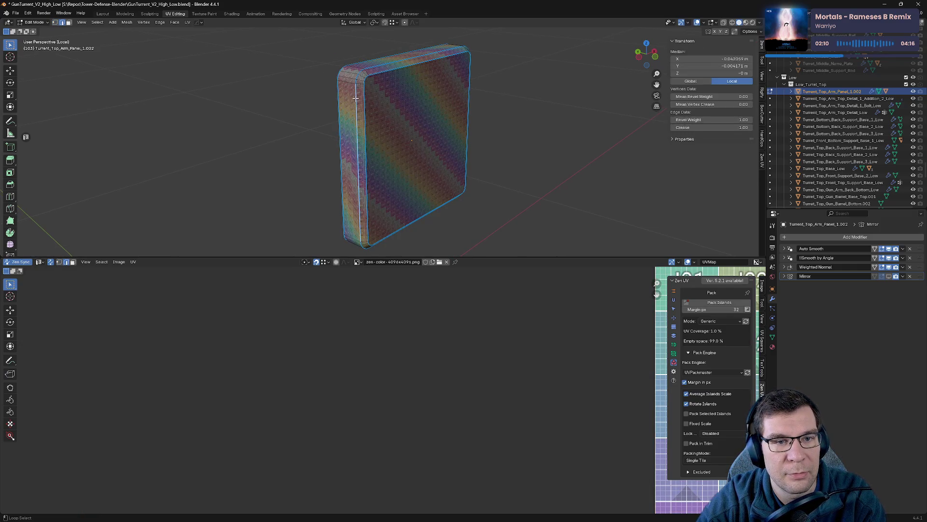
{"action": "key", "text": "b"}
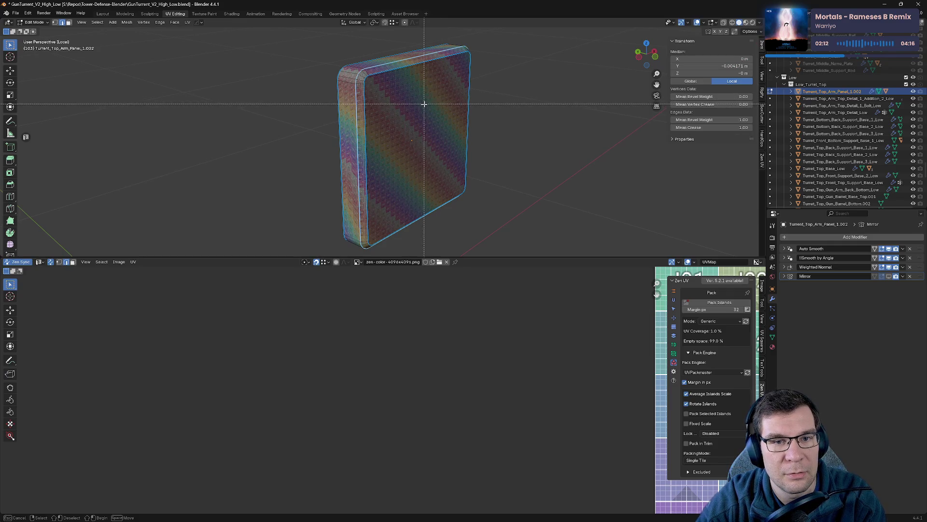
{"action": "key", "text": "Escape"}
{"action": "key", "text": "alt+q"}
{"action": "left_click", "coordinate": [381, 96]}
- Mark a seam along the edge loop on the panel's side
{"action": "mouse_move", "coordinate": [381, 95]}
{"action": "middle_mouse_down"}
{"action": "mouse_move", "coordinate": [418, 66]}
{"action": "mouse_move", "coordinate": [409, 81]}
{"action": "middle_mouse_up"}
{"action": "left_click", "coordinate": [413, 107], "text": "alt"}
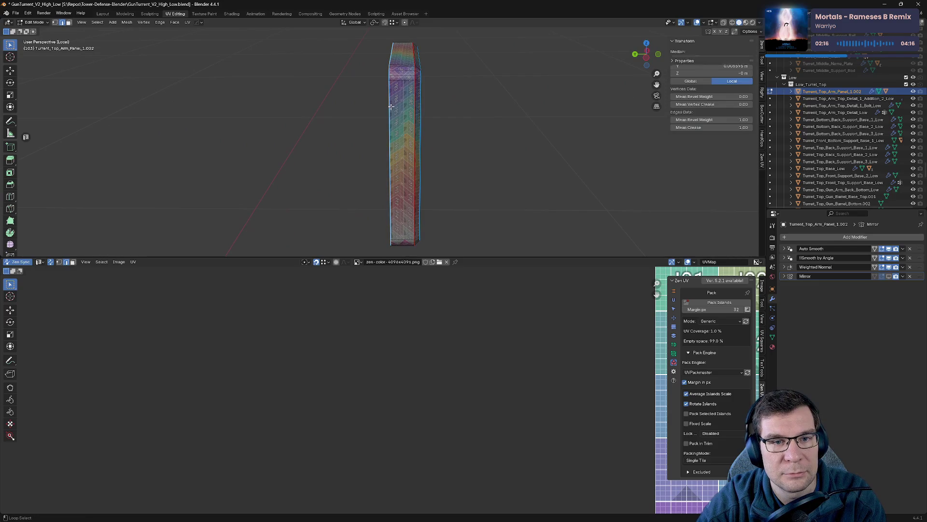
{"action": "key", "text": "b"}
{"action": "key", "text": "Escape"}
{"action": "key", "text": "alt+q"}
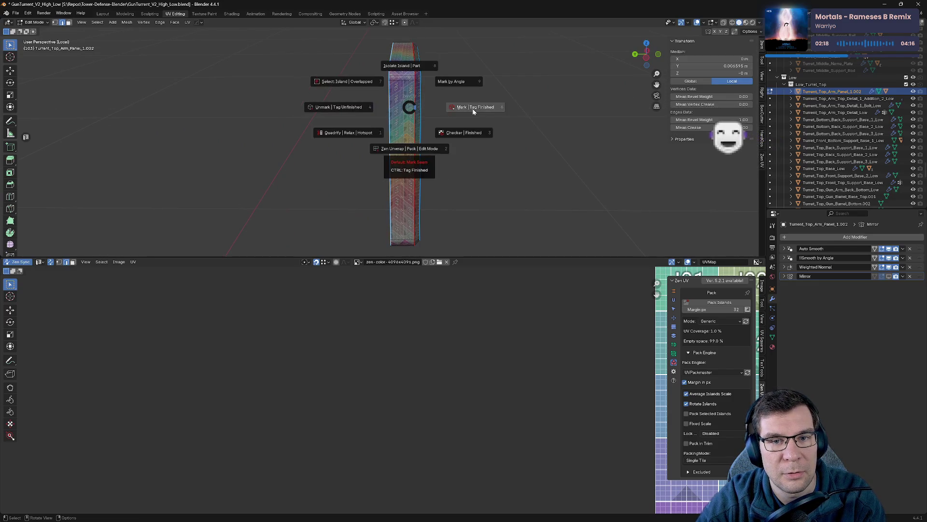
{"action": "left_click", "coordinate": [447, 97]}
{"action": "mouse_move", "coordinate": [433, 99]}
{"action": "middle_mouse_down"}
{"action": "mouse_move", "coordinate": [362, 167]}
{"action": "mouse_move", "coordinate": [370, 190]}
{"action": "mouse_move", "coordinate": [464, 91]}
{"action": "mouse_move", "coordinate": [476, 126]}
{"action": "mouse_move", "coordinate": [497, 61]}
{"action": "middle_mouse_up"}
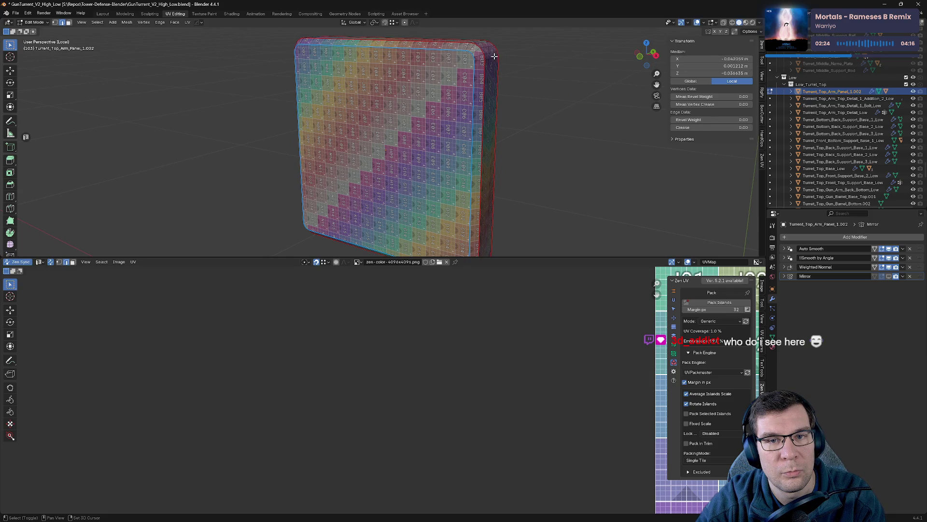
- Mark a seam on the remaining border edge loop of the arm panel
{"action": "left_click", "coordinate": [492, 58], "text": "alt"}
{"action": "key", "text": "alt+q"}
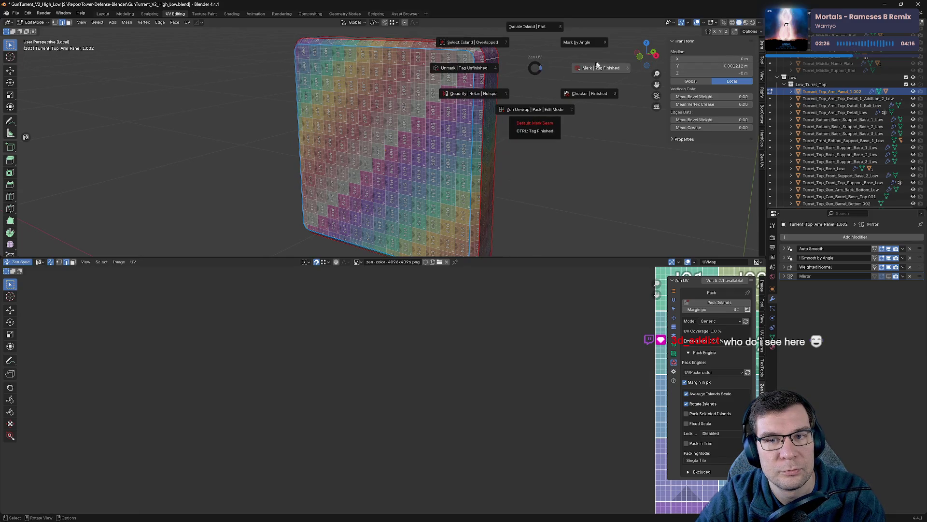
{"action": "left_click", "coordinate": [516, 101]}
{"action": "mouse_move", "coordinate": [516, 101]}
{"action": "middle_mouse_down"}
{"action": "mouse_move", "coordinate": [552, 134]}
{"action": "mouse_move", "coordinate": [586, 129]}
{"action": "middle_mouse_up"}
- Select the front face to inspect its UV island, then return to Object Mode
{"action": "key", "text": "ctrl+l"}
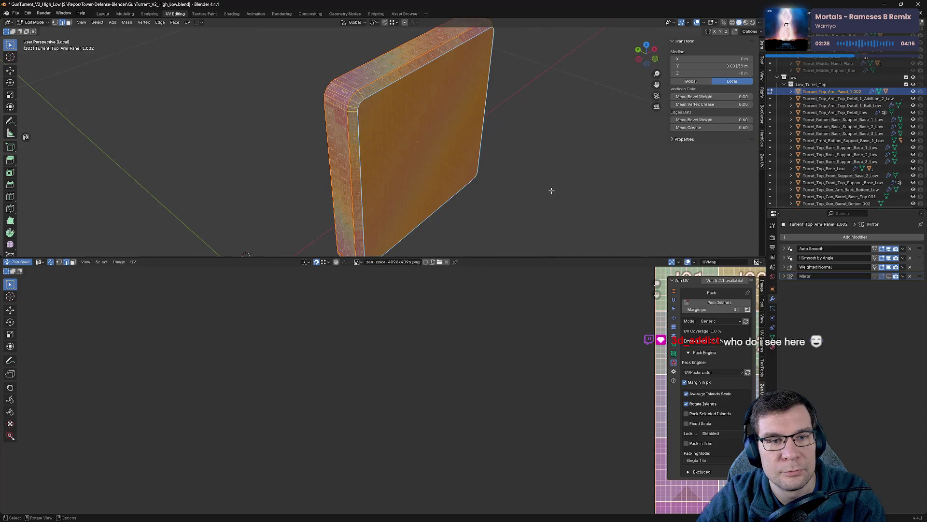
{"action": "scroll", "coordinate": [516, 400], "scroll_direction": "down", "scroll_amount": 5}
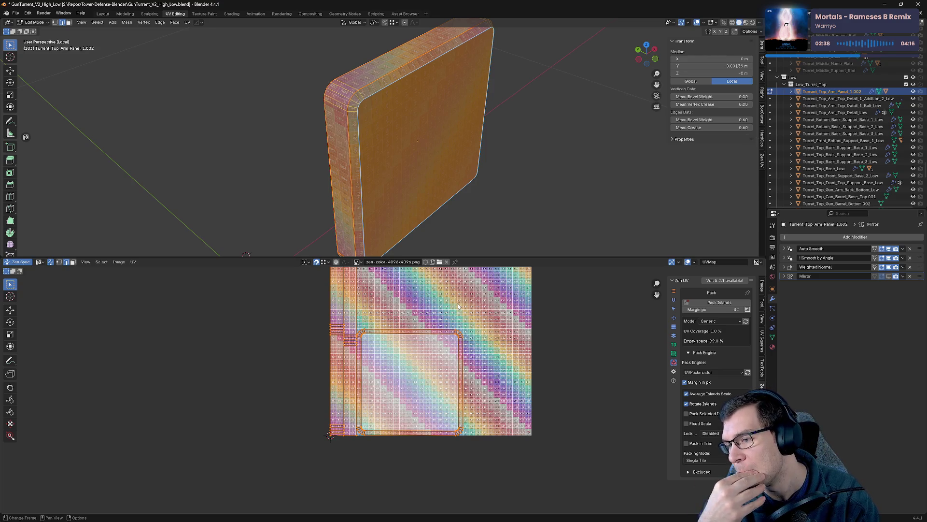
{"action": "key", "text": "Tab"}
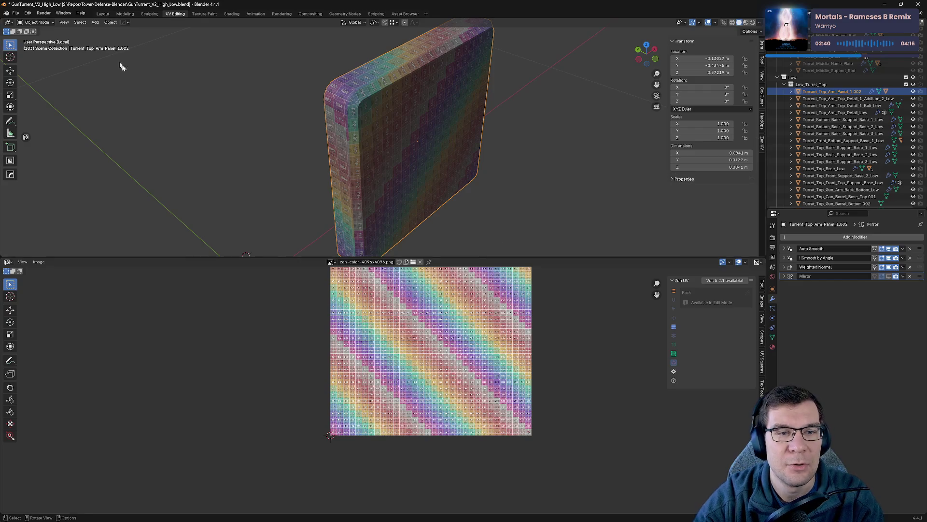
- Exit Local View and zoom out to see the whole turret around the arm panel
{"action": "mouse_move", "coordinate": [120, 66]}
{"action": "middle_mouse_down"}
{"action": "mouse_move", "coordinate": [234, 68]}
{"action": "mouse_move", "coordinate": [386, 106]}
{"action": "middle_mouse_up"}
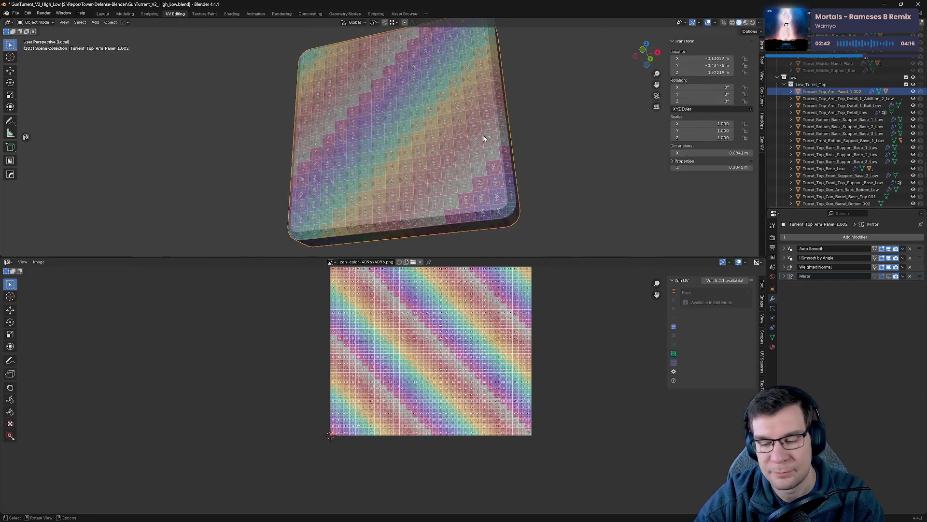
{"action": "key", "text": "KP_Divide"}
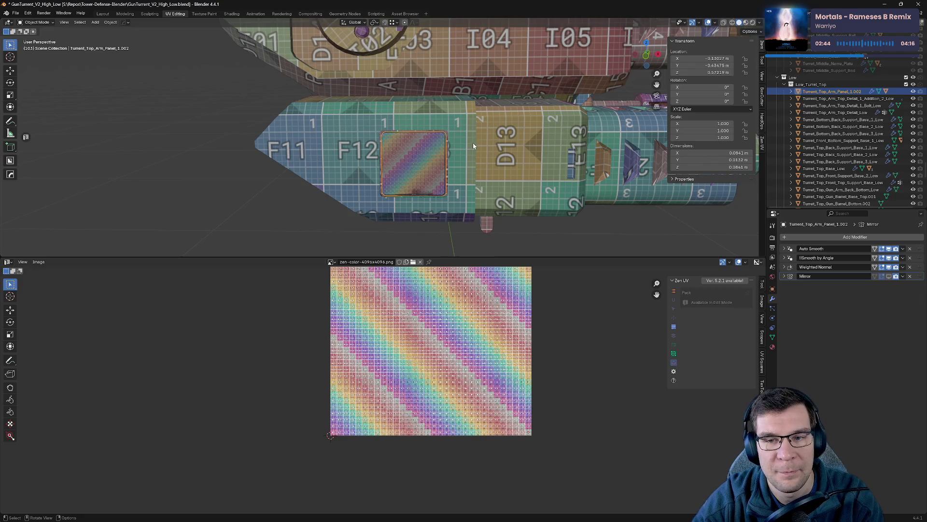
{"action": "scroll", "coordinate": [474, 143], "scroll_direction": "down", "scroll_amount": 2}
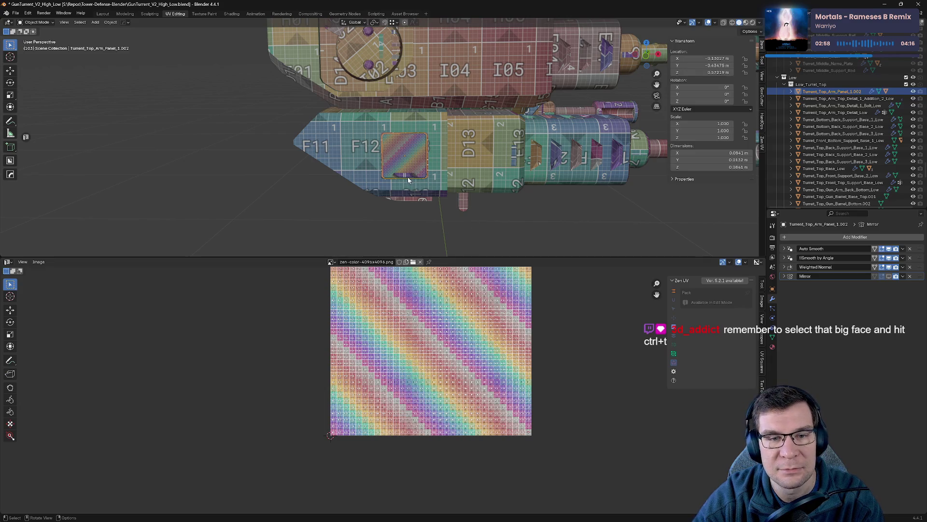
- Triangulate the arm panel's big front face, inspect it, then undo back to a quad
{"action": "key", "text": "KP_Divide"}
{"action": "key", "text": "Tab"}
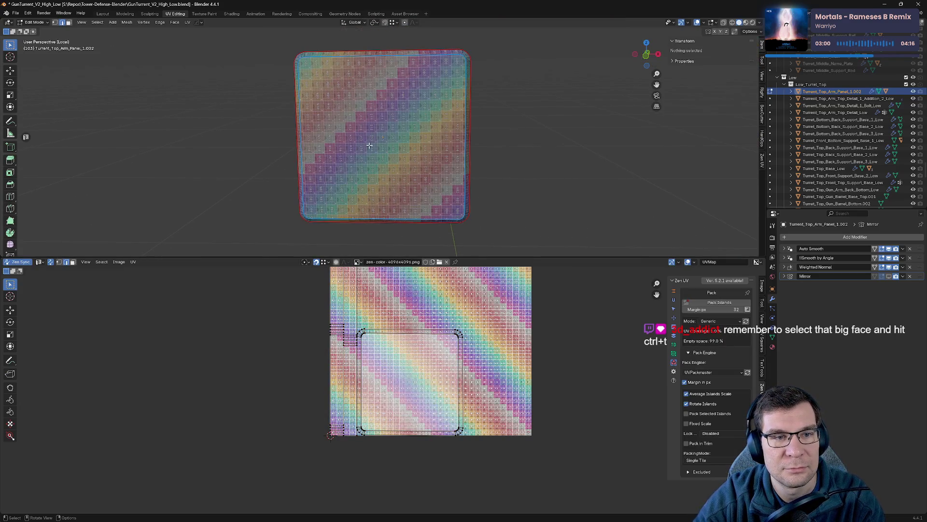
{"action": "left_click", "coordinate": [369, 142]}
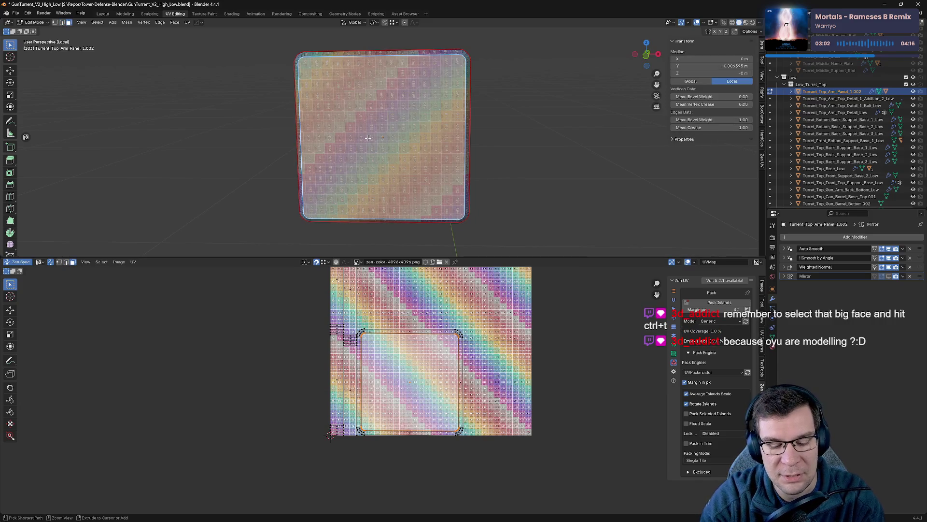
{"action": "key", "text": "ctrl+t"}
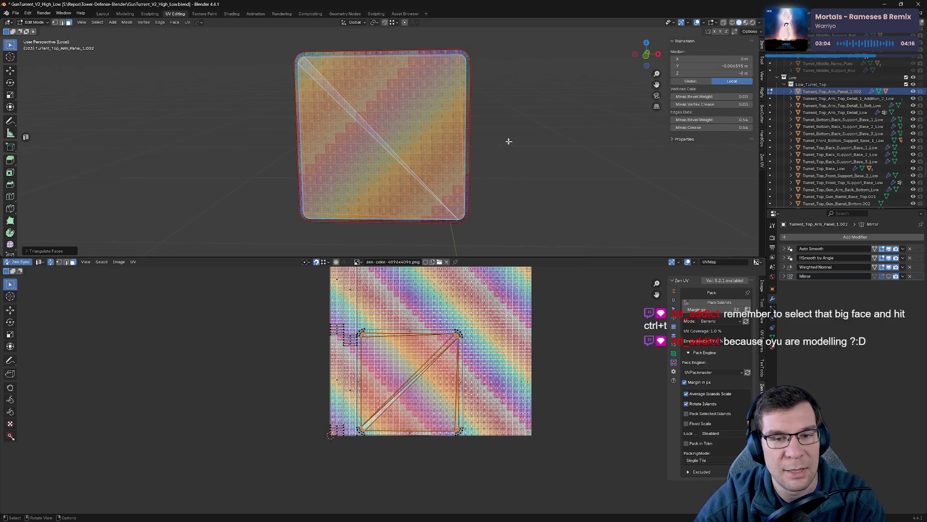
{"action": "mouse_move", "coordinate": [509, 141]}
{"action": "middle_mouse_down"}
{"action": "mouse_move", "coordinate": [544, 140]}
{"action": "mouse_move", "coordinate": [455, 125]}
{"action": "mouse_move", "coordinate": [497, 151]}
{"action": "middle_mouse_up"}
{"action": "scroll", "coordinate": [525, 137], "scroll_direction": "up", "scroll_amount": 5}
{"action": "scroll", "coordinate": [501, 131], "scroll_direction": "down", "scroll_amount": 5}
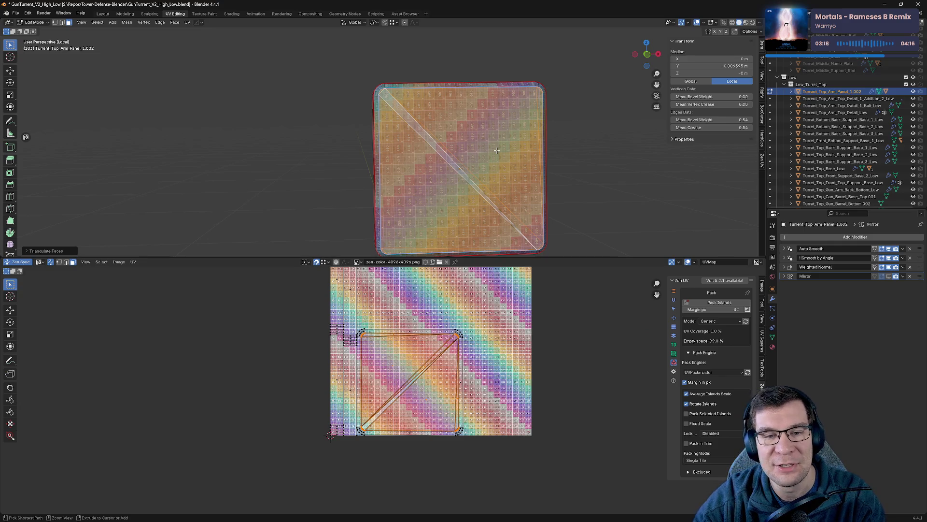
{"action": "key", "text": "ctrl+z"}
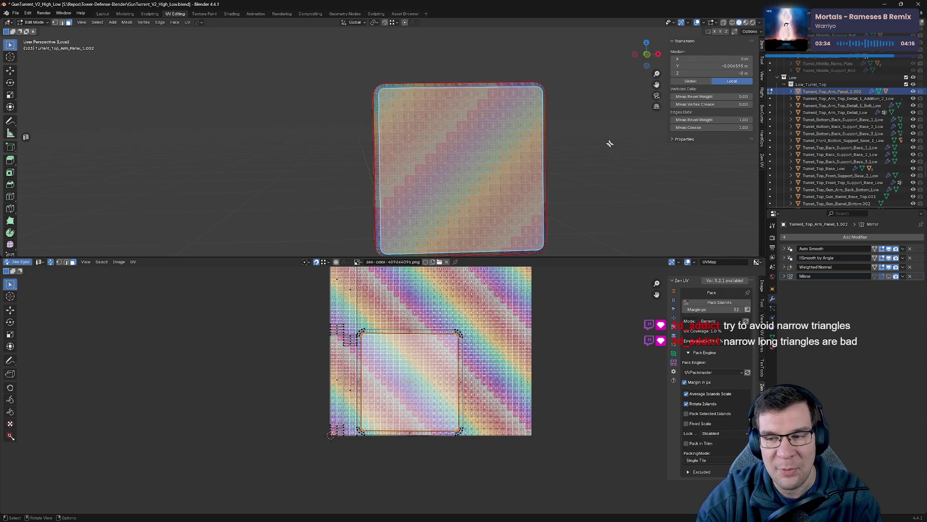
- Add a Triangulate modifier (Shortest Diagonal quads, Beauty n-gons) to the arm panel
{"action": "left_click", "coordinate": [865, 237]}
{"action": "mouse_move", "coordinate": [848, 262]}
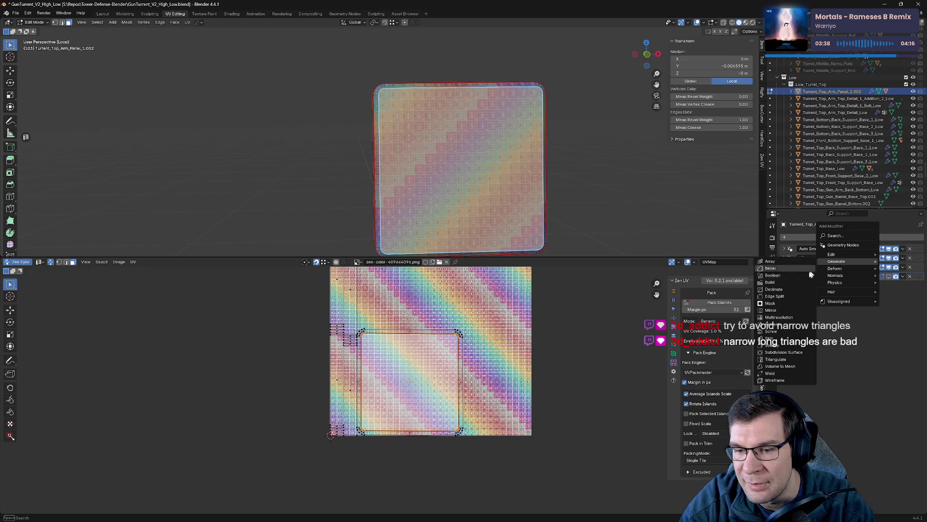
{"action": "left_click", "coordinate": [785, 359]}
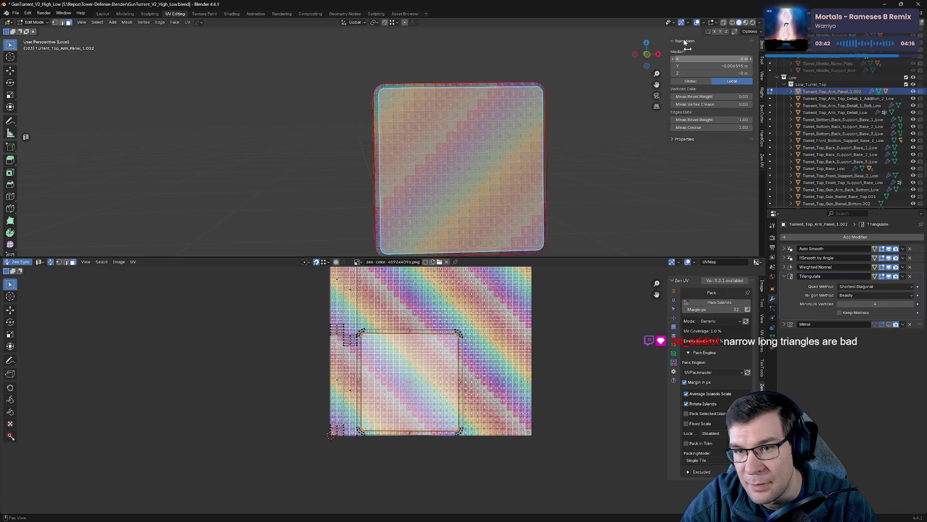
{"action": "left_click", "coordinate": [760, 22]}
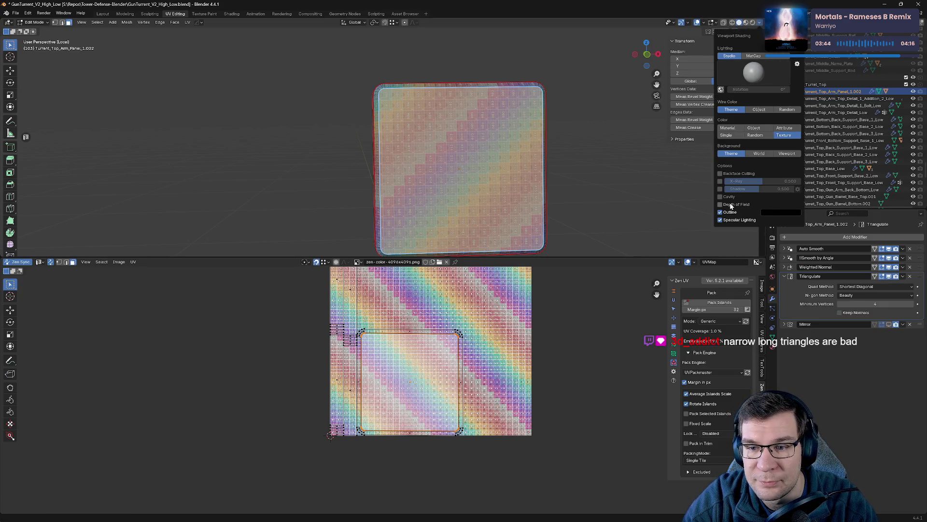
{"action": "left_click", "coordinate": [715, 23]}
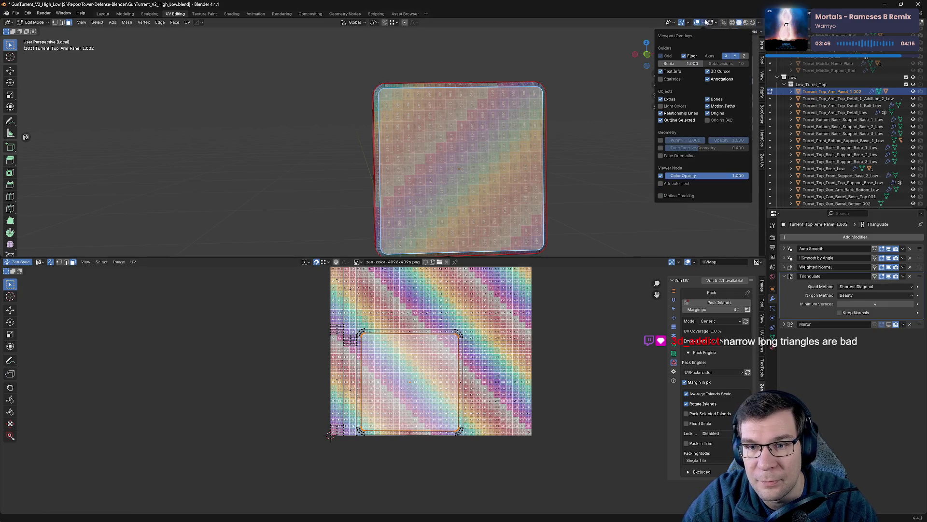
{"action": "mouse_move", "coordinate": [704, 23]}
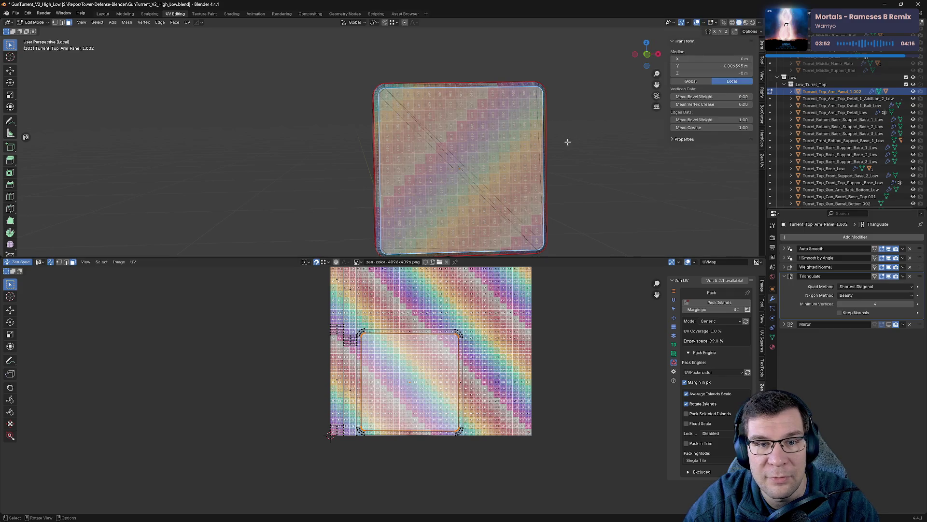
{"action": "middle_click_drag", "start_coordinate": [567, 143], "coordinate": [589, 151]}
{"action": "scroll", "coordinate": [588, 151], "scroll_direction": "up", "scroll_amount": 5}
{"action": "middle_click_drag", "start_coordinate": [503, 135], "coordinate": [382, 184]}
{"action": "key", "text": "Tab"}
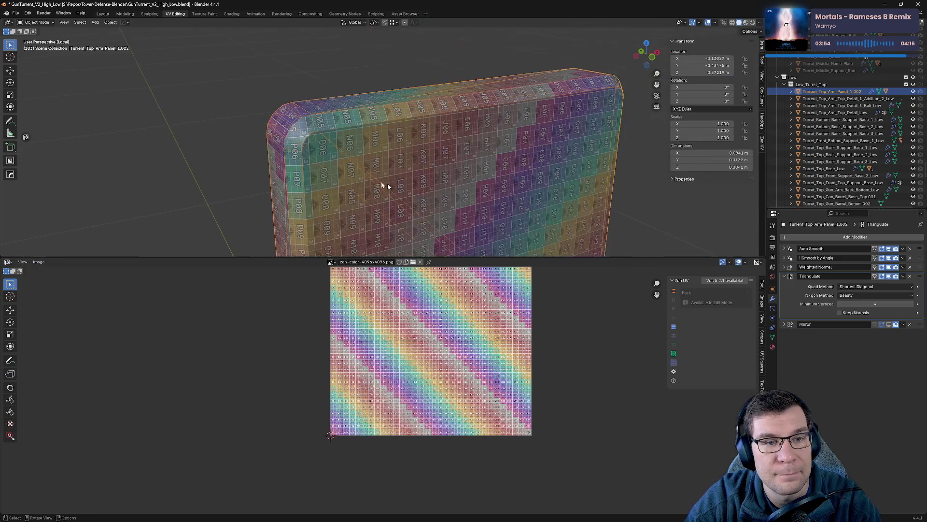
{"action": "scroll", "coordinate": [352, 163], "scroll_direction": "up", "scroll_amount": 8}
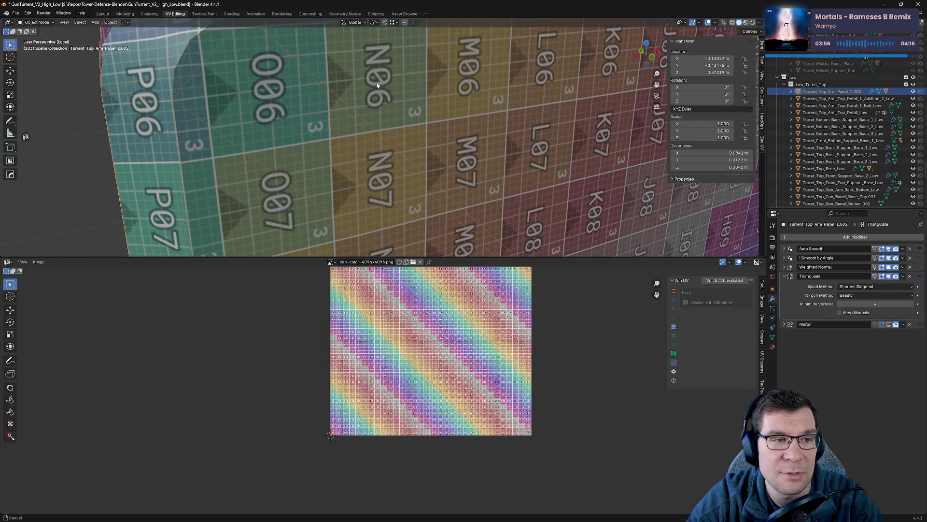
{"action": "key", "text": "Tab"}
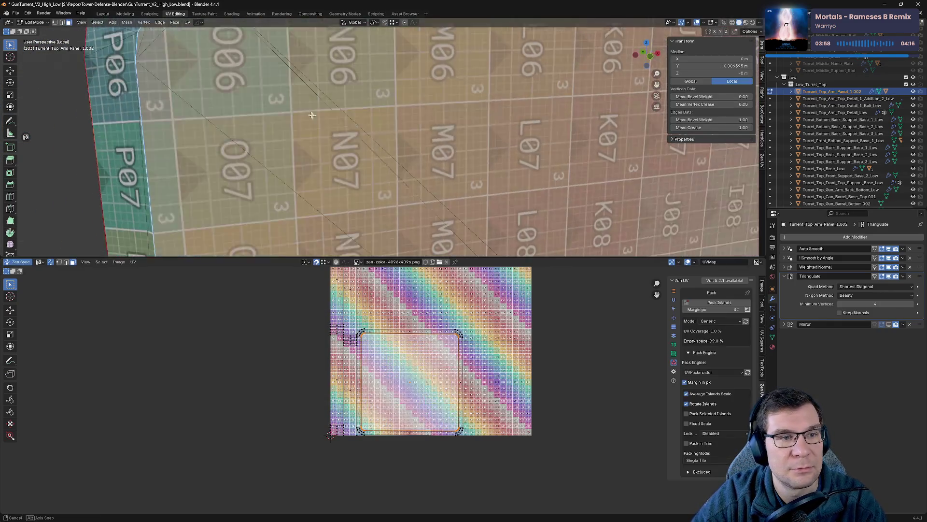
{"action": "middle_click_drag", "start_coordinate": [318, 124], "coordinate": [553, 127]}
{"action": "left_click", "coordinate": [412, 121]}
{"action": "scroll", "coordinate": [553, 127], "scroll_direction": "down", "scroll_amount": 5, "text": "ctrl"}
{"action": "left_click", "coordinate": [515, 105], "text": "shift"}
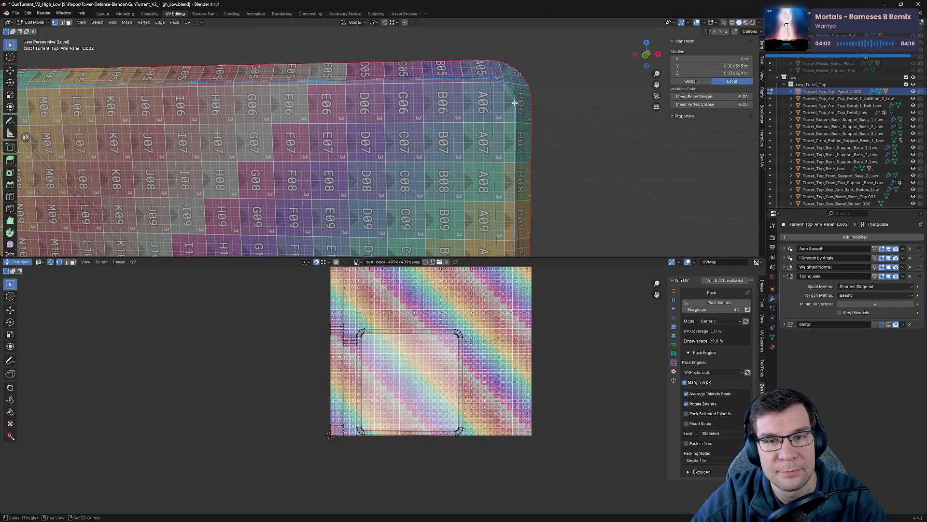
{"action": "left_click", "coordinate": [510, 83], "text": "shift"}
{"action": "scroll", "coordinate": [323, 115], "scroll_direction": "up", "scroll_amount": 5, "text": "ctrl"}
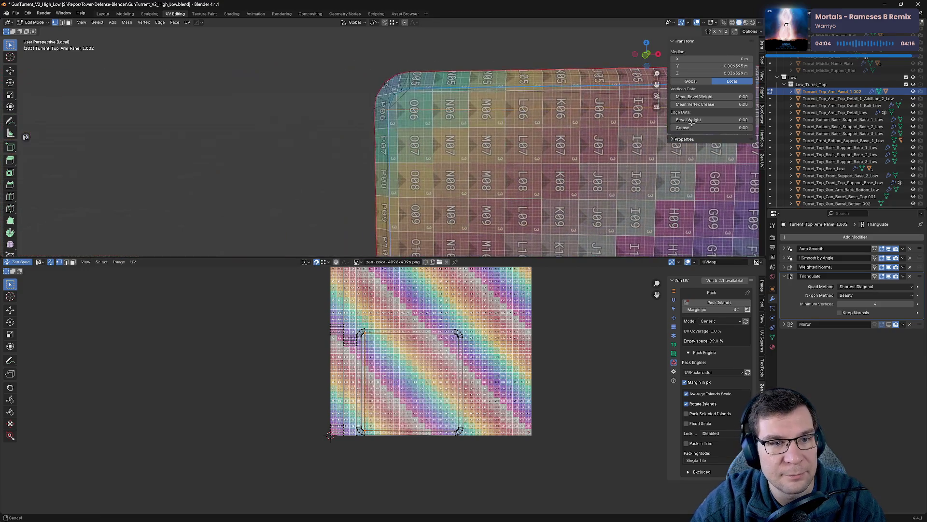
{"action": "left_click", "coordinate": [407, 94]}
{"action": "middle_click_drag", "start_coordinate": [408, 94], "coordinate": [356, 165]}
{"action": "left_click", "coordinate": [356, 165], "text": "shift"}
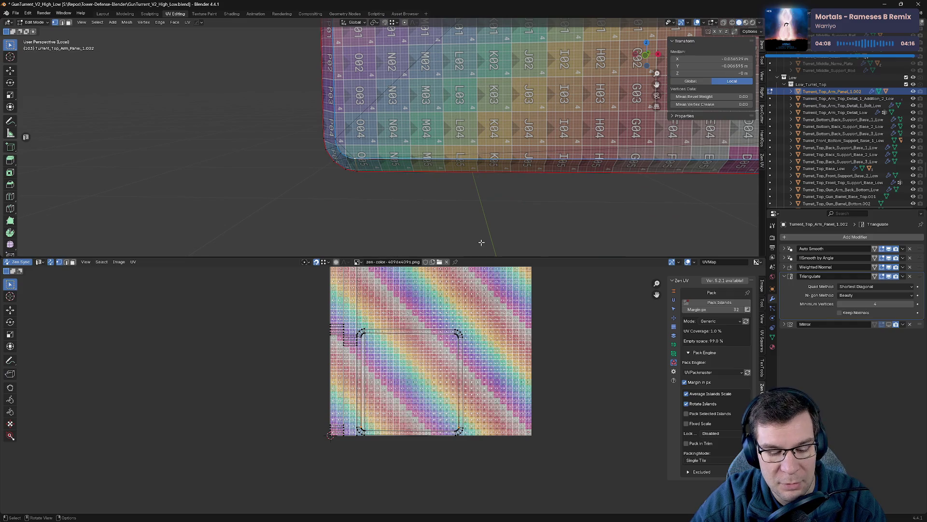
{"action": "left_click", "coordinate": [341, 141], "text": "shift"}
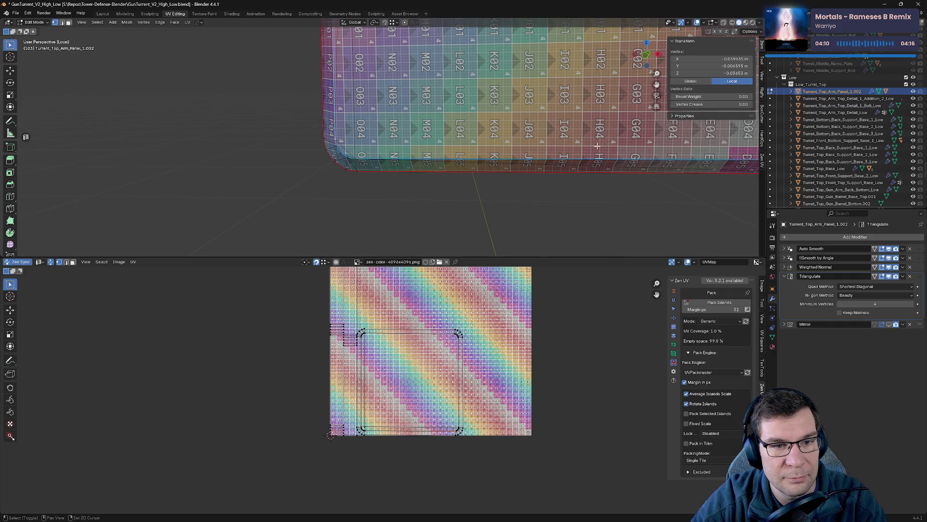
{"action": "scroll", "coordinate": [423, 170], "scroll_direction": "down", "scroll_amount": 5, "text": "ctrl"}
{"action": "left_click", "coordinate": [480, 162], "text": "shift"}
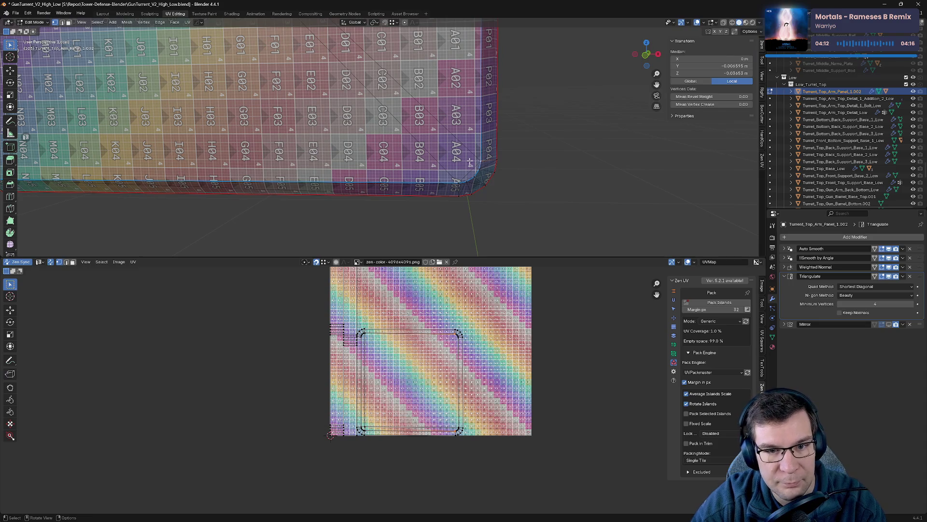
{"action": "left_click", "coordinate": [455, 190], "text": "shift"}
{"action": "left_click", "coordinate": [455, 183]}
{"action": "scroll", "coordinate": [474, 100], "scroll_direction": "down", "scroll_amount": 5, "text": "shift"}
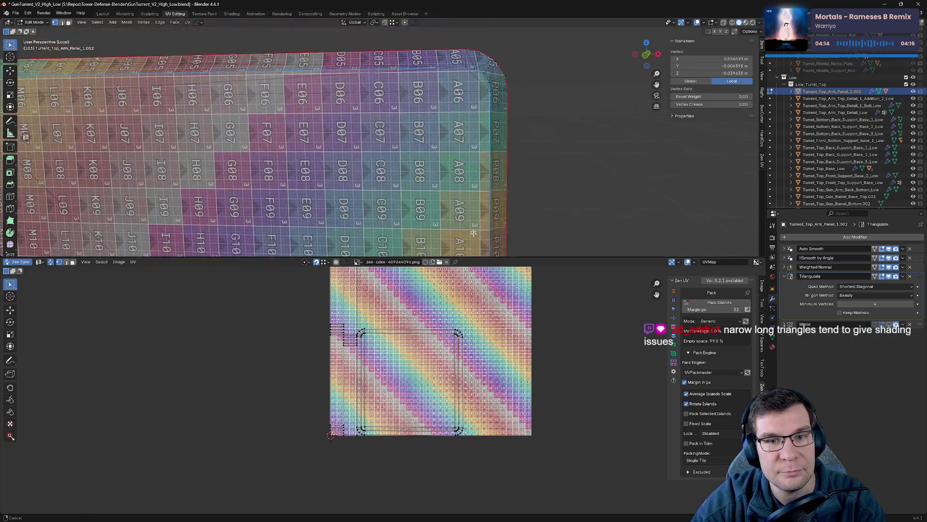
{"action": "left_click", "coordinate": [465, 89], "text": "shift"}
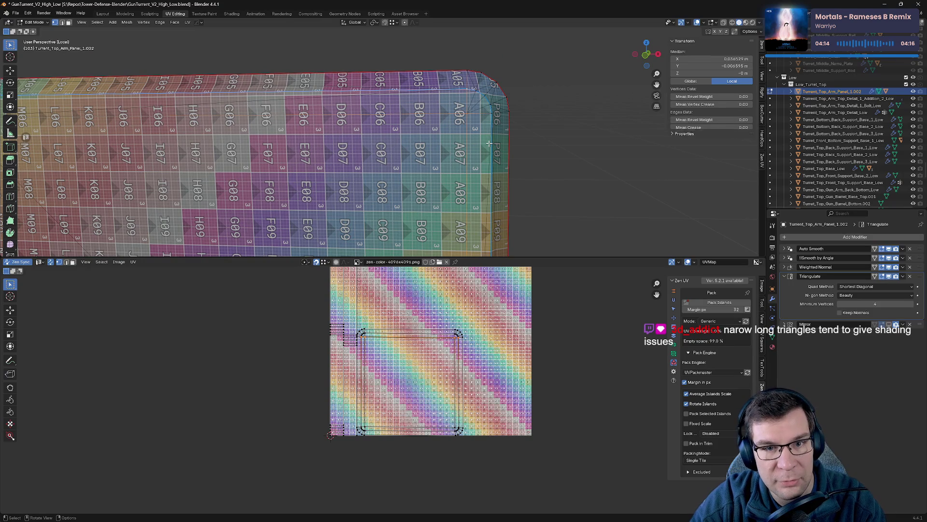
{"action": "scroll", "coordinate": [534, 152], "scroll_direction": "up", "scroll_amount": 5, "text": "ctrl"}
{"action": "middle_click_drag", "start_coordinate": [534, 152], "coordinate": [573, 125], "text": "shift"}
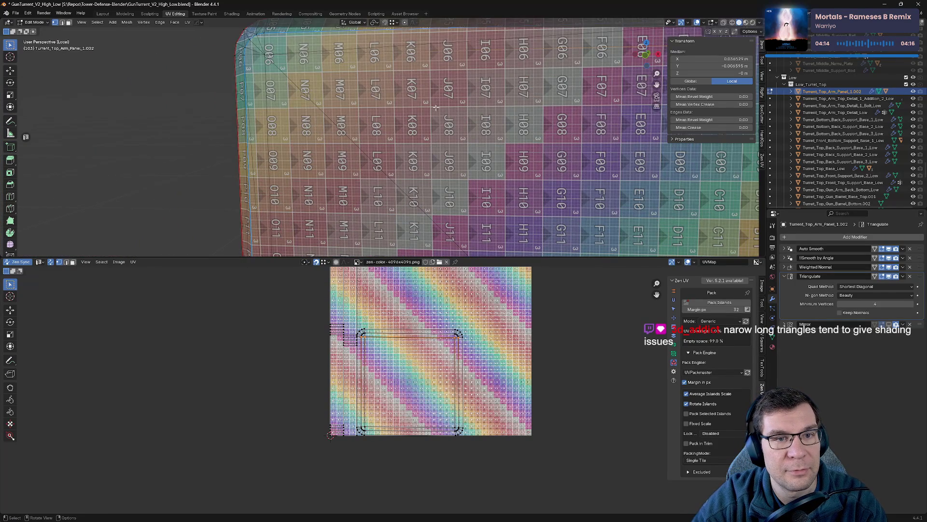
{"action": "scroll", "coordinate": [435, 107], "scroll_direction": "down", "scroll_amount": 2, "text": "shift"}
{"action": "scroll", "coordinate": [370, 157], "scroll_direction": "up", "scroll_amount": 6, "text": "ctrl"}
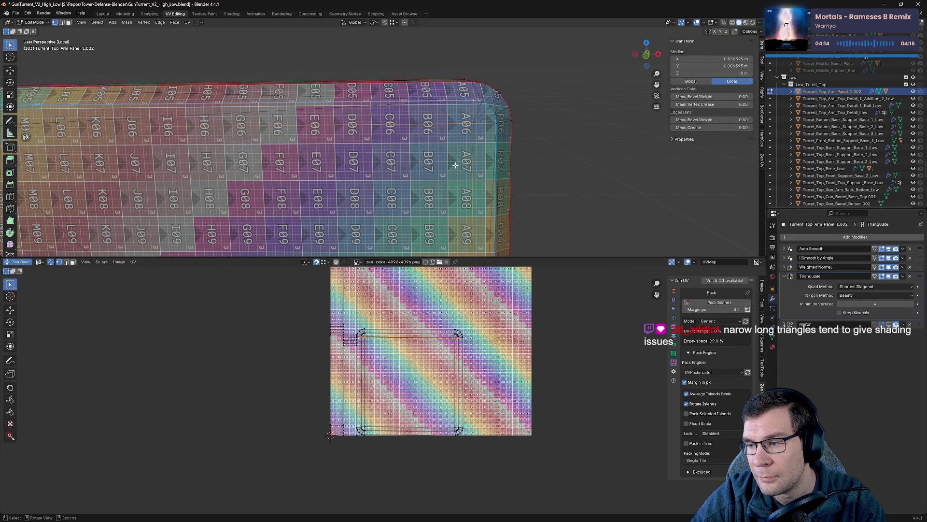
{"action": "scroll", "coordinate": [456, 165], "scroll_direction": "up", "scroll_amount": 6}
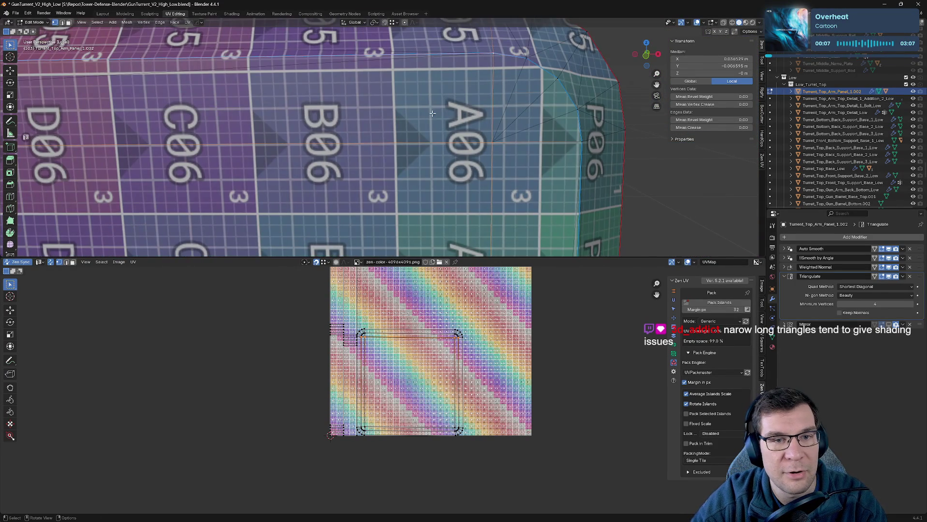
{"action": "mouse_move", "coordinate": [416, 118]}
{"action": "middle_mouse_down"}
{"action": "mouse_move", "coordinate": [529, 89]}
{"action": "mouse_move", "coordinate": [515, 65]}
{"action": "middle_mouse_up"}
- Set viewport shading to the rainbow normal MatCap with Solid colour instead of texture
{"action": "left_click", "coordinate": [759, 23]}
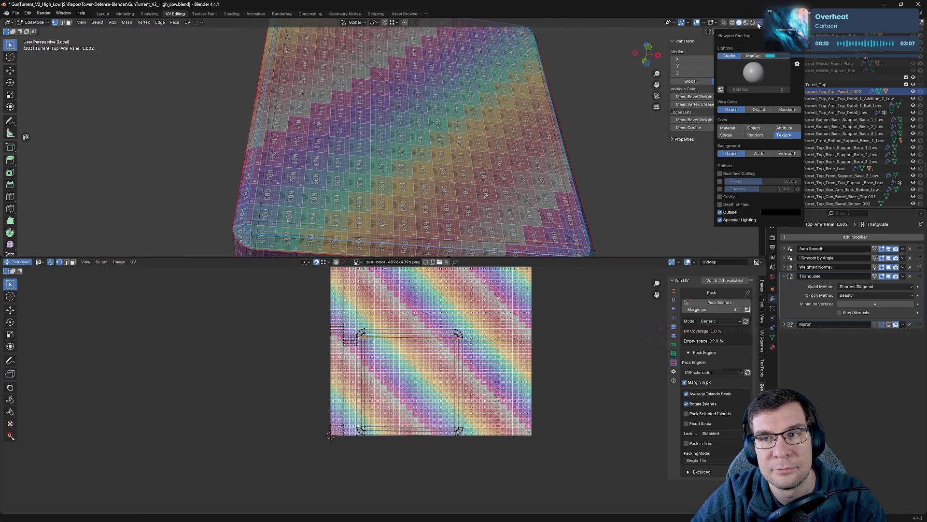
{"action": "left_click", "coordinate": [752, 56]}
{"action": "left_click", "coordinate": [753, 73]}
{"action": "left_click", "coordinate": [757, 98]}
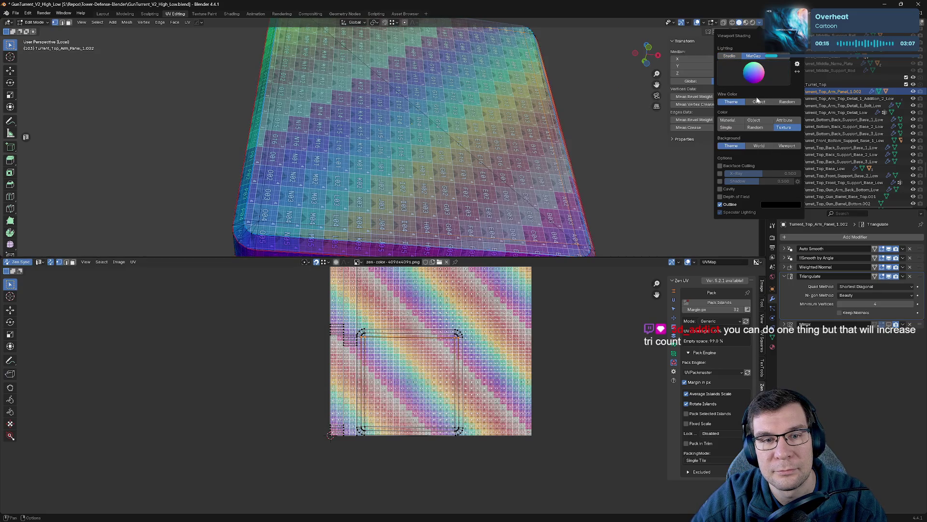
{"action": "left_click", "coordinate": [730, 57]}
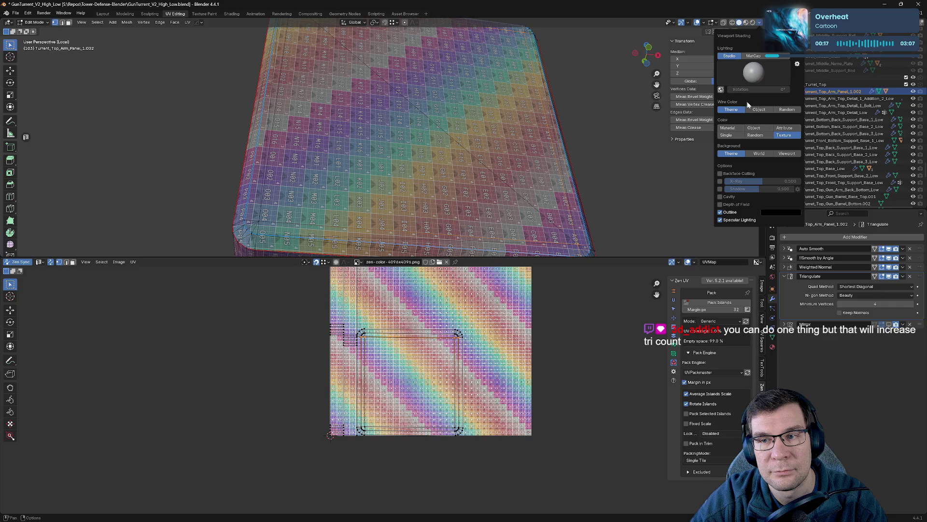
{"action": "left_click", "coordinate": [756, 128]}
{"action": "left_click", "coordinate": [753, 56]}
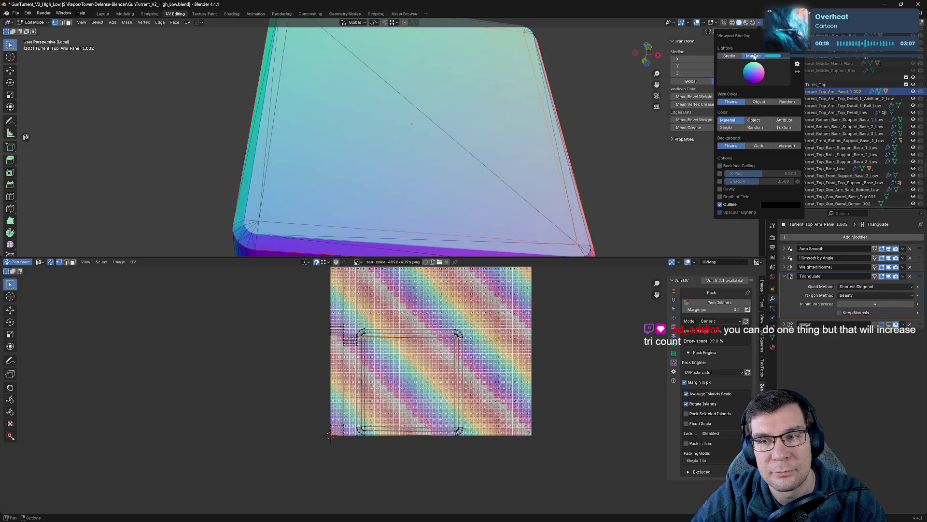
- Select the panel's large inner face and try scaling it, then cancel the scale
{"action": "mouse_move", "coordinate": [360, 111]}
{"action": "middle_mouse_down"}
{"action": "mouse_move", "coordinate": [369, 99]}
{"action": "mouse_move", "coordinate": [348, 88]}
{"action": "mouse_move", "coordinate": [327, 107]}
{"action": "mouse_move", "coordinate": [421, 141]}
{"action": "mouse_move", "coordinate": [412, 167]}
{"action": "middle_mouse_up"}
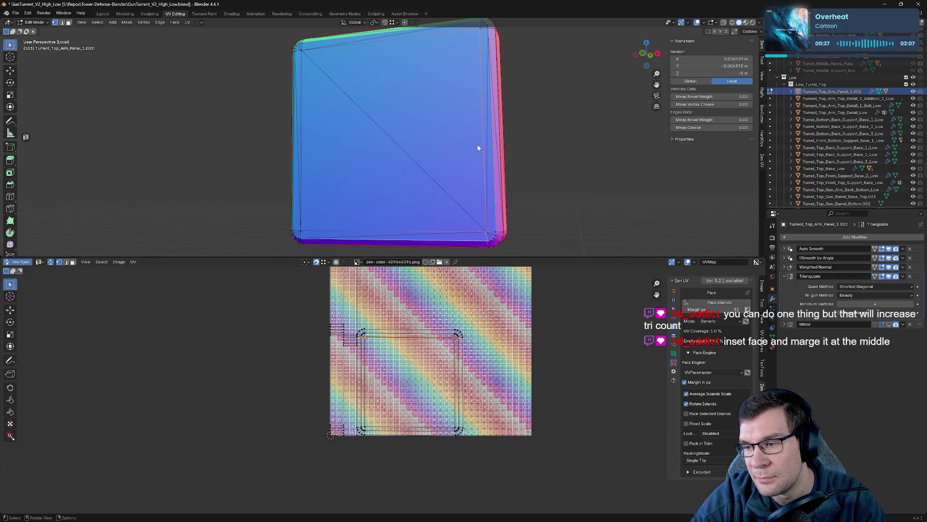
{"action": "middle_click_drag", "start_coordinate": [441, 118], "coordinate": [472, 116]}
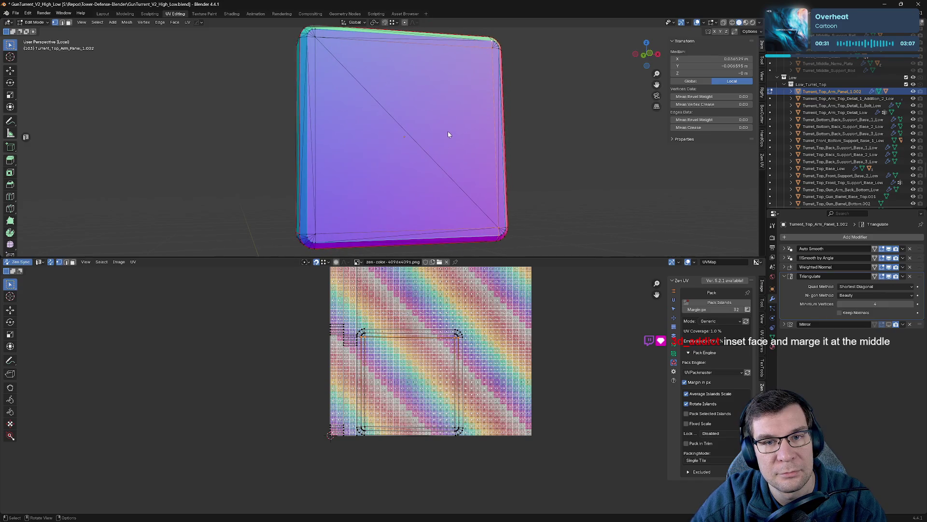
{"action": "key", "text": "Tab"}
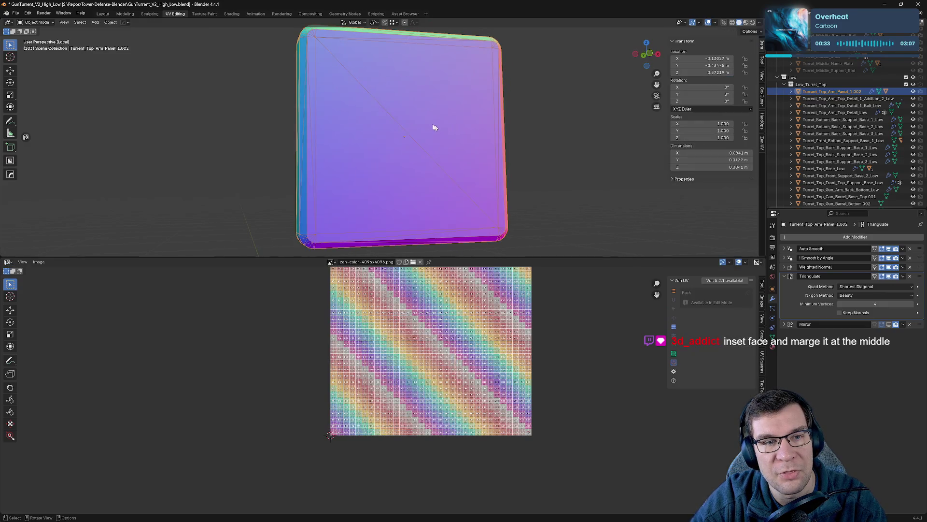
{"action": "key", "text": "Tab"}
{"action": "left_click", "coordinate": [427, 125]}
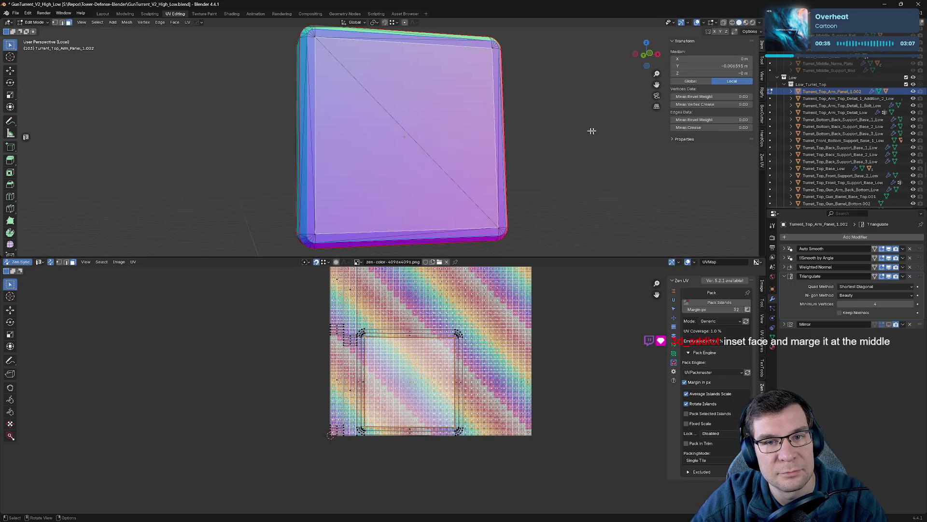
{"action": "key", "text": "s"}
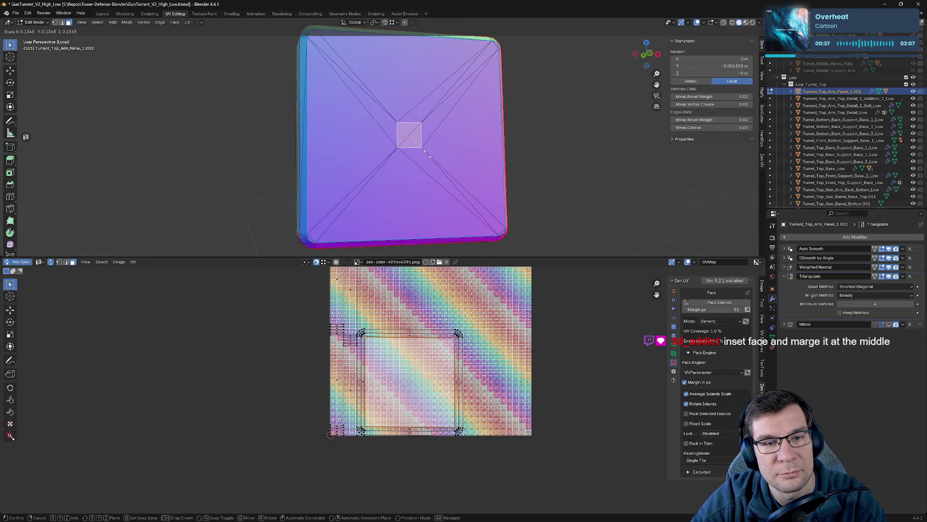
{"action": "key", "text": "Escape"}
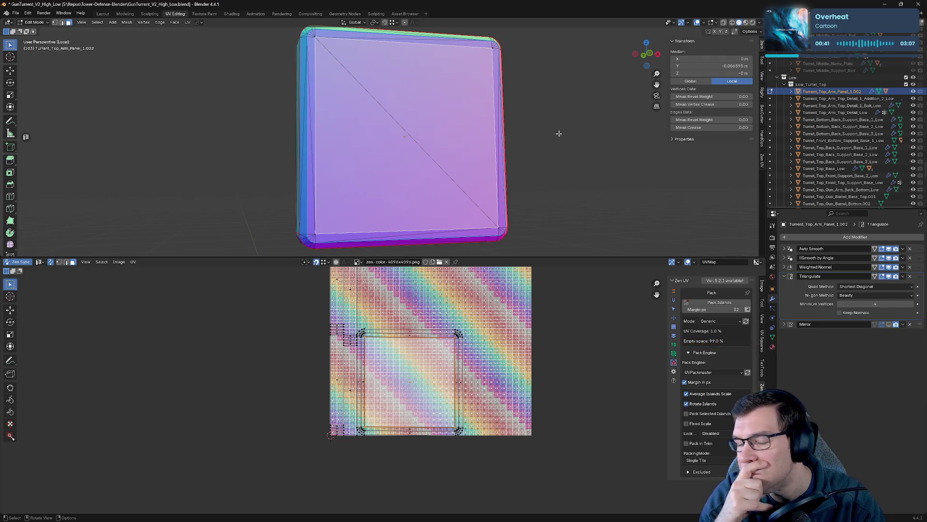
- Frame the selected panel and orbit along its edges to the top-left bevelled corner
{"action": "scroll", "coordinate": [311, 202], "scroll_direction": "up", "scroll_amount": 2}
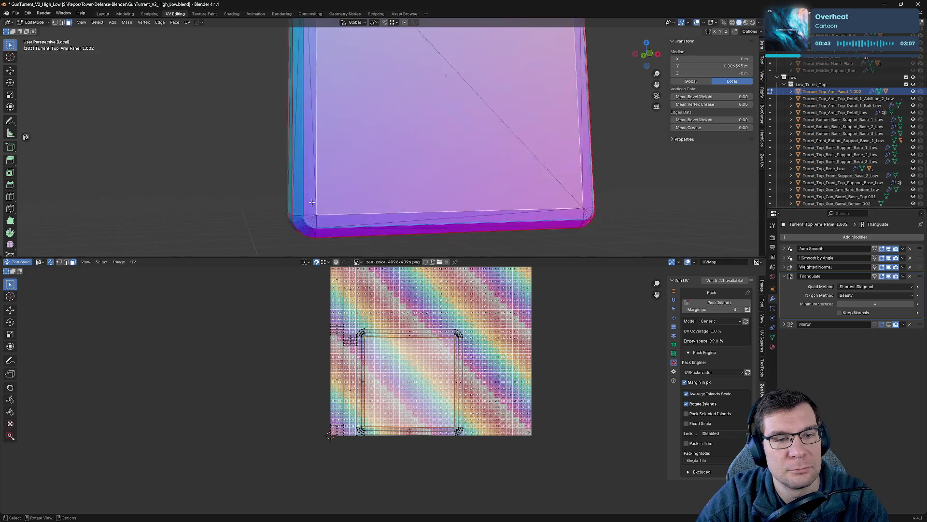
{"action": "scroll", "coordinate": [366, 99], "scroll_direction": "up", "scroll_amount": 2}
{"action": "scroll", "coordinate": [447, 230], "scroll_direction": "down", "scroll_amount": 2}
{"action": "scroll", "coordinate": [394, 86], "scroll_direction": "up", "scroll_amount": 2}
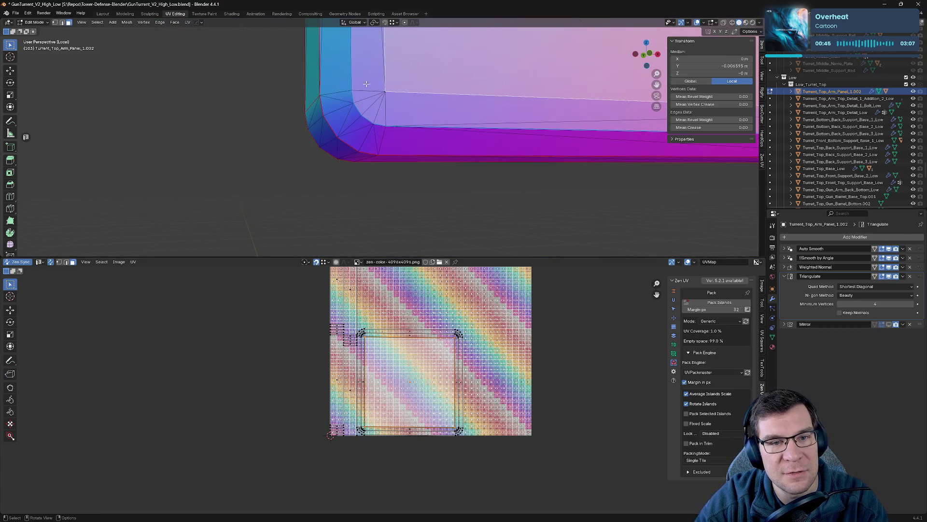
{"action": "key", "text": "KP_Decimal"}
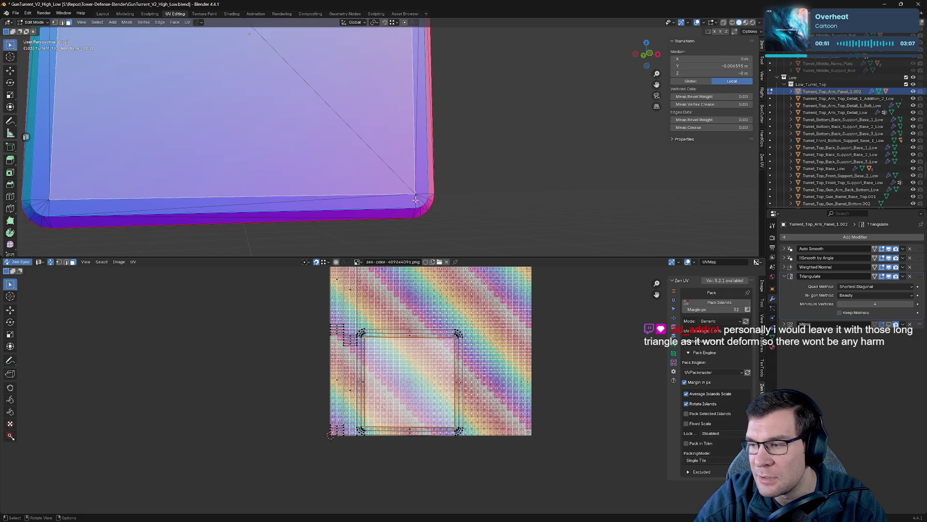
{"action": "scroll", "coordinate": [477, 206], "scroll_direction": "down", "scroll_amount": 3}
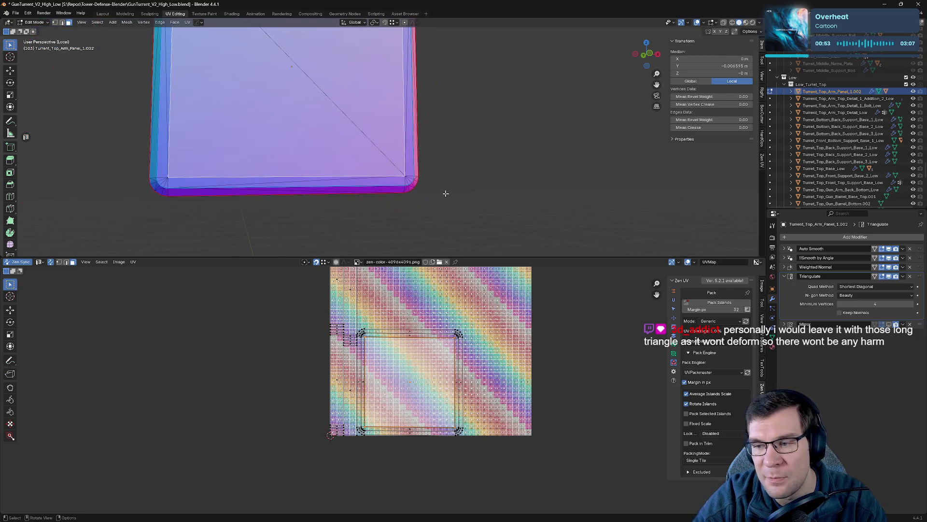
{"action": "mouse_move", "coordinate": [444, 193]}
{"action": "middle_mouse_down"}
{"action": "mouse_move", "coordinate": [399, 215]}
{"action": "mouse_move", "coordinate": [434, 140]}
{"action": "middle_mouse_up"}
{"action": "scroll", "coordinate": [439, 131], "scroll_direction": "up", "scroll_amount": 4}
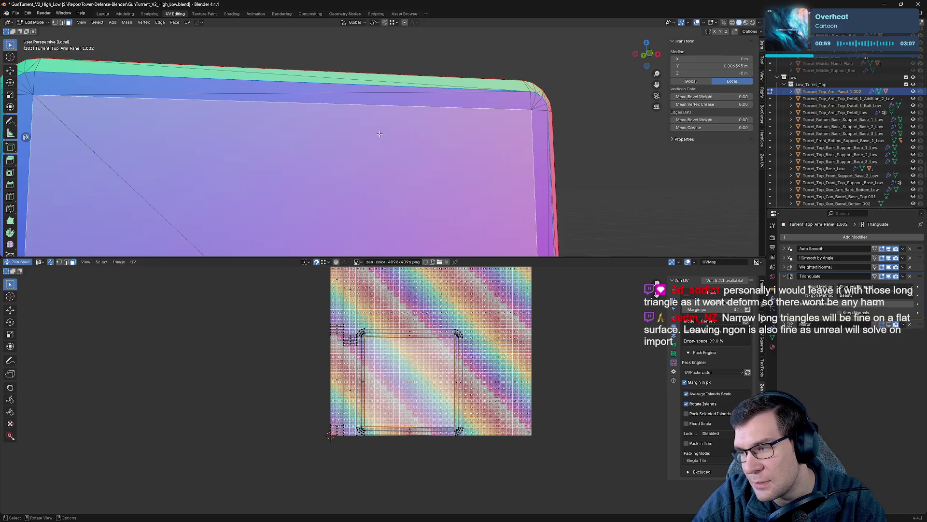
{"action": "mouse_move", "coordinate": [379, 134]}
{"action": "middle_mouse_down"}
{"action": "mouse_move", "coordinate": [360, 95]}
{"action": "mouse_move", "coordinate": [474, 76]}
{"action": "mouse_move", "coordinate": [530, 167]}
{"action": "middle_mouse_up"}
{"action": "scroll", "coordinate": [361, 95], "scroll_direction": "up", "scroll_amount": 2}
{"action": "scroll", "coordinate": [361, 96], "scroll_direction": "down", "scroll_amount": 5}
- Switch to vertex selection and undo the flipped triangulation diagonal
{"action": "key", "text": "1"}
{"action": "left_click", "coordinate": [564, 173]}
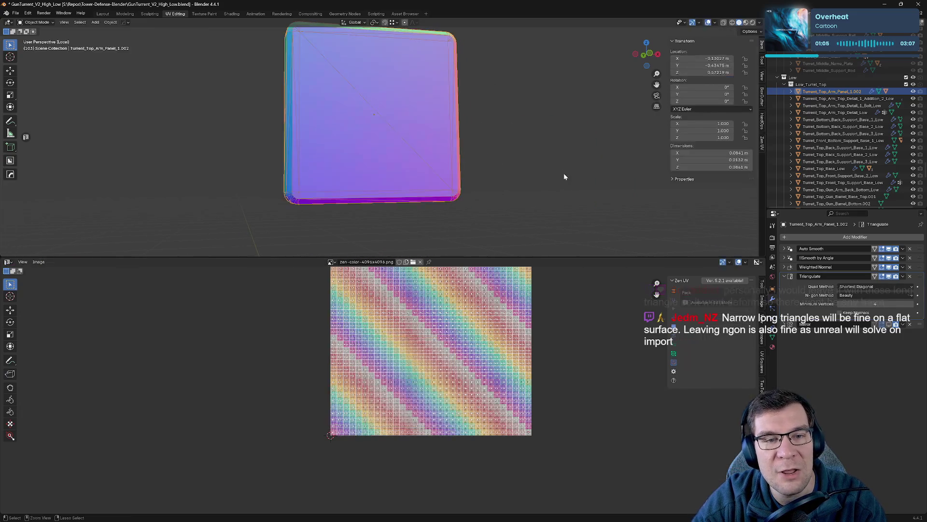
{"action": "key", "text": "ctrl+z"}
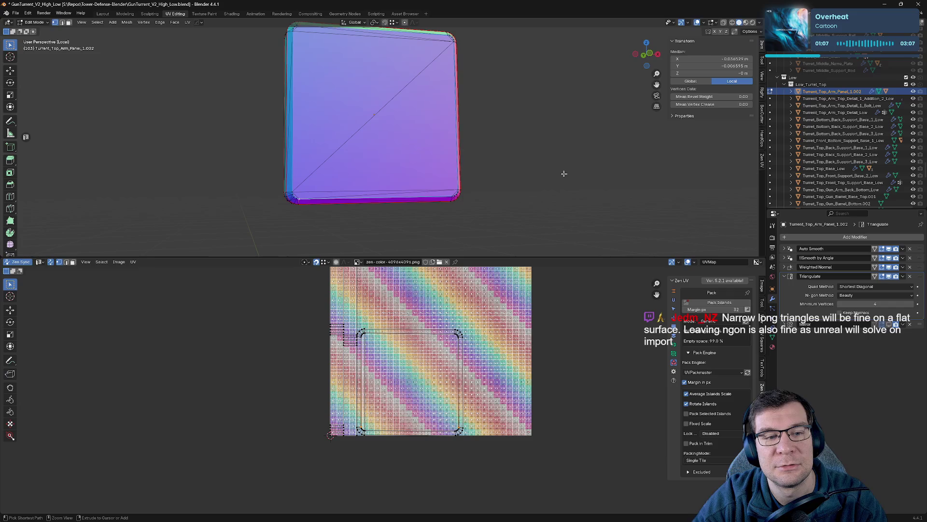
{"action": "key", "text": "ctrl+z"}
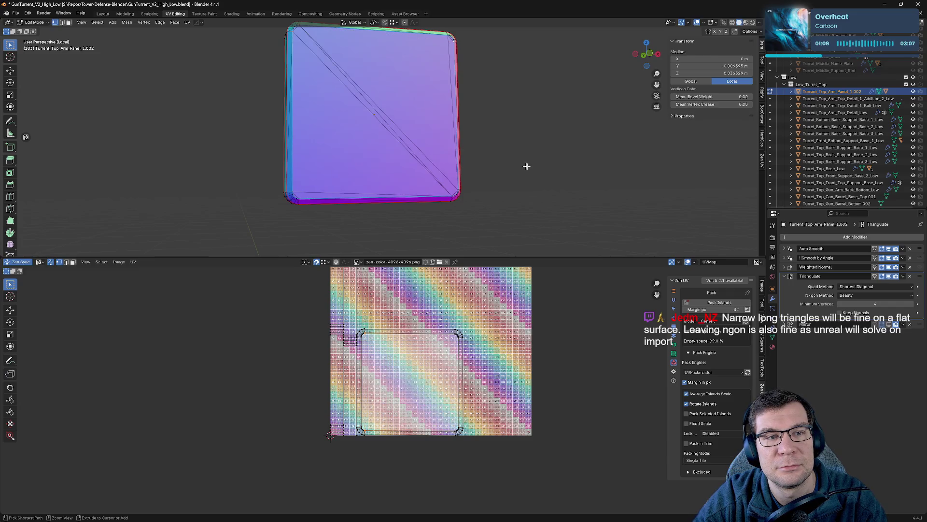
- Test an X-axis move of the panel's vertices while orbiting around it
{"action": "mouse_move", "coordinate": [513, 160]}
{"action": "middle_mouse_down"}
{"action": "mouse_move", "coordinate": [503, 102]}
{"action": "mouse_move", "coordinate": [534, 154]}
{"action": "mouse_move", "coordinate": [468, 112]}
{"action": "middle_mouse_up"}
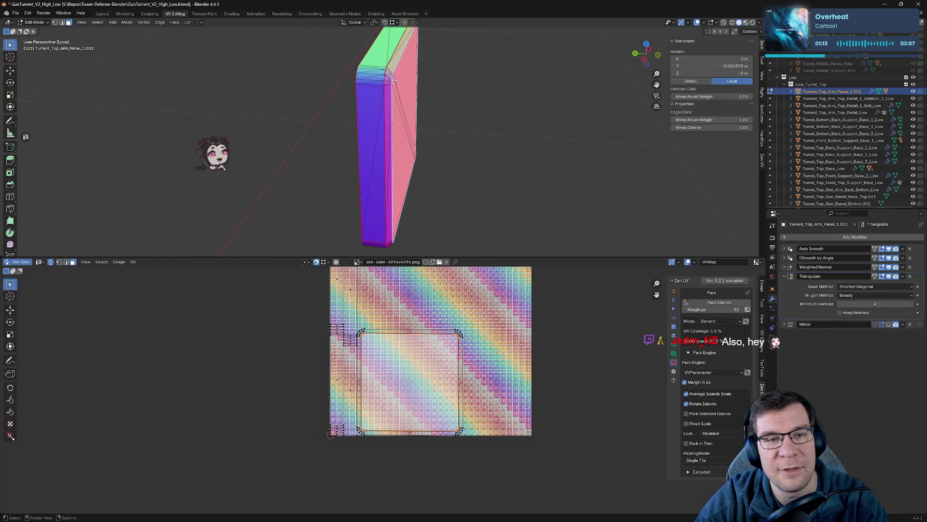
{"action": "key", "text": "g"}
{"action": "key", "text": "x"}
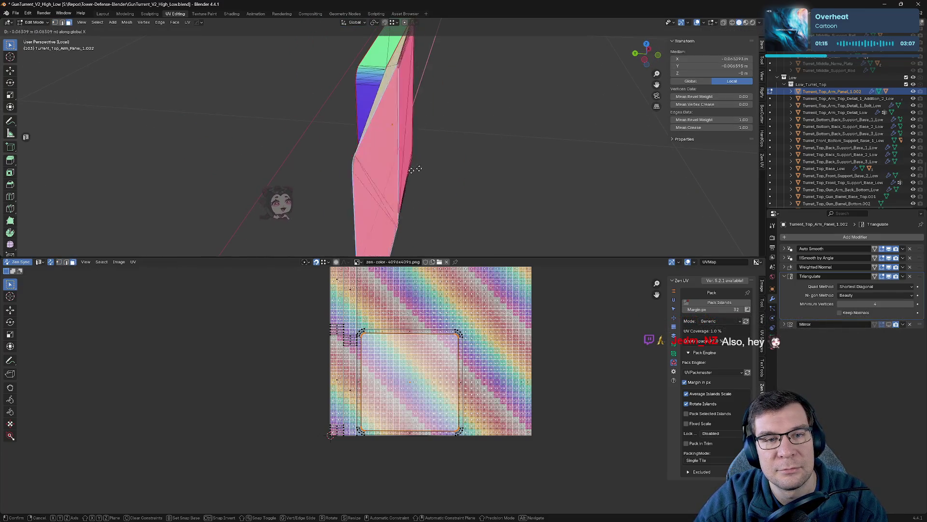
{"action": "middle_click_drag", "start_coordinate": [500, 95], "coordinate": [550, 89], "text": "alt"}
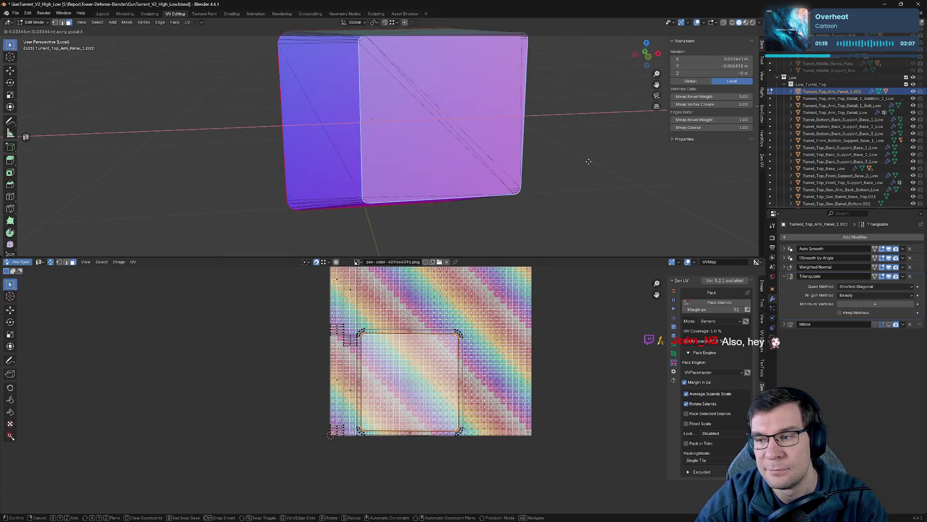
{"action": "mouse_move", "coordinate": [444, 182]}
{"action": "middle_mouse_down", "text": "alt"}
{"action": "mouse_move", "coordinate": [464, 186]}
{"action": "mouse_move", "coordinate": [437, 194]}
{"action": "middle_mouse_up", "text": "alt"}
- Cancel the trial move, then leave the Discord artwork and return to Blender
{"action": "key", "text": "Escape"}
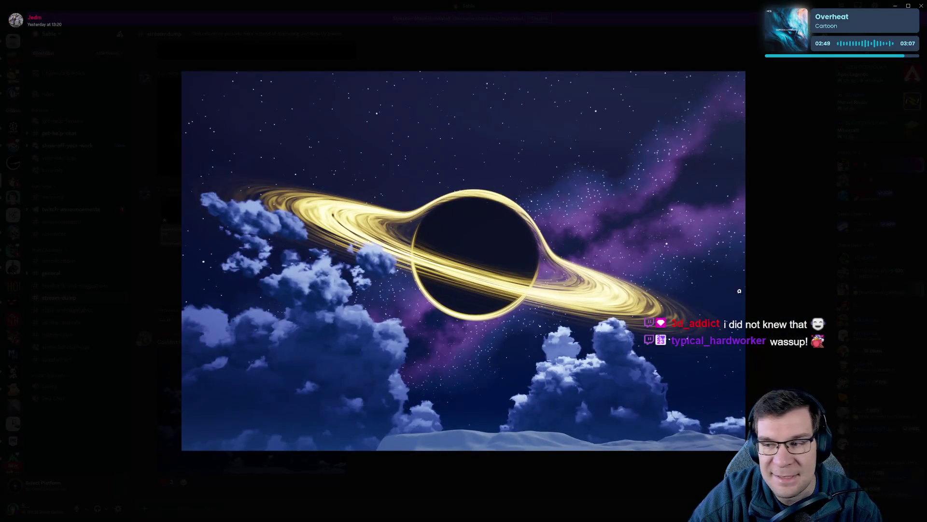
{"action": "key", "text": "alt+Tab"}
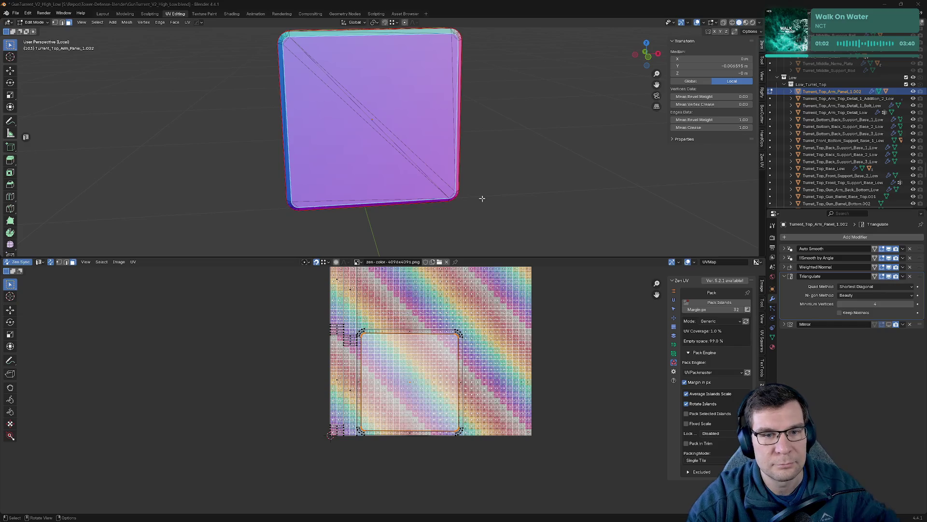
- In Object Mode, set viewport lighting to Studio and colour to Texture
{"action": "middle_click_drag", "start_coordinate": [483, 198], "coordinate": [515, 188]}
{"action": "key", "text": "Tab"}
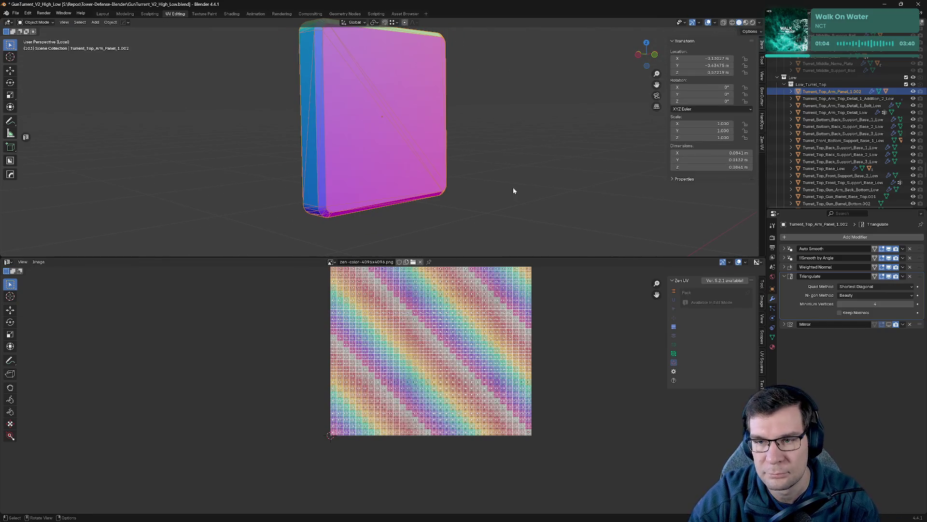
{"action": "left_click", "coordinate": [758, 23]}
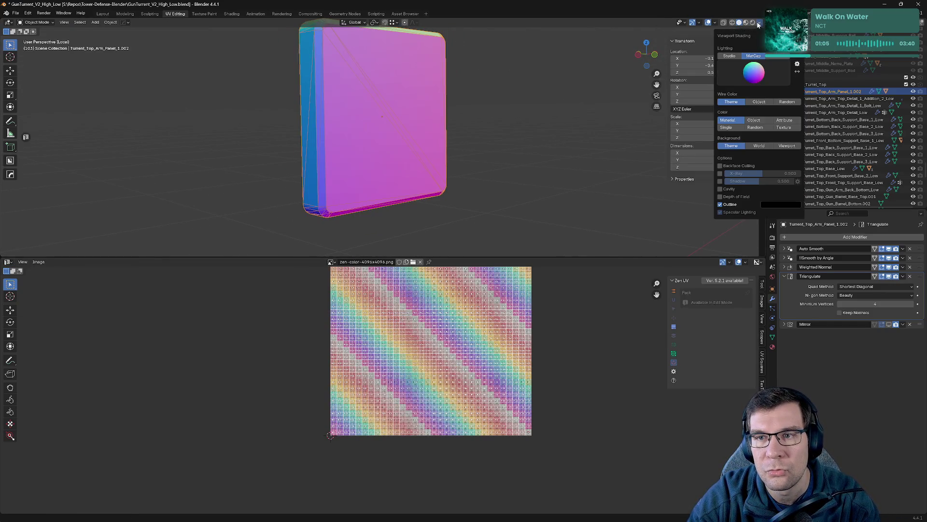
{"action": "left_click", "coordinate": [730, 56]}
{"action": "left_click", "coordinate": [784, 136]}
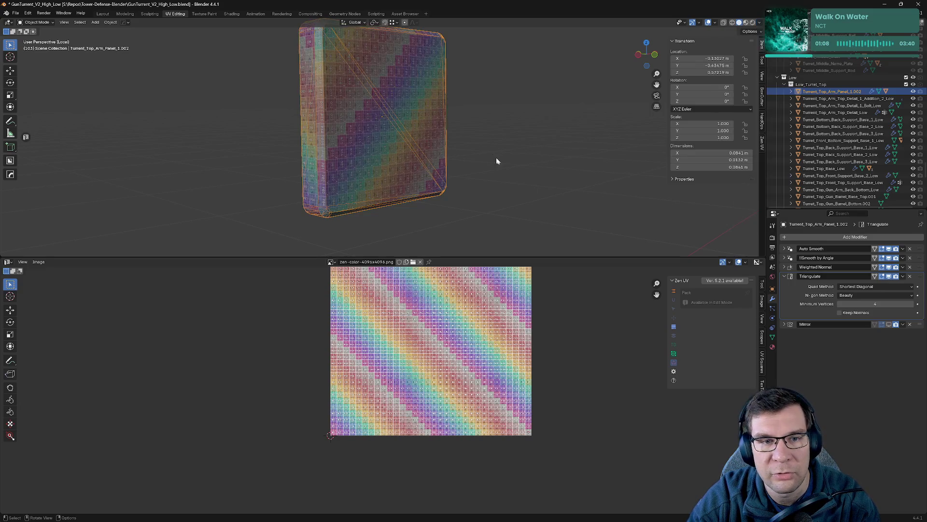
- Exit local view, select all turret parts, and pick Turret_Top_Gun_Arm_Back_Bottom_Low
{"action": "key", "text": "KP_Divide"}
{"action": "key", "text": "a"}
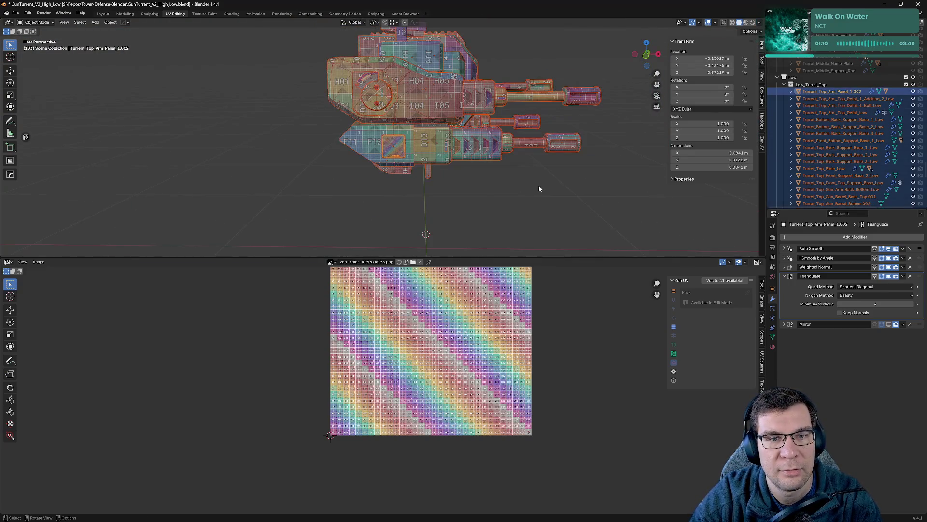
{"action": "mouse_move", "coordinate": [465, 178]}
{"action": "middle_mouse_down"}
{"action": "mouse_move", "coordinate": [494, 181]}
{"action": "mouse_move", "coordinate": [379, 146]}
{"action": "middle_mouse_up"}
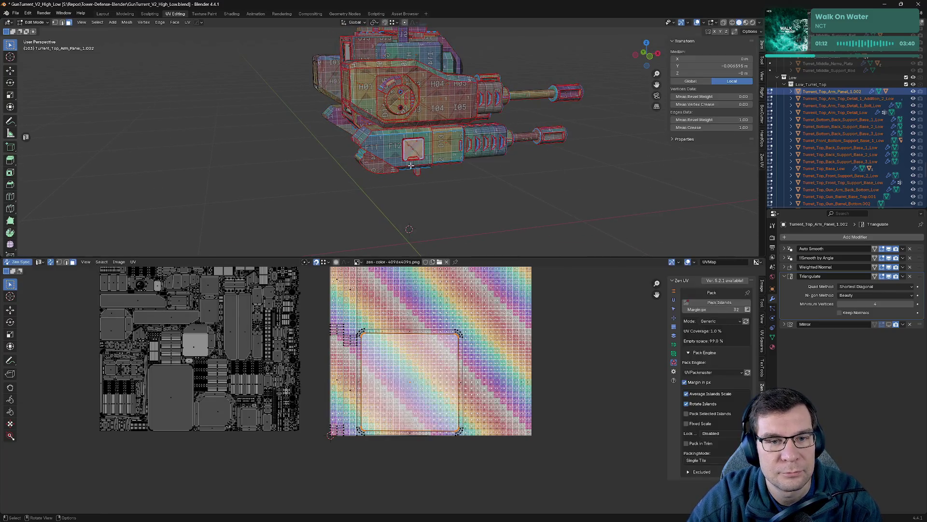
{"action": "left_click", "coordinate": [379, 146]}
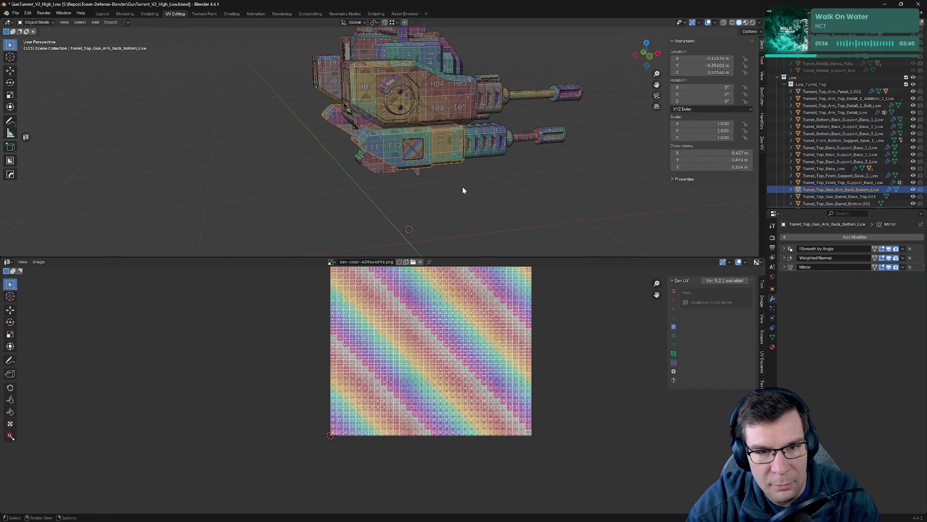
- Merge by distance on the Turret_Top_Gun_Arm_Back_Bottom_Low part
{"action": "key", "text": "a"}
{"action": "key", "text": "Tab"}
{"action": "key", "text": "Tab"}
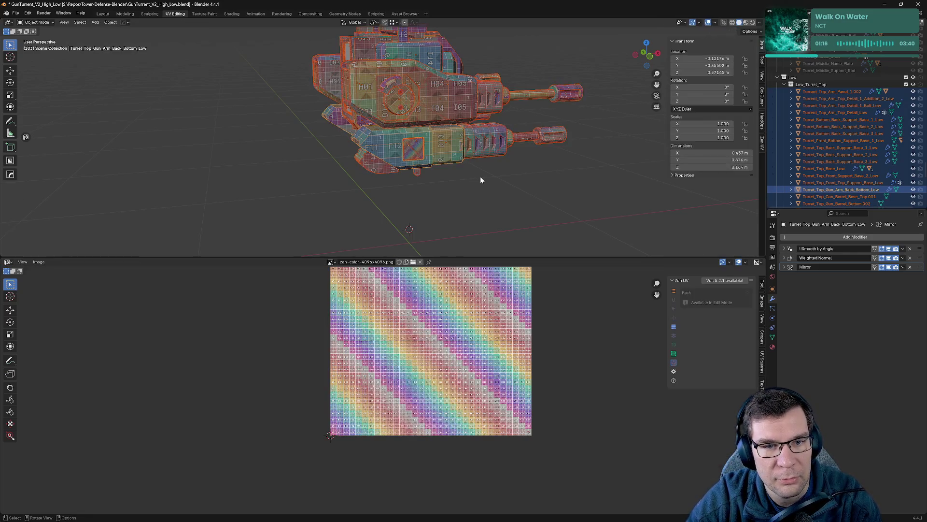
{"action": "left_click", "coordinate": [385, 140]}
{"action": "key", "text": "Tab"}
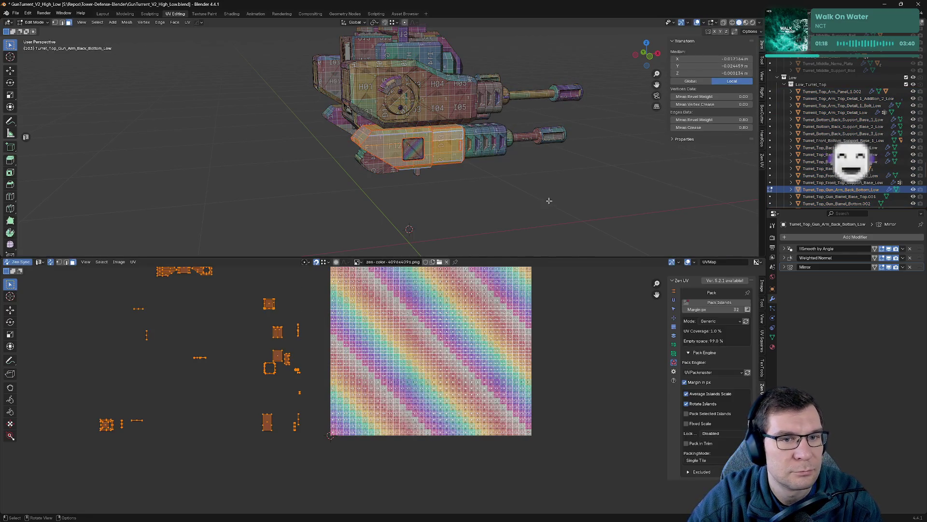
{"action": "key", "text": "m"}
{"action": "left_click", "coordinate": [547, 192]}
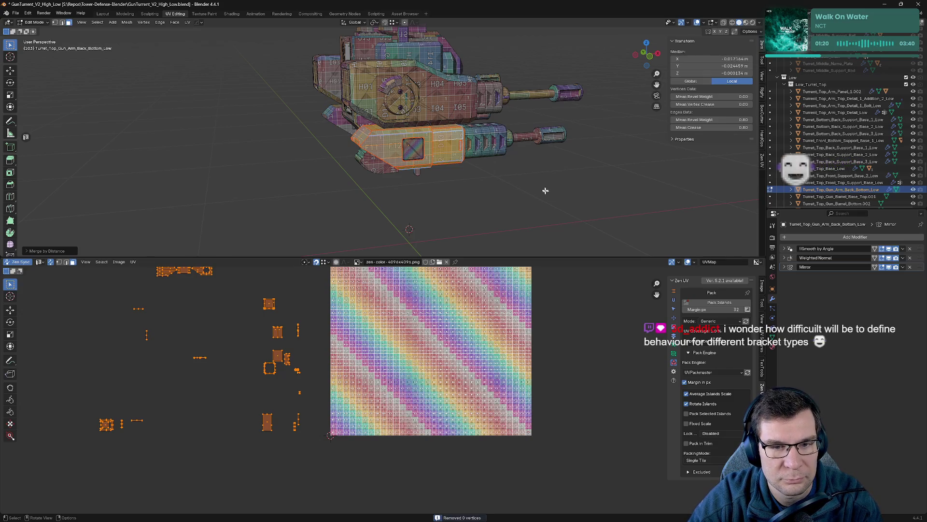
{"action": "key", "text": "Tab"}
- Merge by distance on the Turret_Top_Gun_Holder_Bottom.002 part
{"action": "left_click", "coordinate": [491, 143]}
{"action": "key", "text": "Tab"}
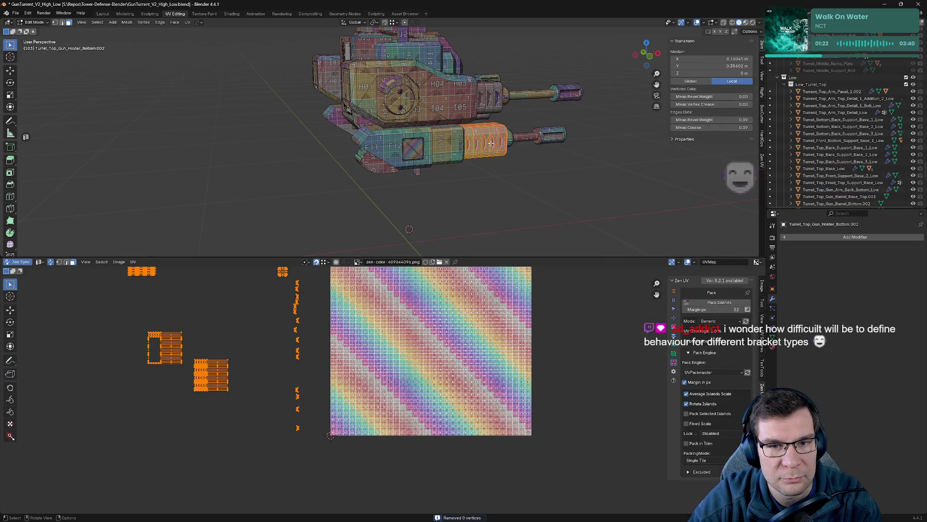
{"action": "key", "text": "m"}
{"action": "left_click", "coordinate": [493, 145]}
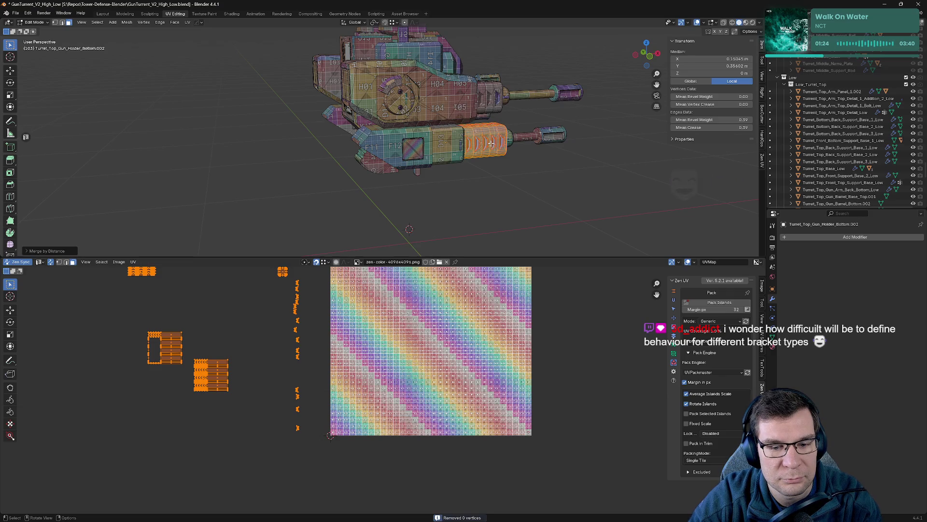
{"action": "key", "text": "Tab"}
- Merge by distance on Turret_Top_Base_Low, then check the turret from top and front views
{"action": "mouse_move", "coordinate": [543, 131]}
{"action": "middle_mouse_down"}
{"action": "mouse_move", "coordinate": [503, 99]}
{"action": "mouse_move", "coordinate": [410, 184]}
{"action": "middle_mouse_up"}
{"action": "left_click", "coordinate": [410, 183]}
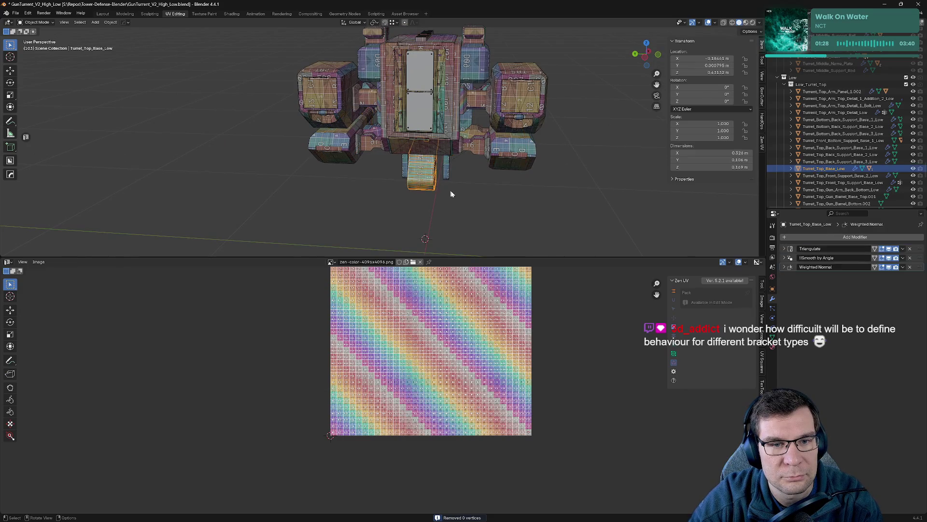
{"action": "key", "text": "Tab"}
{"action": "key", "text": "m"}
{"action": "left_click", "coordinate": [471, 192]}
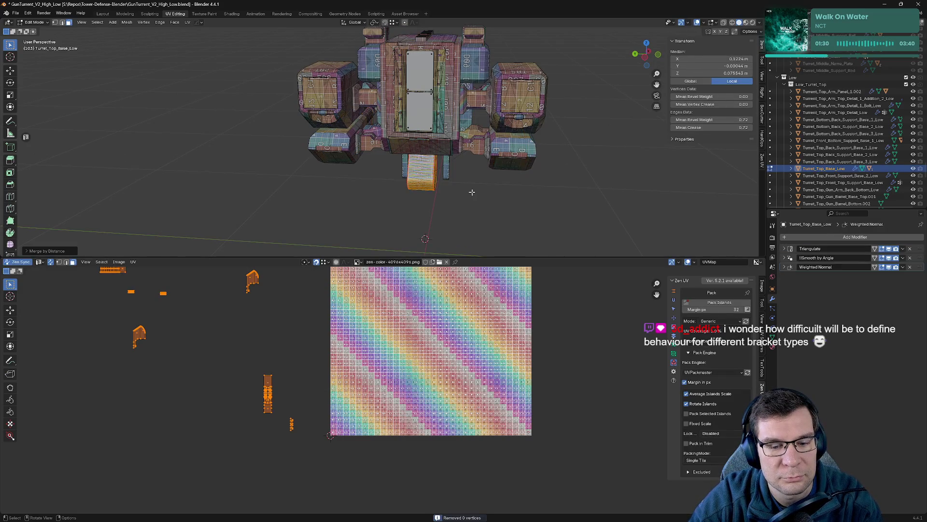
{"action": "key", "text": "Tab"}
{"action": "left_click", "coordinate": [387, 121]}
{"action": "left_click", "coordinate": [387, 120]}
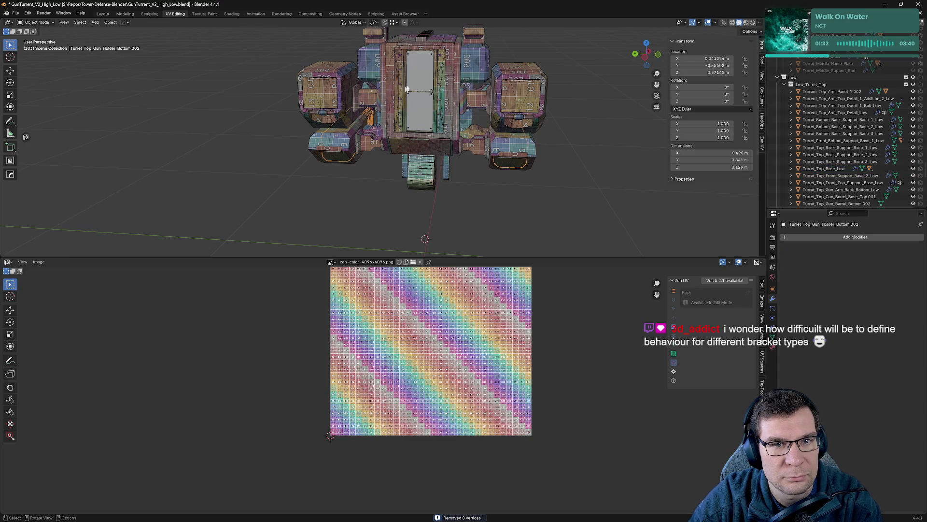
{"action": "middle_click_drag", "start_coordinate": [387, 121], "coordinate": [297, 97]}
{"action": "middle_click_drag", "start_coordinate": [435, 163], "coordinate": [401, 133]}
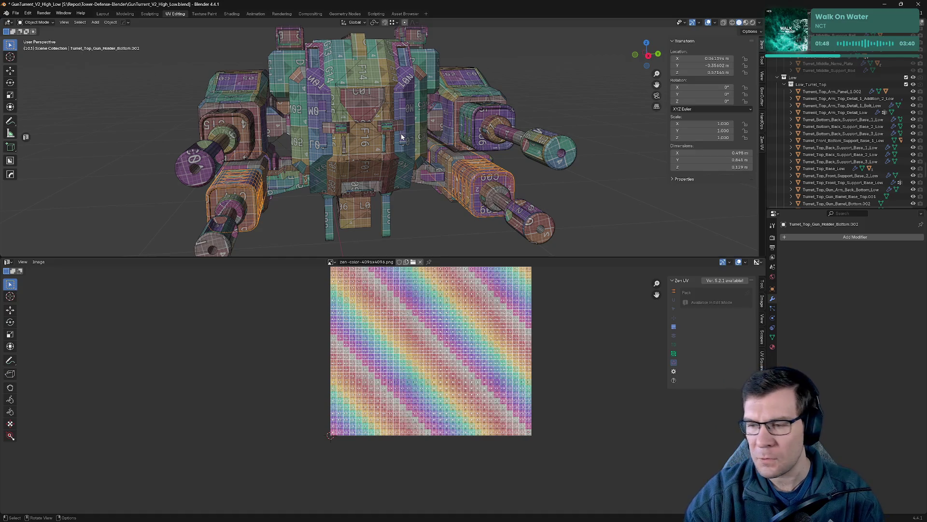
{"action": "middle_click_drag", "start_coordinate": [388, 123], "coordinate": [500, 196]}
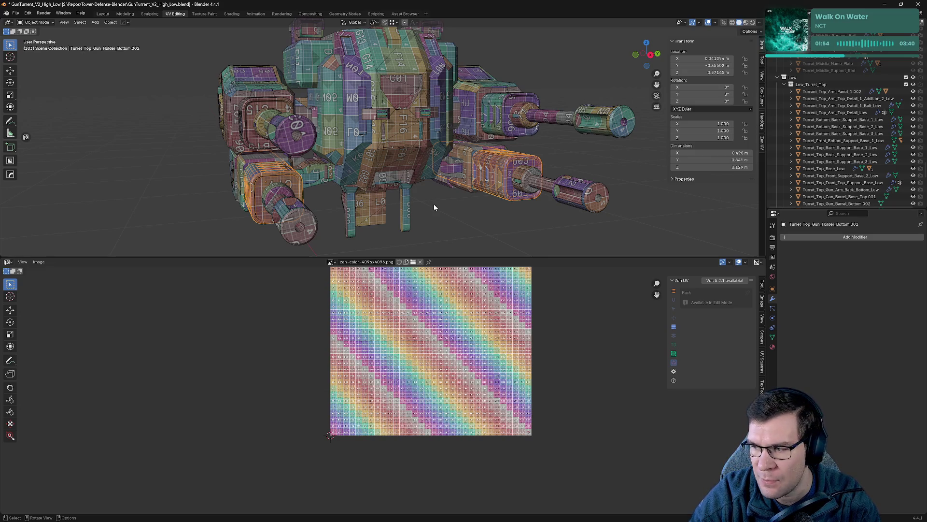
{"action": "mouse_move", "coordinate": [422, 201]}
{"action": "middle_mouse_down"}
{"action": "mouse_move", "coordinate": [501, 193]}
{"action": "mouse_move", "coordinate": [542, 203]}
{"action": "middle_mouse_up"}
- Enter Edit Mode on all turret parts and select all of their geometry
{"action": "key", "text": "a"}
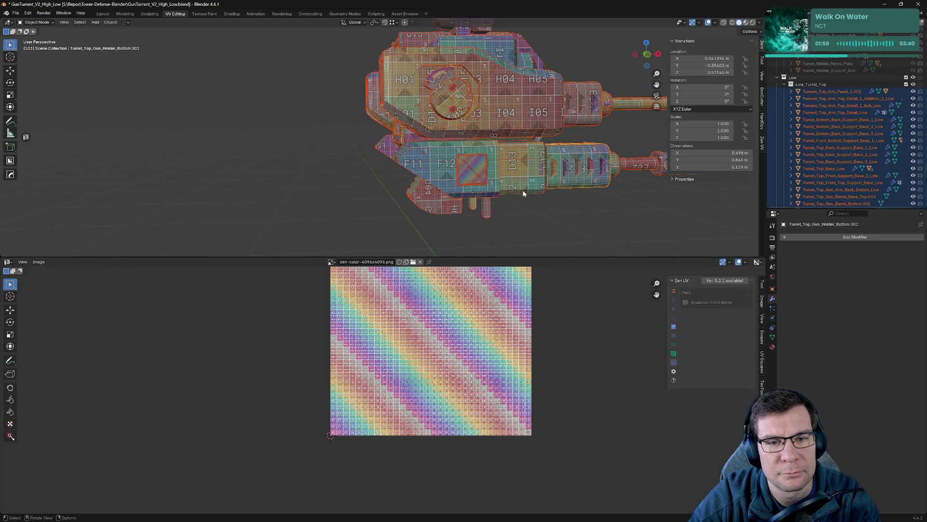
{"action": "scroll", "coordinate": [523, 192], "scroll_direction": "down", "scroll_amount": 3}
{"action": "key", "text": "Tab"}
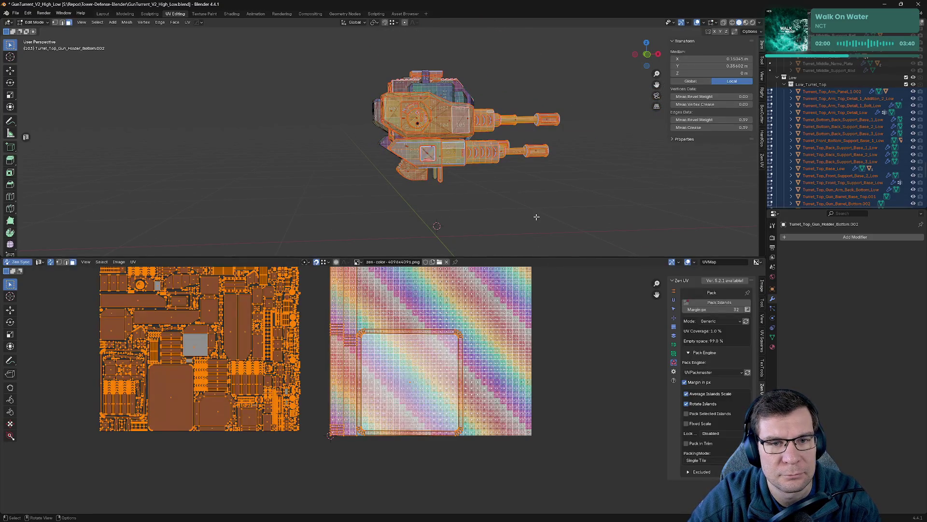
{"action": "scroll", "coordinate": [571, 344], "scroll_direction": "down", "scroll_amount": 3}
{"action": "key", "text": "h"}
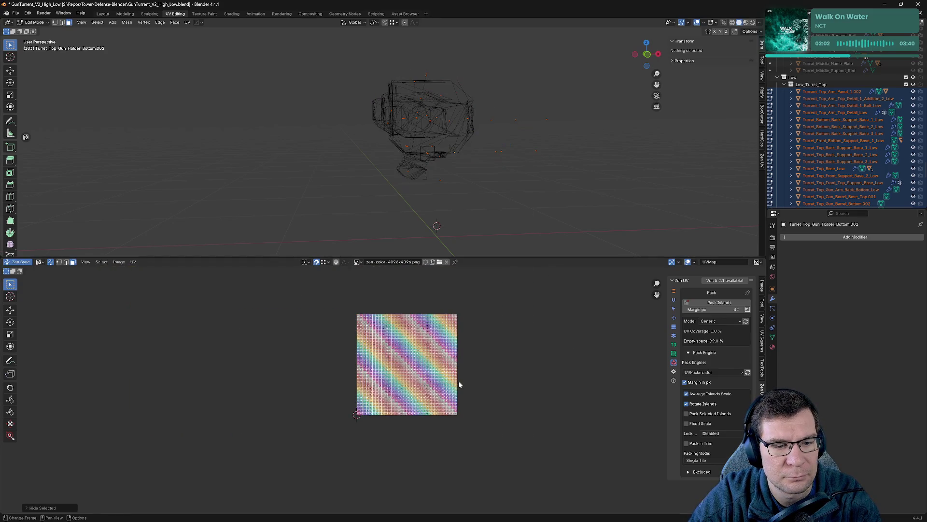
{"action": "key", "text": "alt+h"}
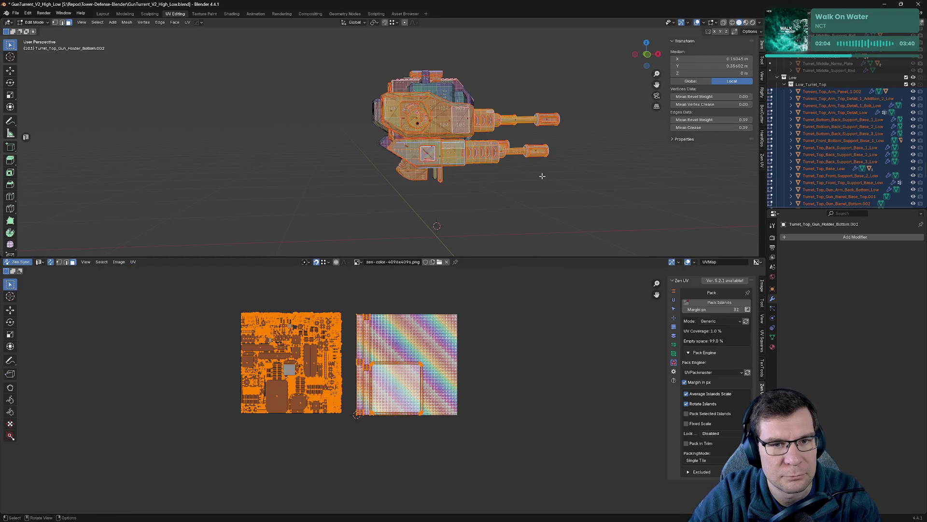
{"action": "left_click", "coordinate": [537, 182]}
{"action": "key", "text": "a"}
- Merge by distance across the whole mesh and bring the packed UV islands into view
{"action": "key", "text": "m"}
{"action": "left_click", "coordinate": [520, 193]}
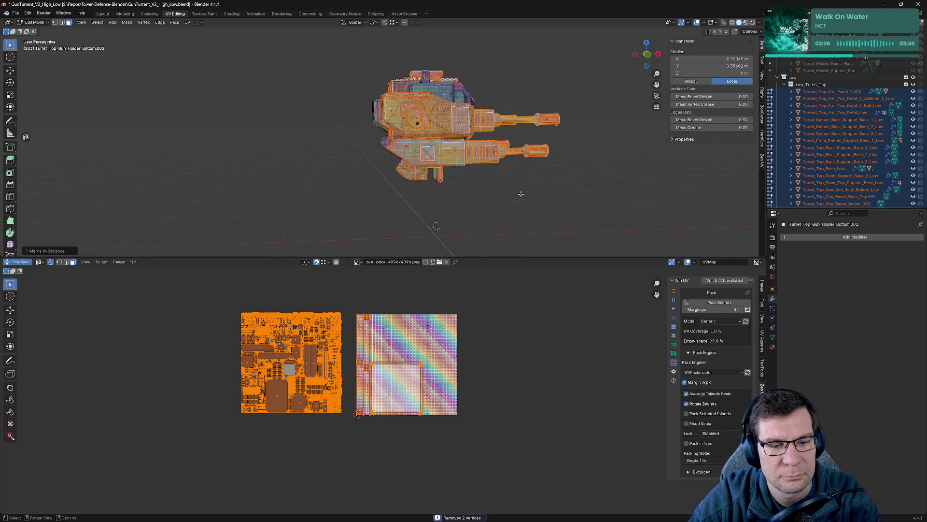
{"action": "scroll", "coordinate": [241, 355], "scroll_direction": "up", "scroll_amount": 6}
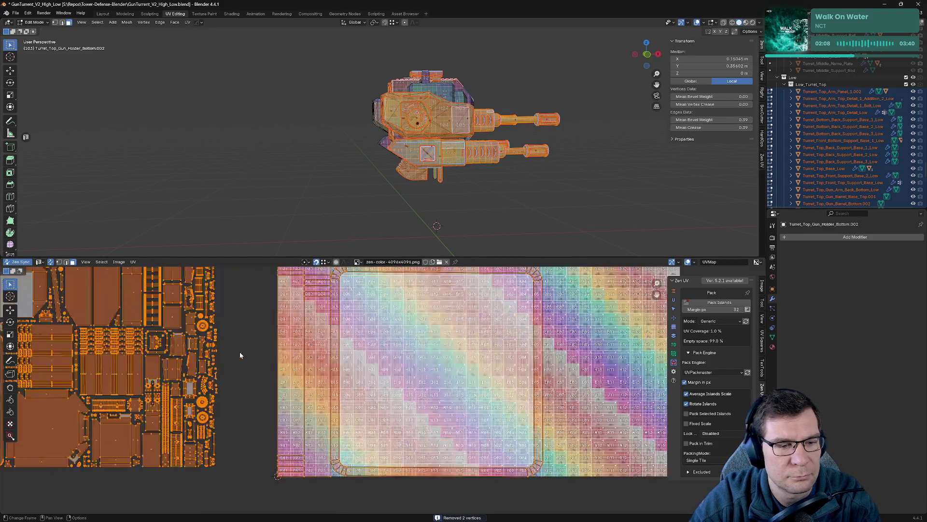
{"action": "middle_click_drag", "start_coordinate": [241, 355], "coordinate": [554, 369]}
{"action": "scroll", "coordinate": [554, 368], "scroll_direction": "up", "scroll_amount": 1}
{"action": "middle_click_drag", "start_coordinate": [483, 338], "coordinate": [527, 401]}
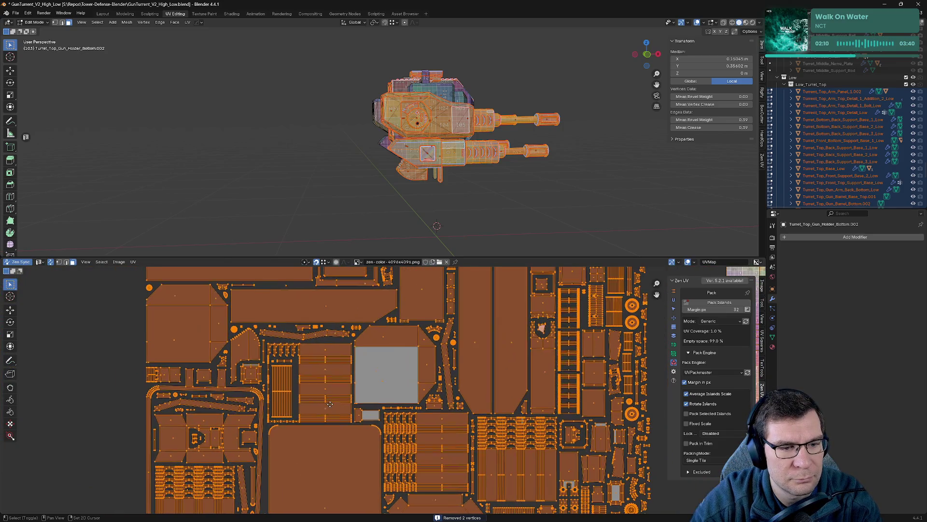
- Run Merge by Distance twice more on the whole turret mesh
{"action": "key", "text": "m"}
{"action": "left_click", "coordinate": [508, 215]}
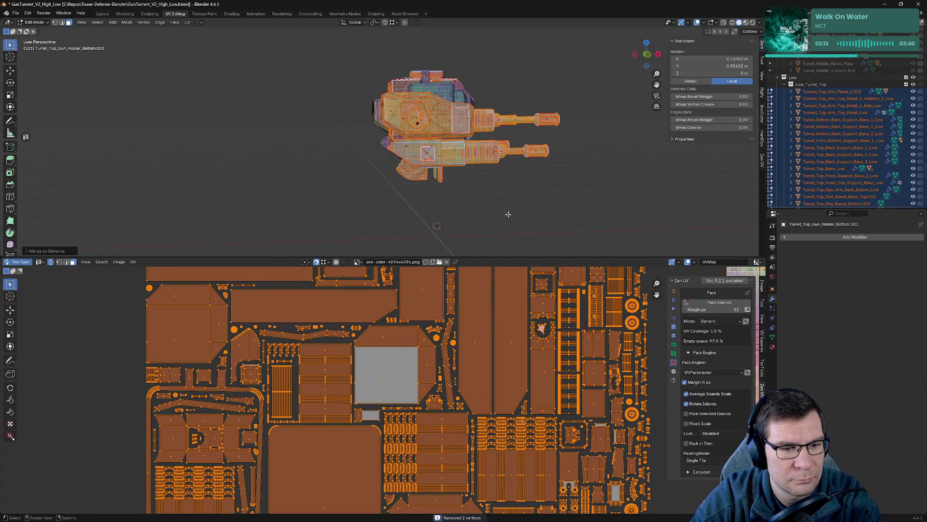
{"action": "key", "text": "m"}
{"action": "left_click", "coordinate": [505, 213]}
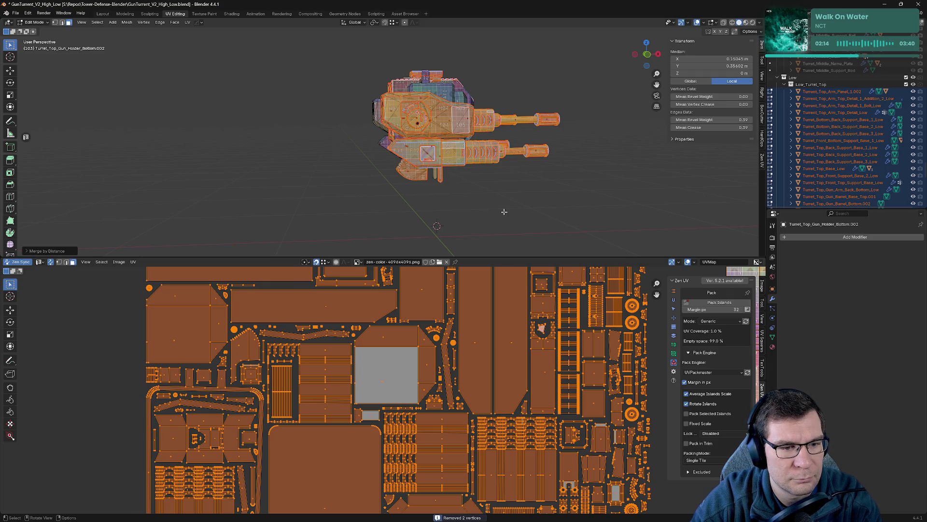
{"action": "scroll", "coordinate": [504, 223], "scroll_direction": "down", "scroll_amount": 5}
{"action": "middle_click_drag", "start_coordinate": [503, 223], "coordinate": [473, 251]}
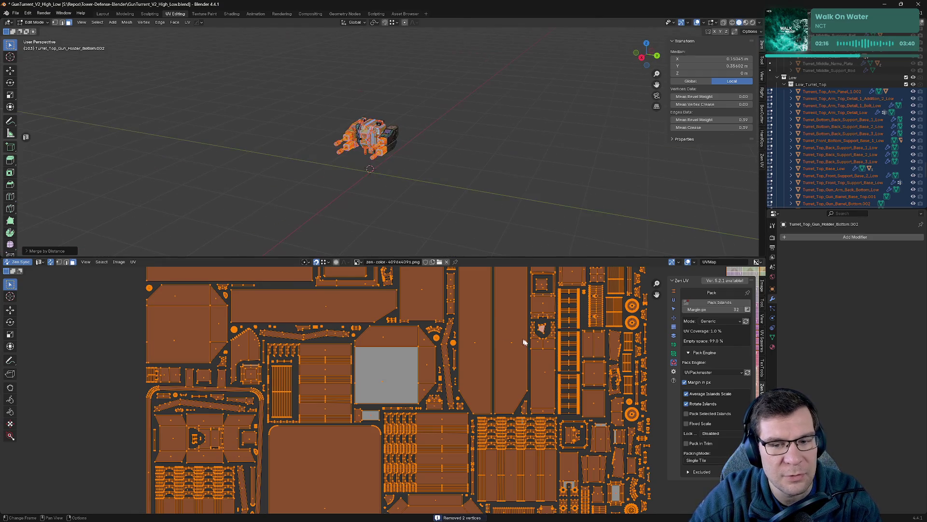
- Scale the whole UV layout down and place it left of the texture tile
{"action": "scroll", "coordinate": [573, 367], "scroll_direction": "down", "scroll_amount": 4}
{"action": "middle_click_drag", "start_coordinate": [574, 367], "coordinate": [468, 368]}
{"action": "key", "text": "s"}
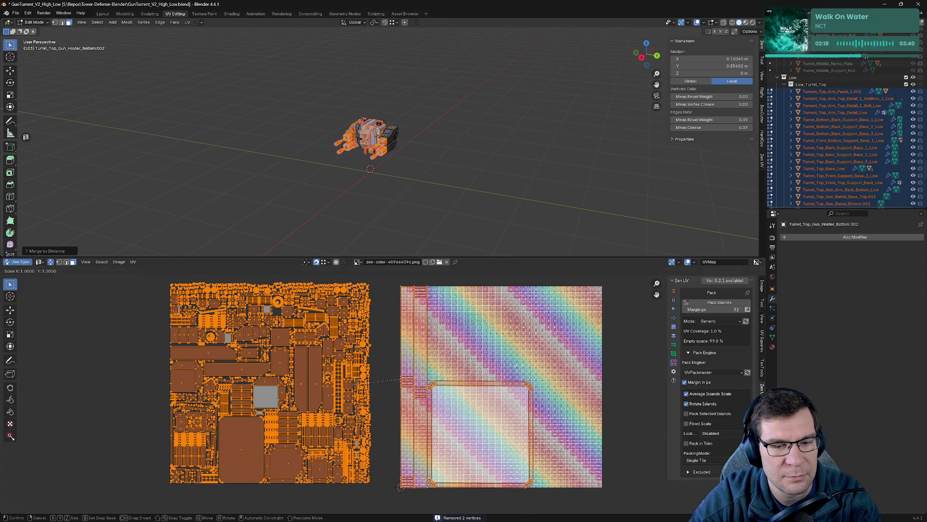
{"action": "left_click", "coordinate": [433, 369]}
{"action": "key", "text": "g"}
{"action": "left_click", "coordinate": [306, 362]}
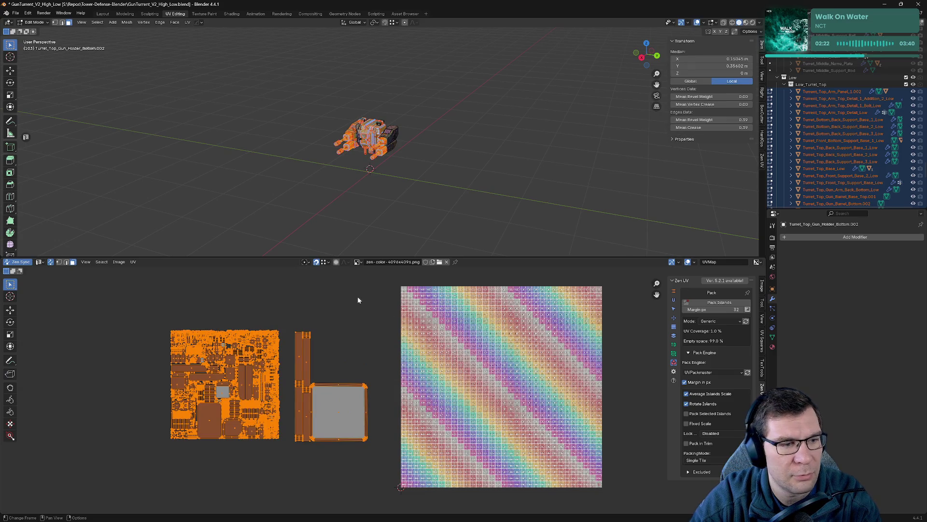
- Turn off UV Sync Selection, clear the UV selection, and show Zen UV's Stack panel
{"action": "key", "text": "ctrl+alt+s"}
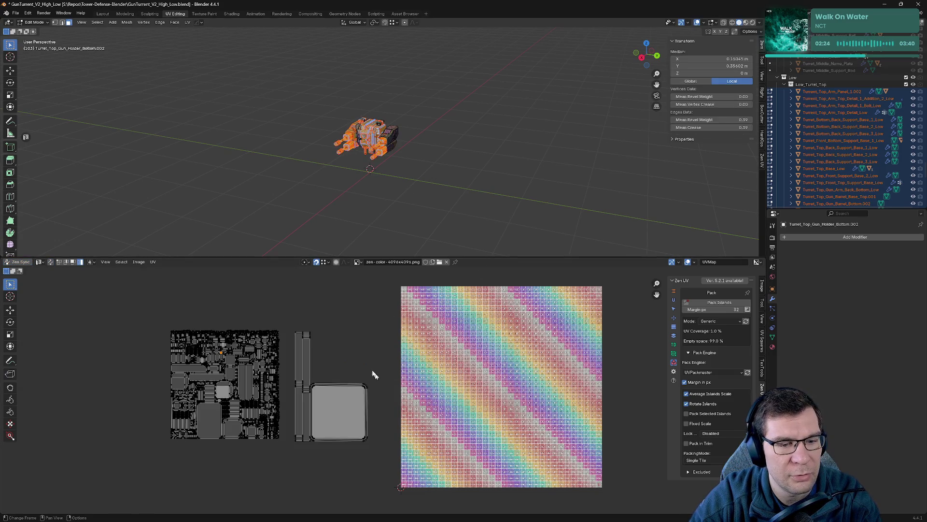
{"action": "key", "text": "a"}
{"action": "key", "text": "alt+a"}
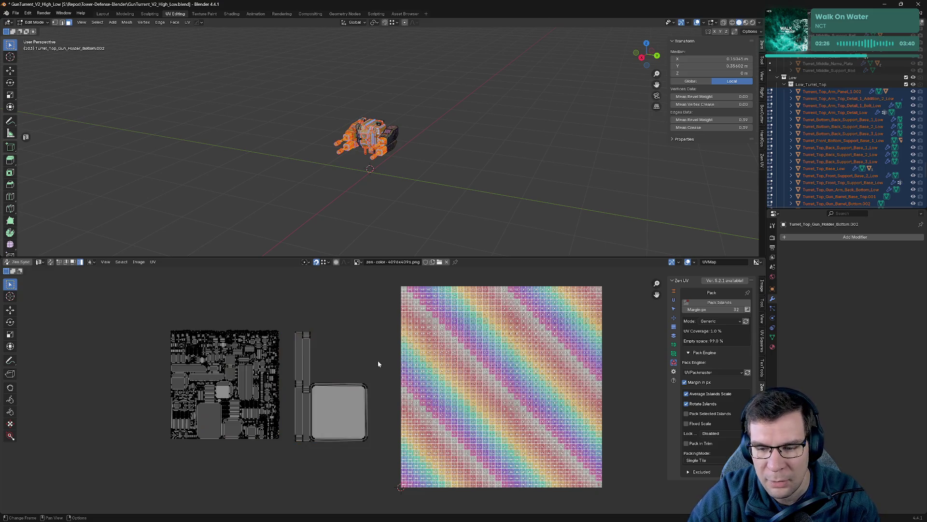
{"action": "left_click", "coordinate": [674, 354]}
{"action": "left_click", "coordinate": [674, 336]}
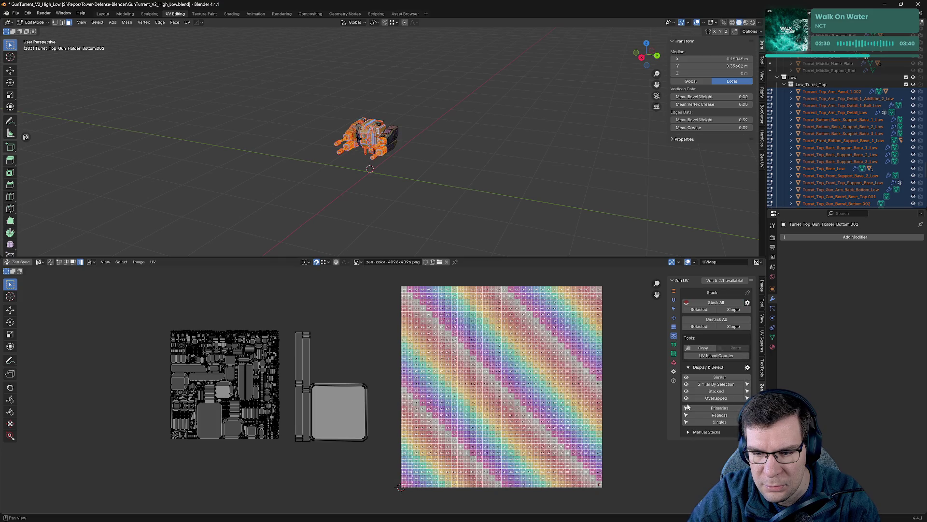
- Select the replica islands, move them beside the checker tile, and hide them
{"action": "left_click", "coordinate": [709, 416]}
{"action": "scroll", "coordinate": [384, 394], "scroll_direction": "down", "scroll_amount": 5}
{"action": "key", "text": "g"}
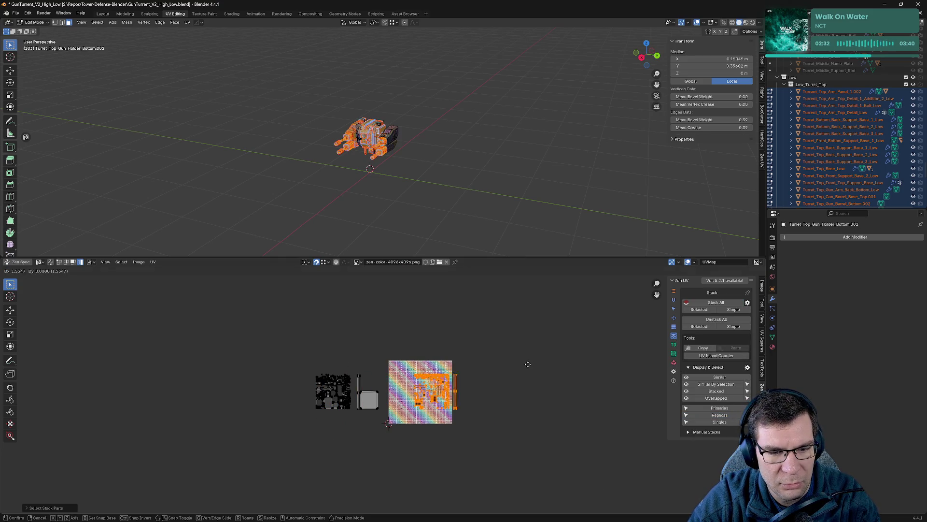
{"action": "left_click", "coordinate": [593, 360]}
{"action": "key", "text": "h"}
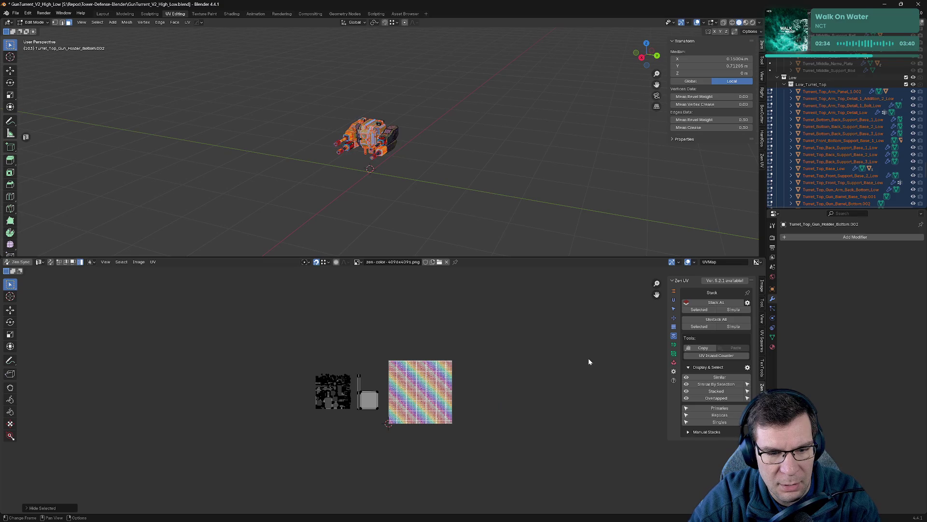
- Pack the remaining unique islands into the tile with Zen UV, then reveal the replicas
{"action": "scroll", "coordinate": [376, 396], "scroll_direction": "up", "scroll_amount": 5}
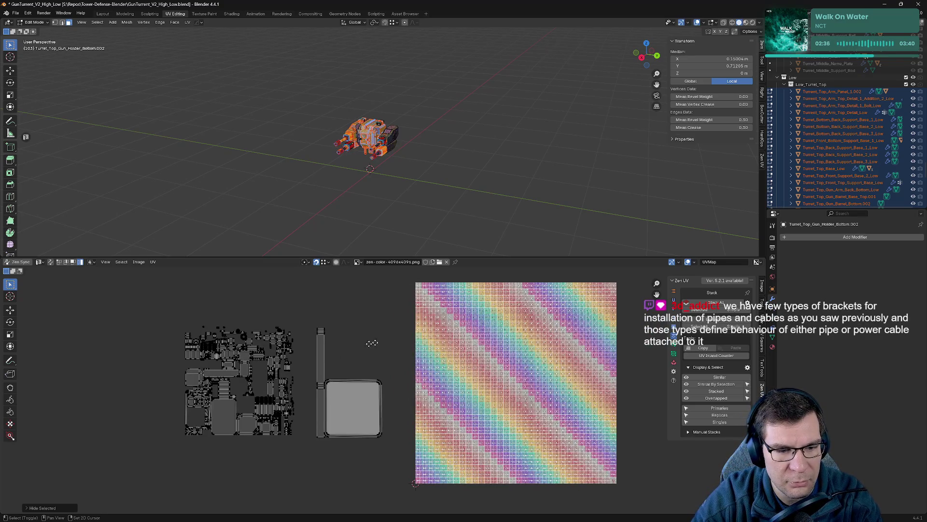
{"action": "middle_click_drag", "start_coordinate": [372, 343], "coordinate": [442, 330]}
{"action": "left_click_drag", "start_coordinate": [172, 284], "coordinate": [455, 470]}
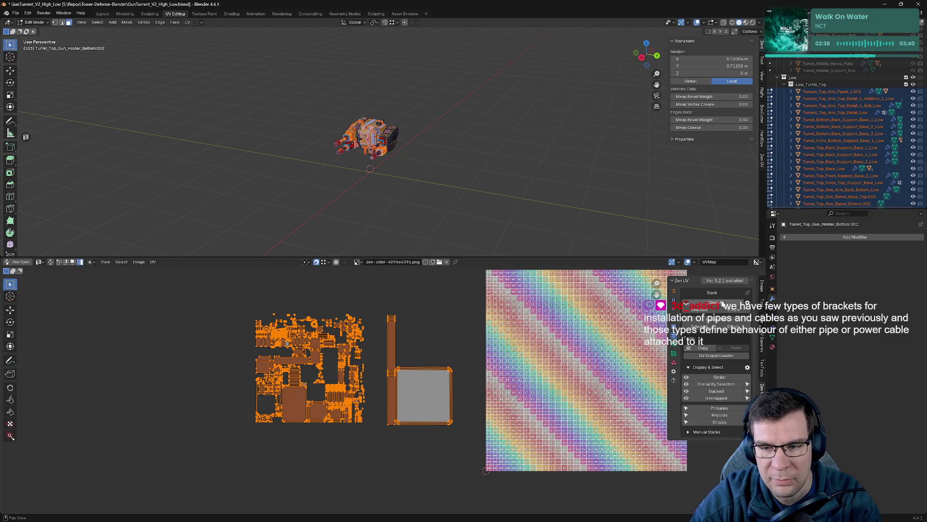
{"action": "left_click", "coordinate": [674, 343]}
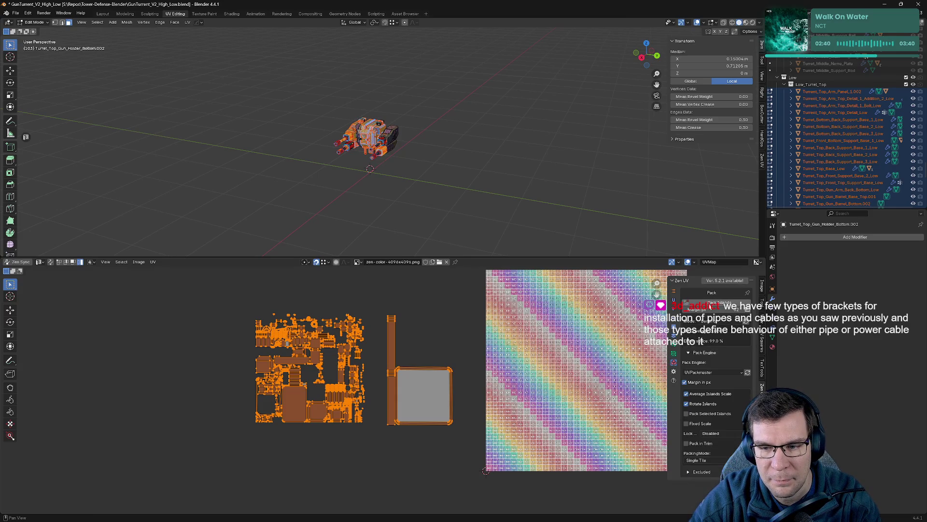
{"action": "left_click", "coordinate": [718, 303]}
{"action": "scroll", "coordinate": [559, 416], "scroll_direction": "down", "scroll_amount": 3}
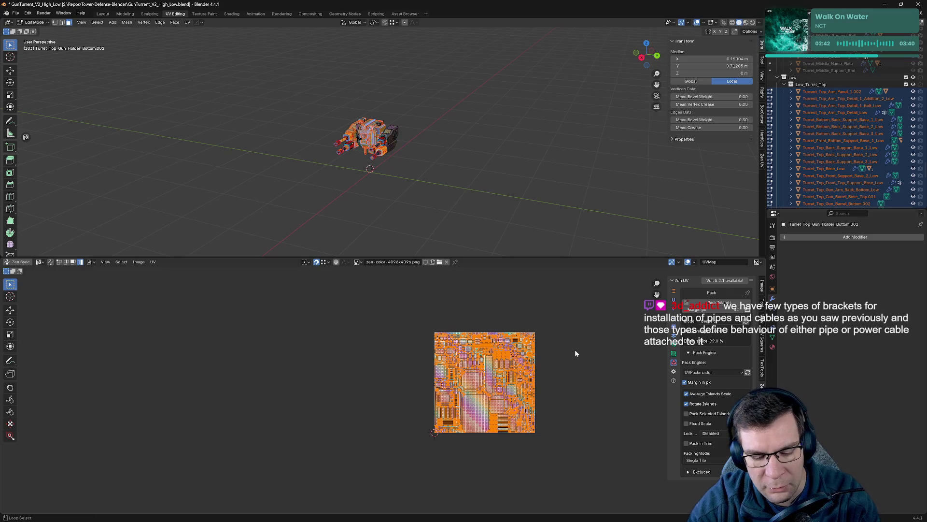
{"action": "key", "text": "alt+h"}
- Select the islands in the tile and stack matching islands with Zen UV Stack
{"action": "left_click", "coordinate": [584, 317]}
{"action": "left_click_drag", "start_coordinate": [375, 315], "coordinate": [568, 492]}
{"action": "left_click", "coordinate": [674, 335]}
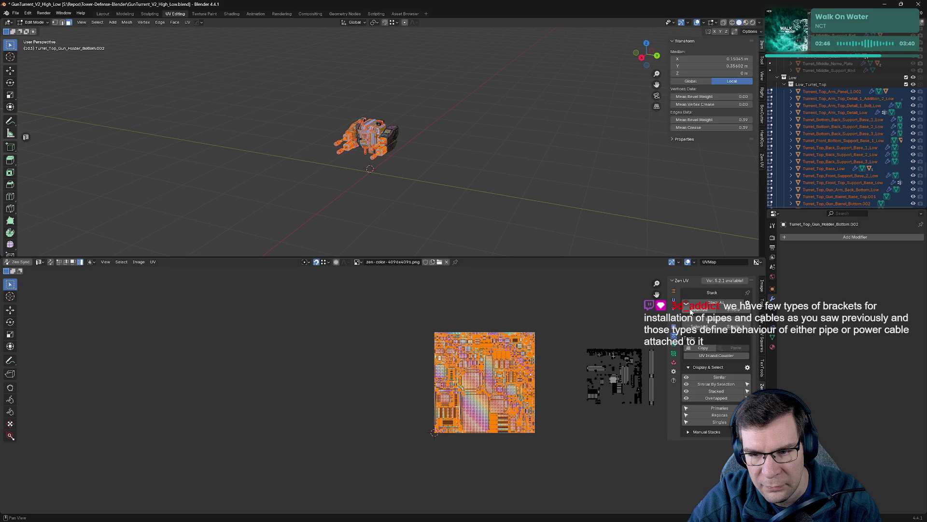
{"action": "left_click", "coordinate": [699, 308]}
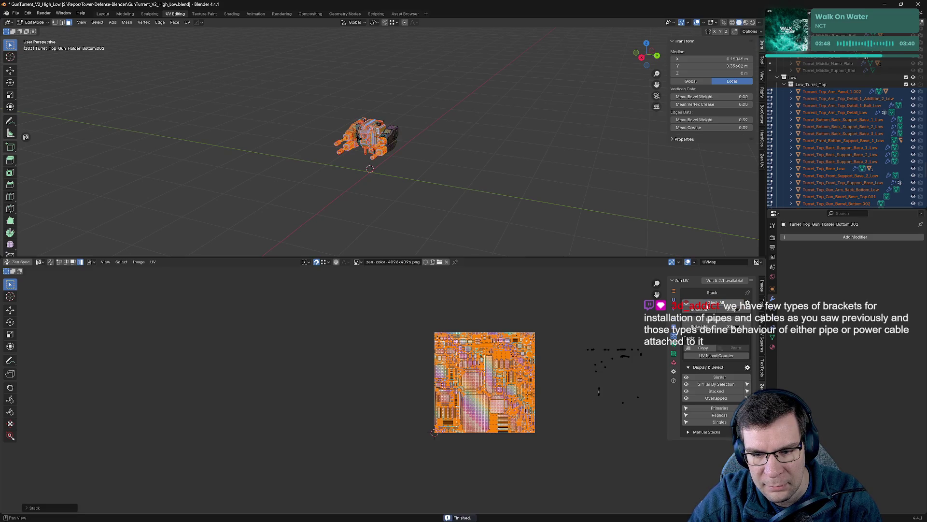
{"action": "middle_click_drag", "start_coordinate": [627, 363], "coordinate": [368, 412]}
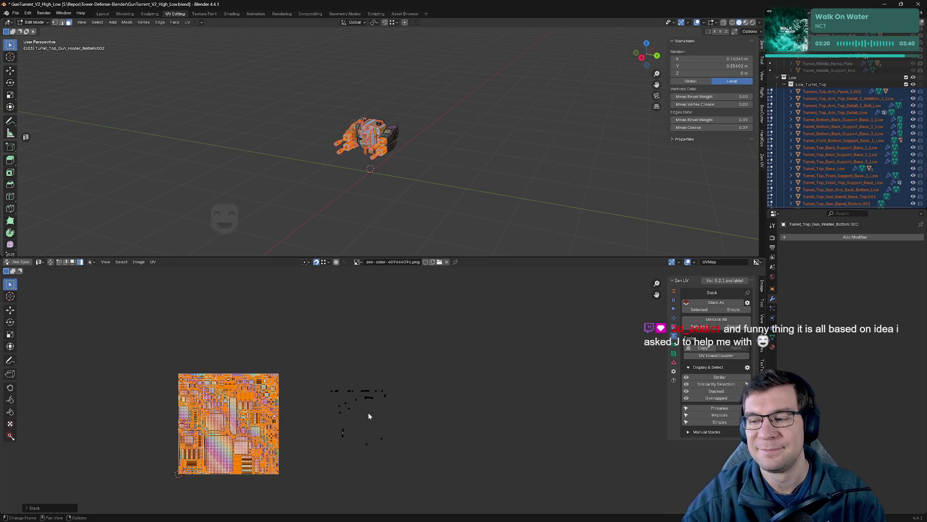
- Pan across the texture and enlarge the UV Editor area upward
{"action": "scroll", "coordinate": [484, 332], "scroll_direction": "up", "scroll_amount": 6}
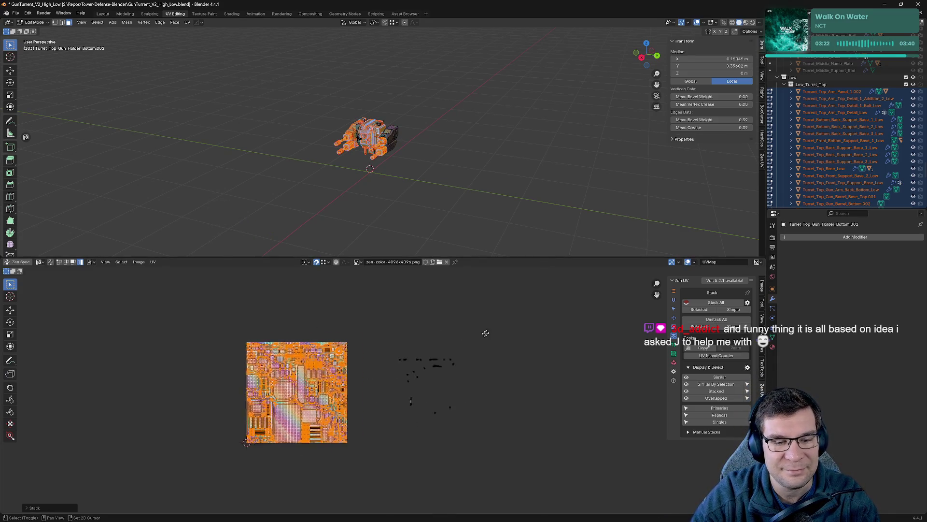
{"action": "middle_click_drag", "start_coordinate": [590, 337], "coordinate": [278, 367]}
{"action": "scroll", "coordinate": [447, 371], "scroll_direction": "up", "scroll_amount": 4}
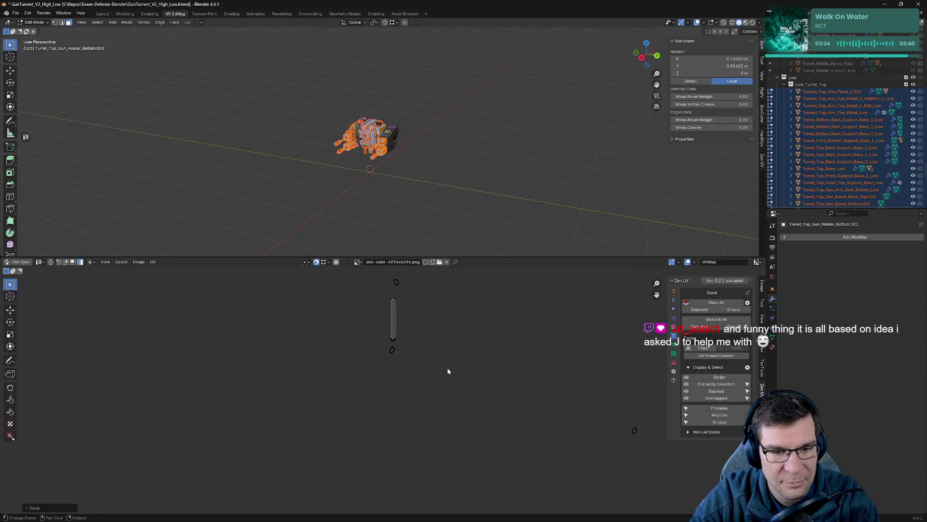
{"action": "scroll", "coordinate": [447, 352], "scroll_direction": "down", "scroll_amount": 10}
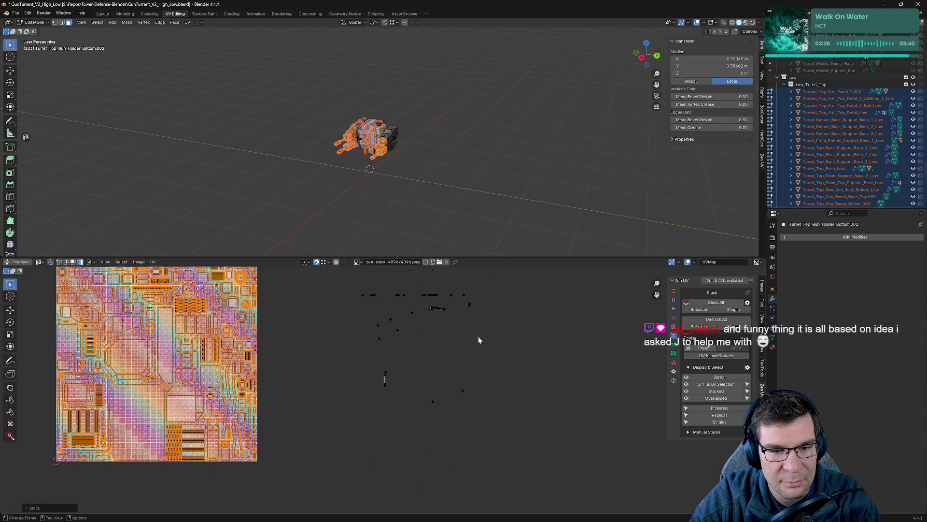
{"action": "left_click_drag", "start_coordinate": [488, 257], "coordinate": [497, 137]}
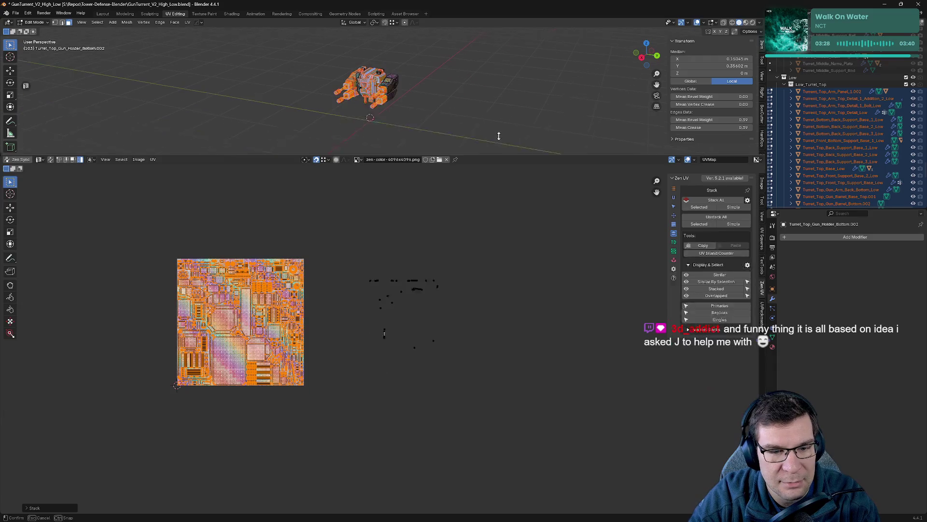
- Box-select the leftover islands and apply Zen UV Stack to the selection
{"action": "mouse_move", "coordinate": [367, 236]}
{"action": "left_mouse_down"}
{"action": "mouse_move", "coordinate": [435, 424]}
{"action": "mouse_move", "coordinate": [476, 429]}
{"action": "left_mouse_up"}
{"action": "middle_click_drag", "start_coordinate": [451, 403], "coordinate": [604, 389]}
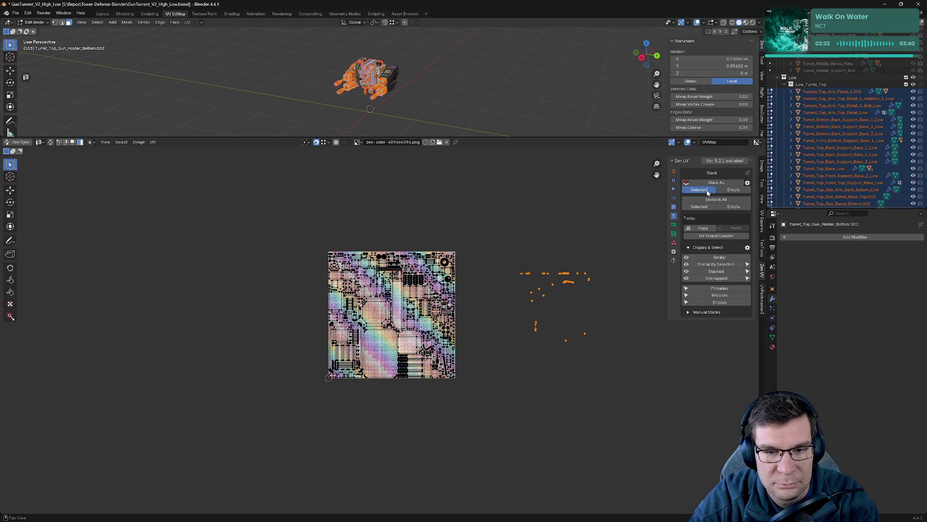
{"action": "left_click", "coordinate": [708, 191]}
{"action": "left_click_drag", "start_coordinate": [298, 225], "coordinate": [512, 413]}
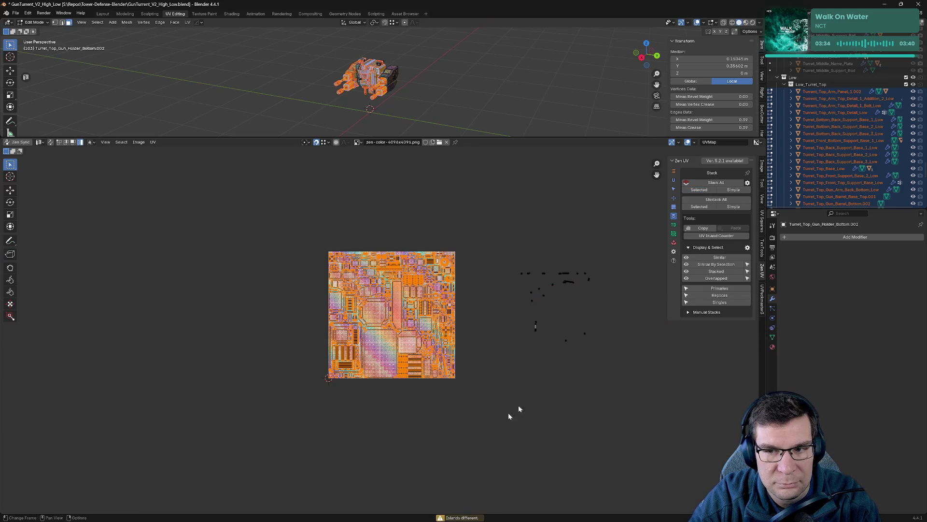
{"action": "left_click", "coordinate": [704, 190]}
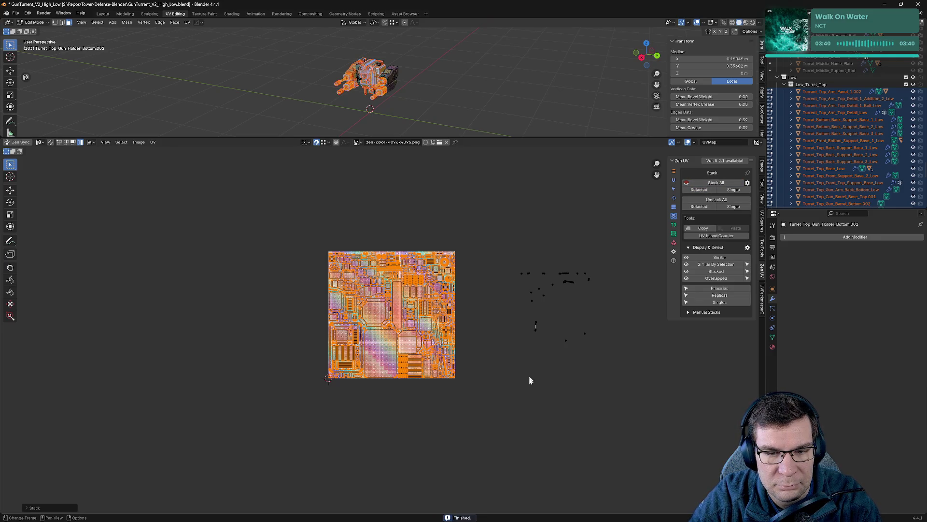
{"action": "mouse_move", "coordinate": [601, 396]}
{"action": "left_mouse_down"}
{"action": "mouse_move", "coordinate": [524, 219]}
{"action": "mouse_move", "coordinate": [505, 225]}
{"action": "left_mouse_up"}
- Move the scattered UV islands on the right closer beside the checker tile
{"action": "scroll", "coordinate": [407, 334], "scroll_direction": "up", "scroll_amount": 4}
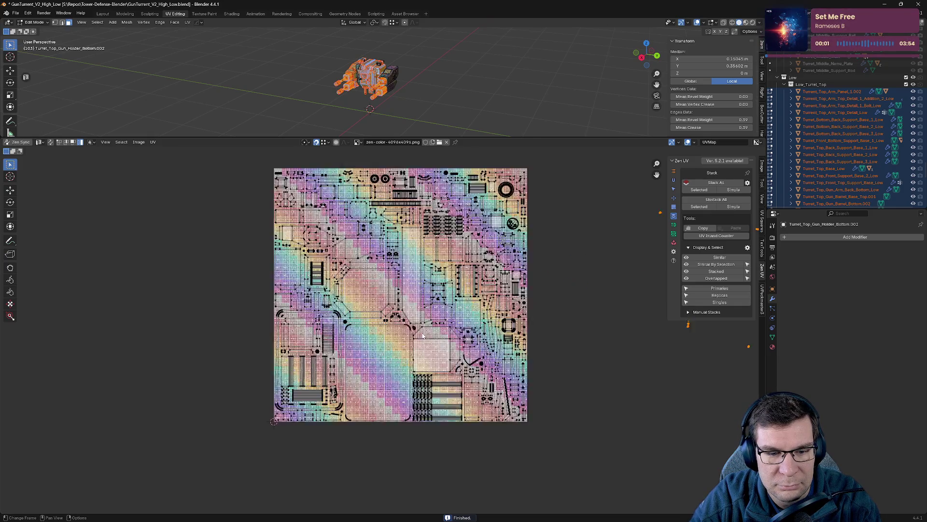
{"action": "scroll", "coordinate": [396, 348], "scroll_direction": "up", "scroll_amount": 5}
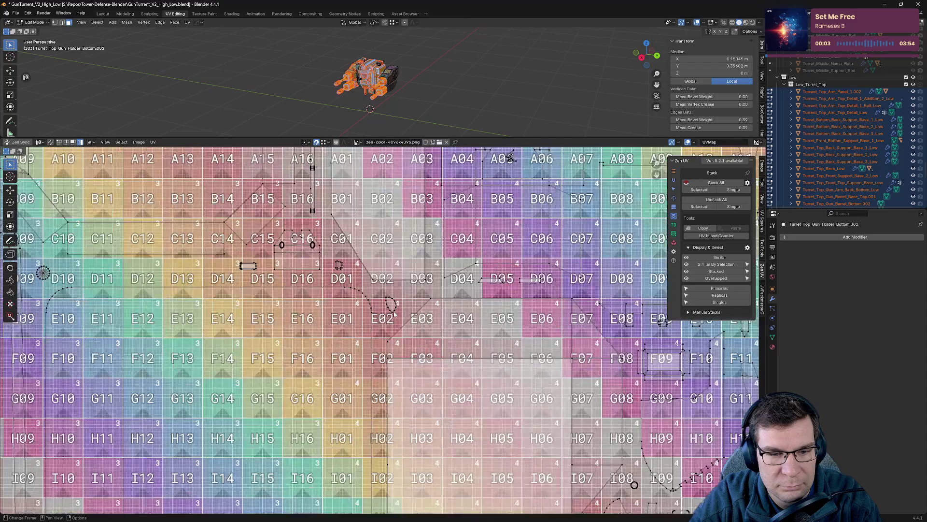
{"action": "scroll", "coordinate": [462, 330], "scroll_direction": "down", "scroll_amount": 10}
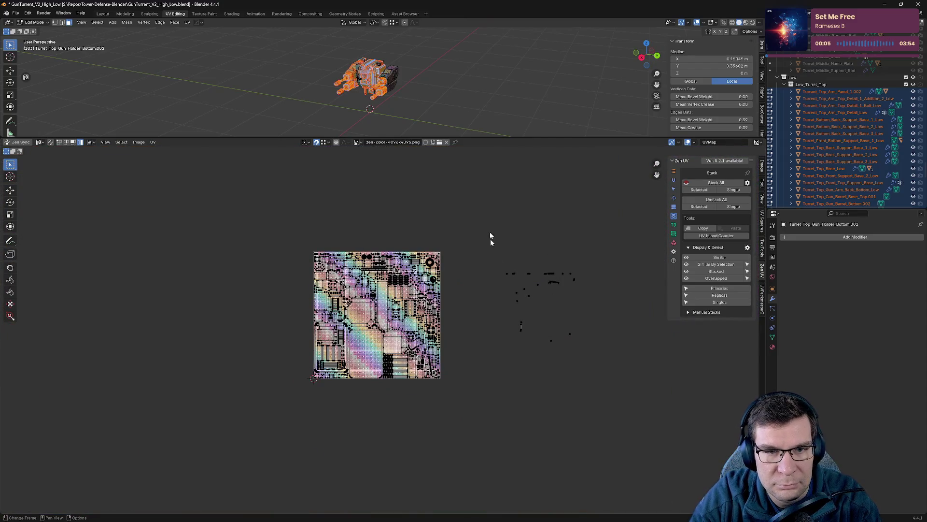
{"action": "left_click_drag", "start_coordinate": [480, 203], "coordinate": [620, 411]}
{"action": "key", "text": "g"}
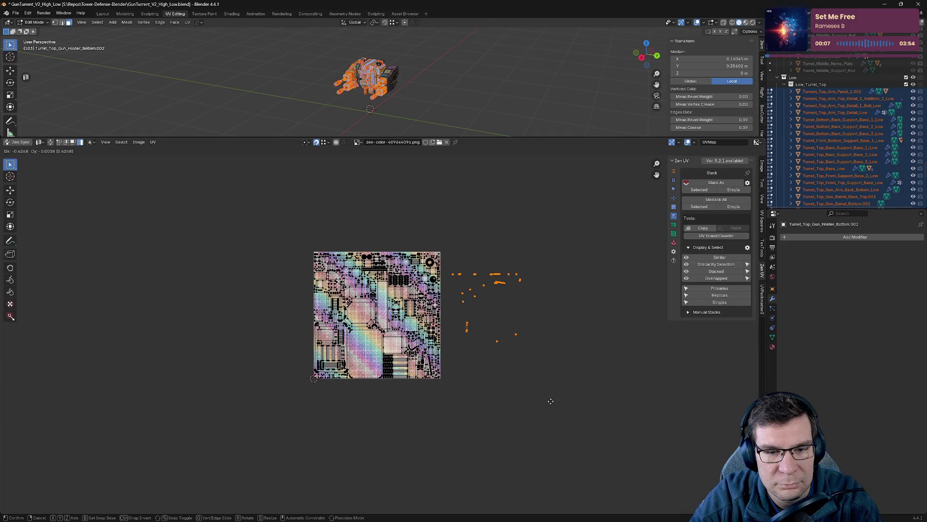
{"action": "left_click", "coordinate": [542, 385]}
{"action": "left_click", "coordinate": [465, 282]}
- Zoom the UV editor until the full checker tile and nearby islands are framed
{"action": "scroll", "coordinate": [465, 281], "scroll_direction": "up", "scroll_amount": 8}
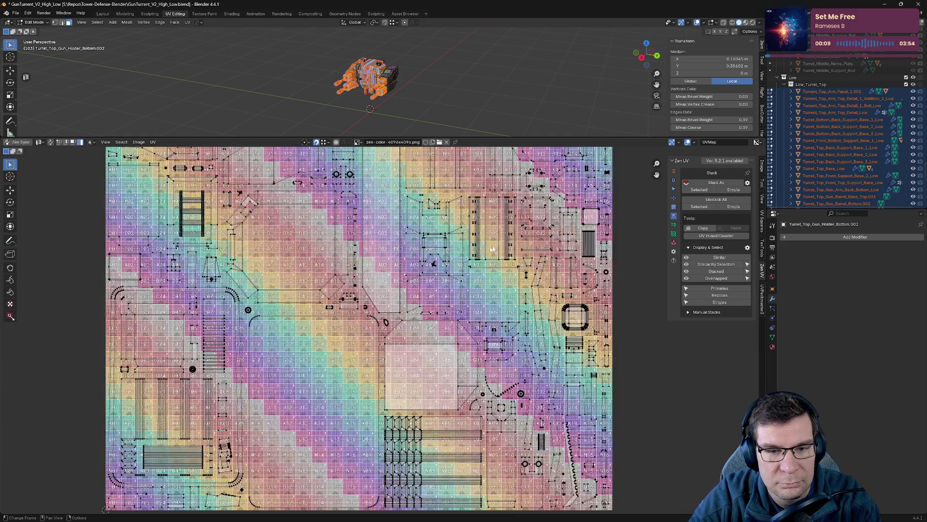
{"action": "scroll", "coordinate": [458, 281], "scroll_direction": "down", "scroll_amount": 3}
{"action": "scroll", "coordinate": [455, 281], "scroll_direction": "up", "scroll_amount": 1}
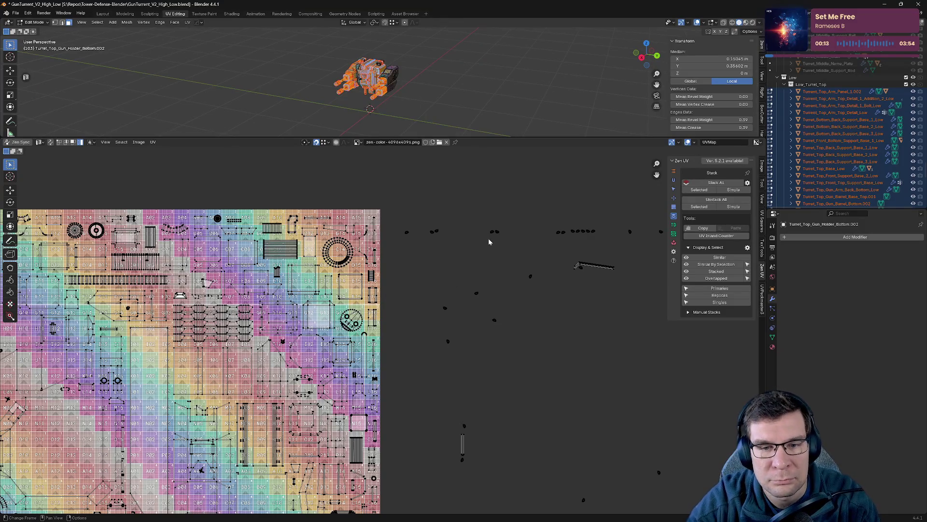
{"action": "scroll", "coordinate": [489, 239], "scroll_direction": "up", "scroll_amount": 5}
{"action": "scroll", "coordinate": [414, 305], "scroll_direction": "down", "scroll_amount": 5}
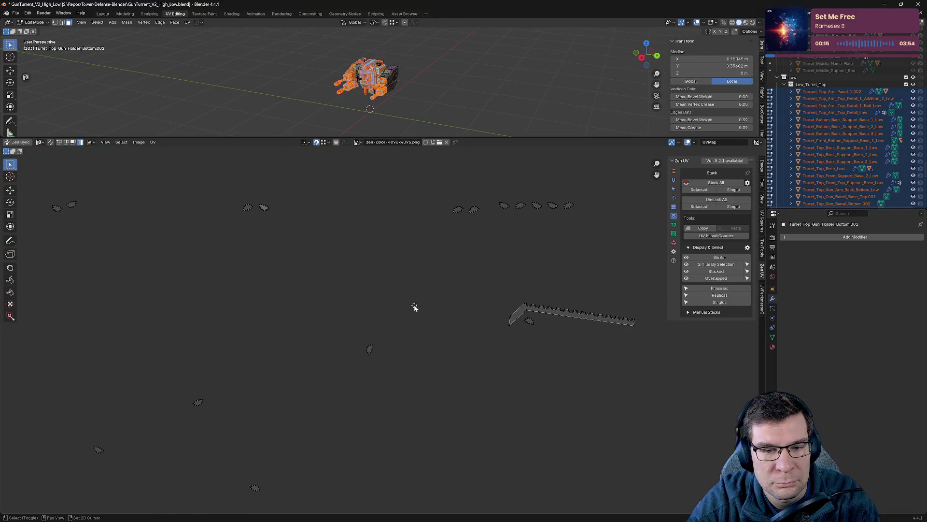
{"action": "scroll", "coordinate": [413, 305], "scroll_direction": "up", "scroll_amount": 8}
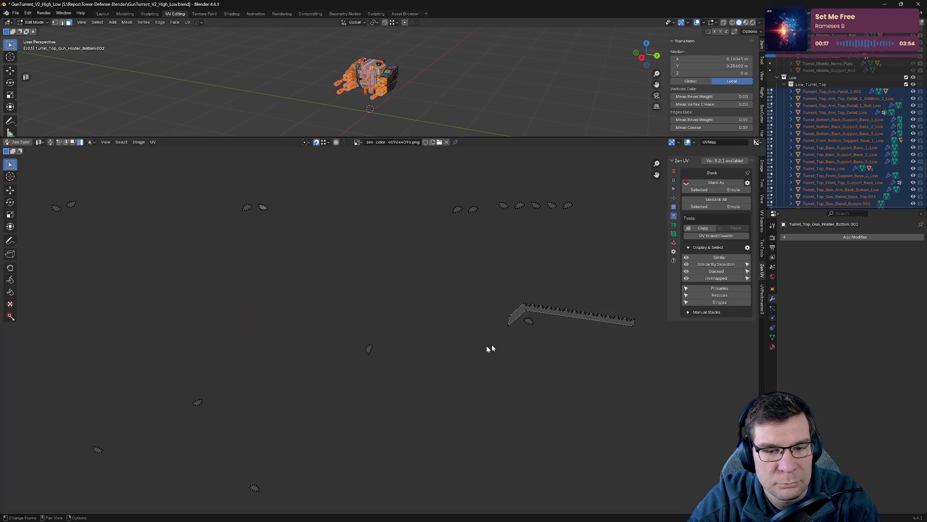
{"action": "scroll", "coordinate": [544, 328], "scroll_direction": "down", "scroll_amount": 6}
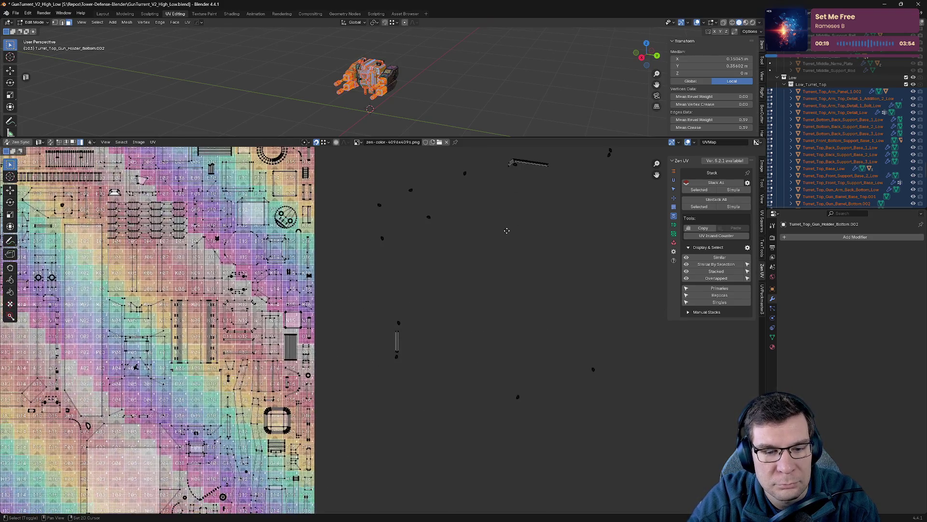
{"action": "scroll", "coordinate": [511, 275], "scroll_direction": "down", "scroll_amount": 5}
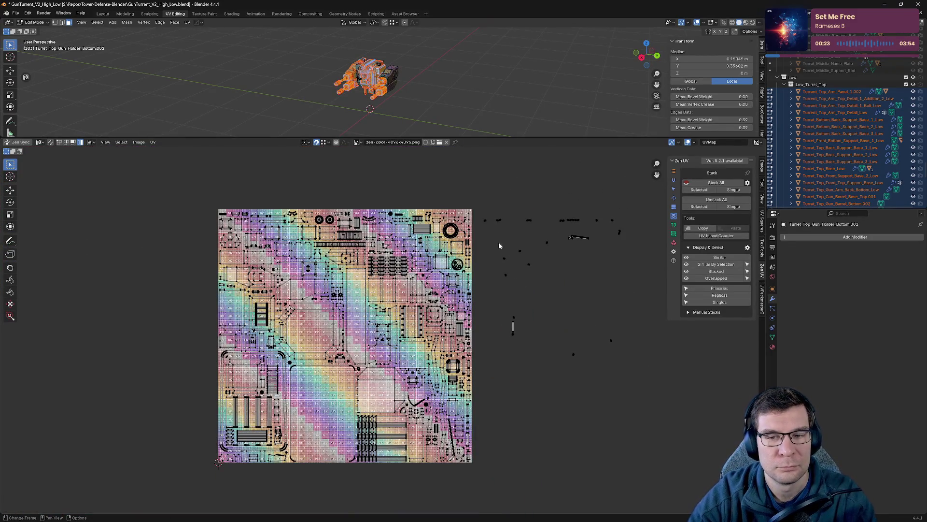
- Hide Low_Turret_Top in the Outliner, collapse both collections, and show Low_Turret_Base again
{"action": "left_click", "coordinate": [845, 85]}
{"action": "left_click", "coordinate": [912, 85]}
{"action": "left_click", "coordinate": [784, 84]}
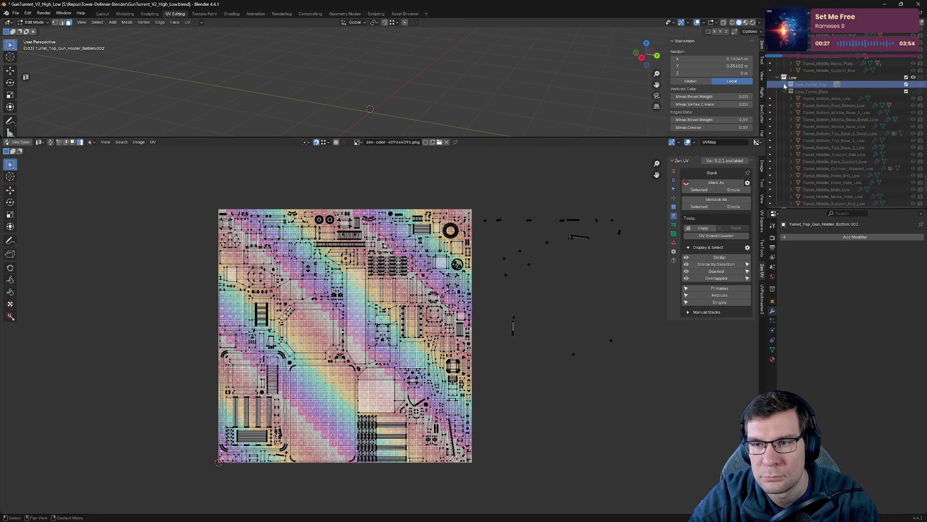
{"action": "left_click", "coordinate": [784, 91]}
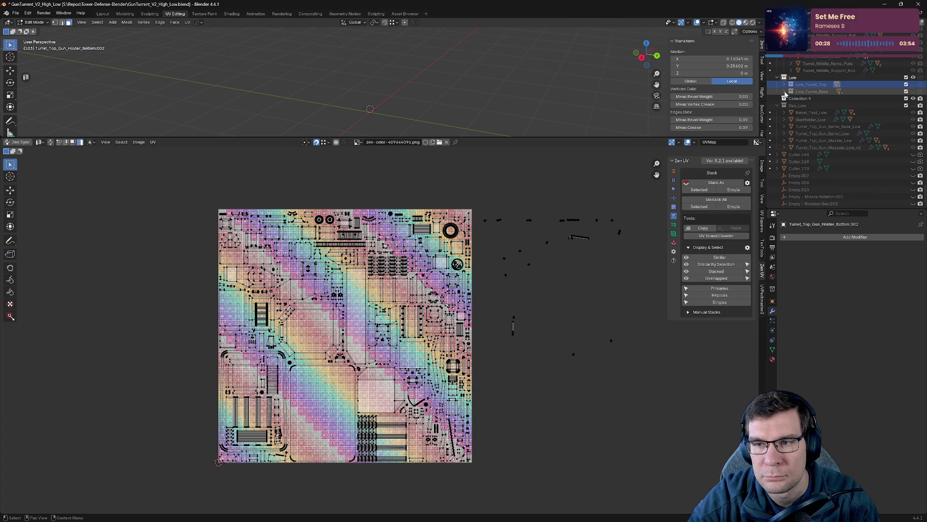
{"action": "left_click", "coordinate": [913, 91]}
- Enlarge the 3D view and select all of the holder's geometry in Edit Mode
{"action": "key", "text": "g"}
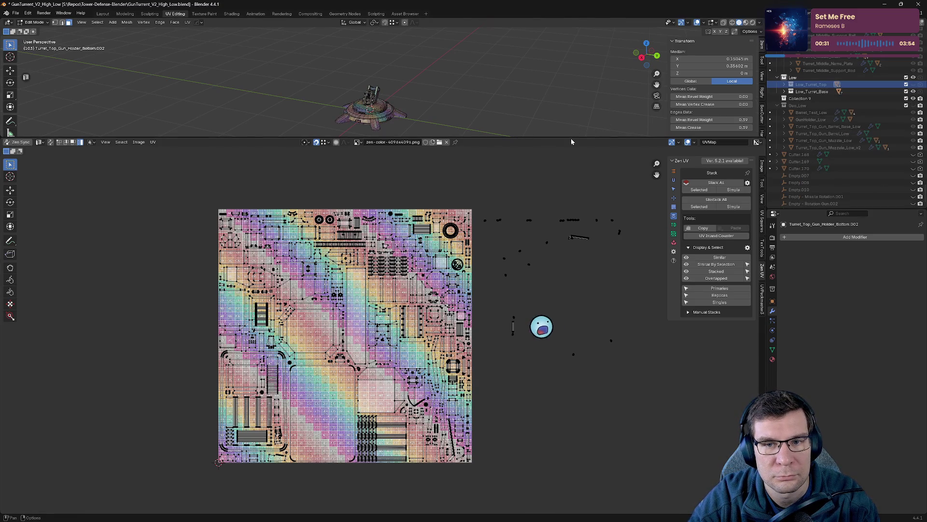
{"action": "left_click_drag", "start_coordinate": [563, 333], "coordinate": [562, 338]}
{"action": "key", "text": "Tab"}
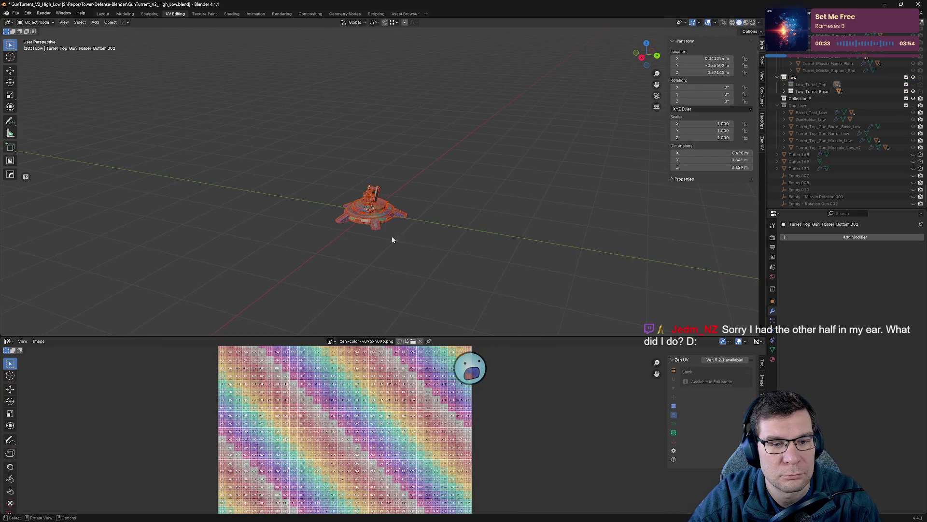
{"action": "scroll", "coordinate": [392, 236], "scroll_direction": "up", "scroll_amount": 5}
{"action": "scroll", "coordinate": [387, 210], "scroll_direction": "down", "scroll_amount": 5}
{"action": "key", "text": "Tab"}
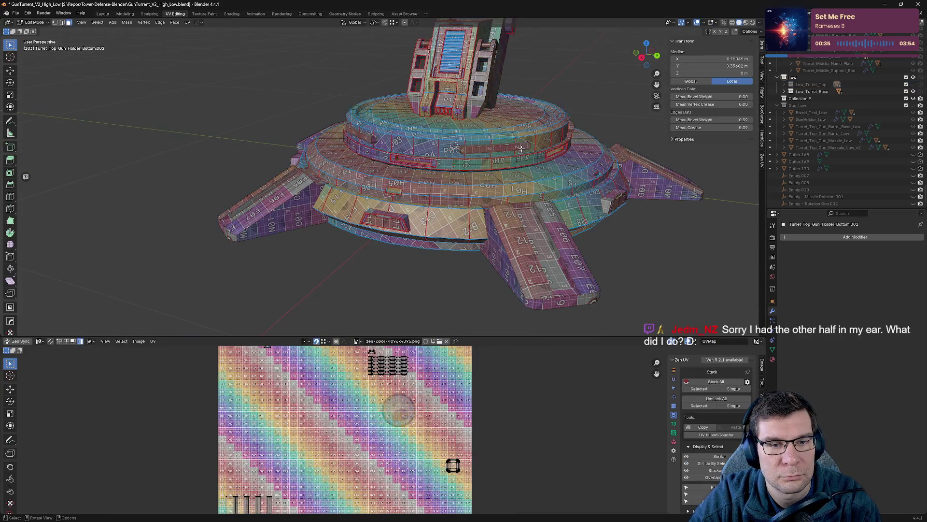
{"action": "key", "text": "a"}
{"action": "scroll", "coordinate": [522, 149], "scroll_direction": "down", "scroll_amount": 6}
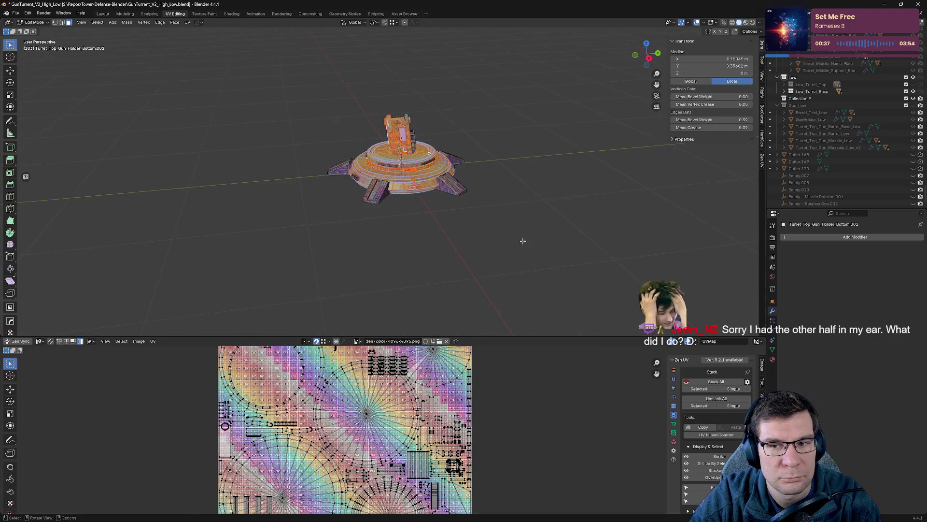
{"action": "left_click", "coordinate": [517, 217]}
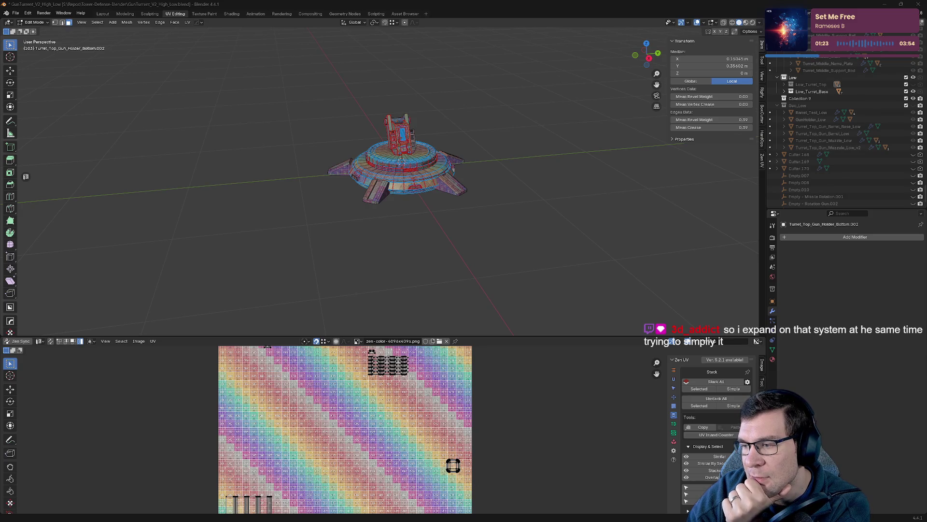
{"action": "mouse_move", "coordinate": [483, 160]}
{"action": "middle_mouse_down"}
{"action": "mouse_move", "coordinate": [382, 154]}
{"action": "mouse_move", "coordinate": [399, 113]}
{"action": "mouse_move", "coordinate": [393, 98]}
{"action": "mouse_move", "coordinate": [399, 161]}
{"action": "middle_mouse_up"}
{"action": "scroll", "coordinate": [382, 154], "scroll_direction": "up", "scroll_amount": 6}
{"action": "scroll", "coordinate": [393, 97], "scroll_direction": "down", "scroll_amount": 4}
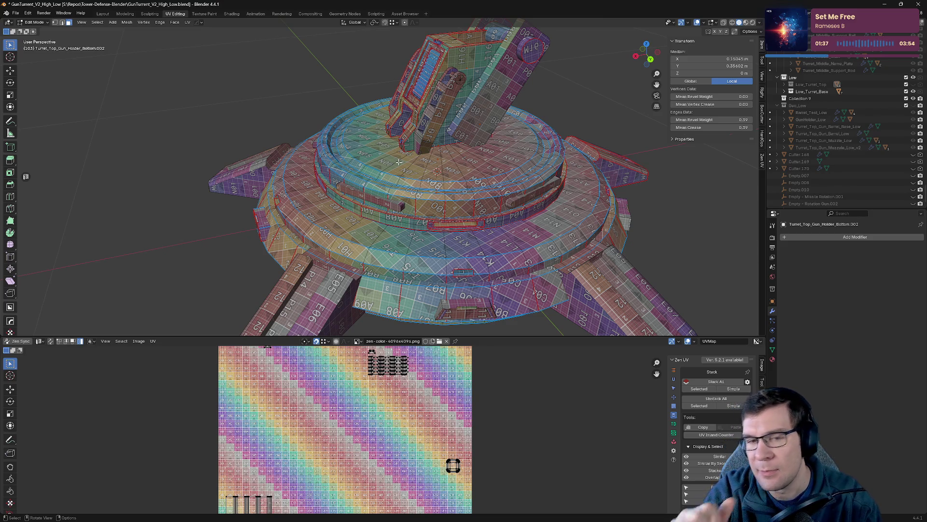
{"action": "scroll", "coordinate": [399, 162], "scroll_direction": "down", "scroll_amount": 3}
{"action": "mouse_move", "coordinate": [399, 162]}
{"action": "middle_mouse_down"}
{"action": "mouse_move", "coordinate": [463, 198]}
{"action": "mouse_move", "coordinate": [555, 184]}
{"action": "middle_mouse_up"}
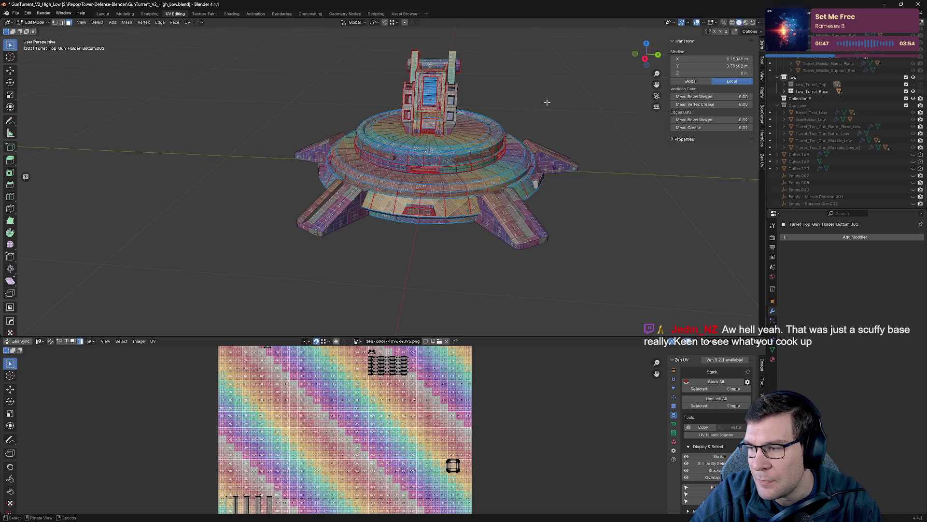
- In Object Mode, inspect base parts: Turret_Bottom_Top_Base_1_Low, the middle ring, and the feet
{"action": "mouse_move", "coordinate": [547, 103]}
{"action": "middle_mouse_down"}
{"action": "mouse_move", "coordinate": [522, 121]}
{"action": "mouse_move", "coordinate": [513, 155]}
{"action": "middle_mouse_up"}
{"action": "scroll", "coordinate": [507, 135], "scroll_direction": "up", "scroll_amount": 4}
{"action": "key", "text": "Tab"}
{"action": "left_click", "coordinate": [494, 143]}
{"action": "scroll", "coordinate": [495, 142], "scroll_direction": "down", "scroll_amount": 4}
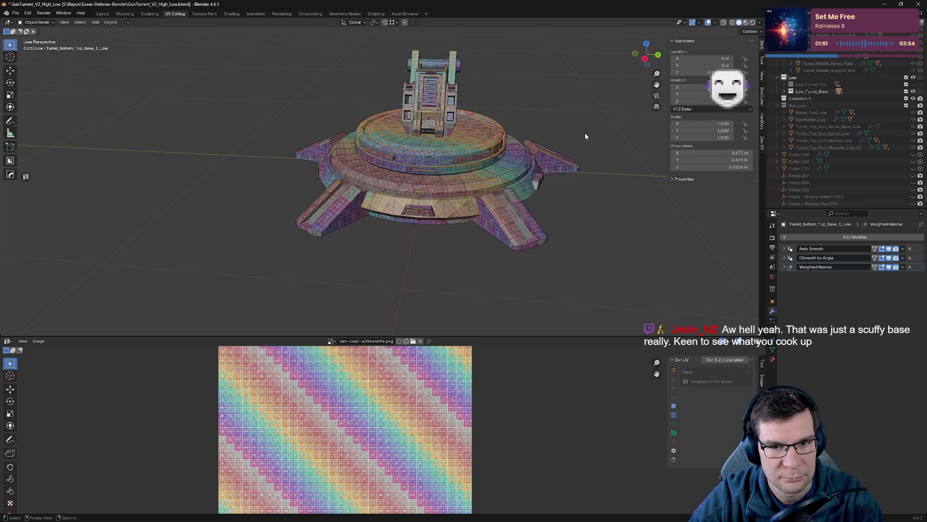
{"action": "left_click", "coordinate": [516, 192]}
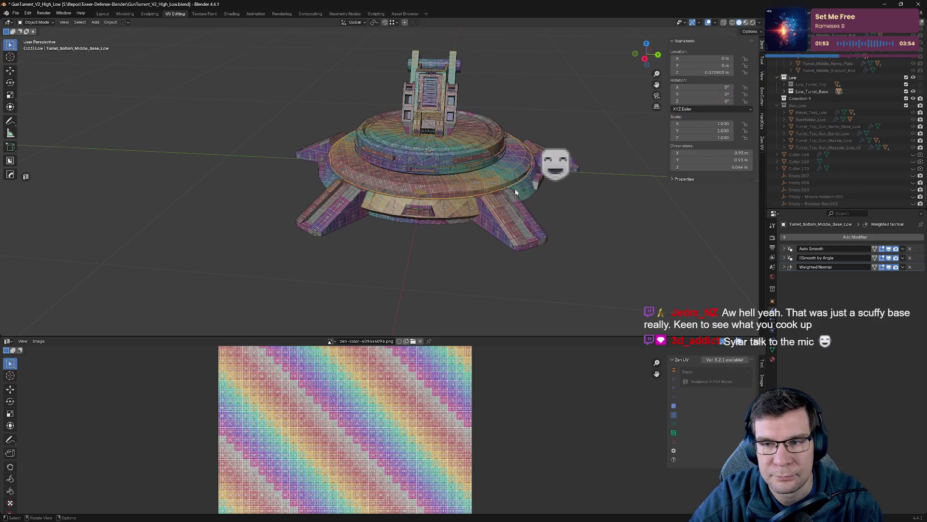
{"action": "left_click", "coordinate": [516, 219]}
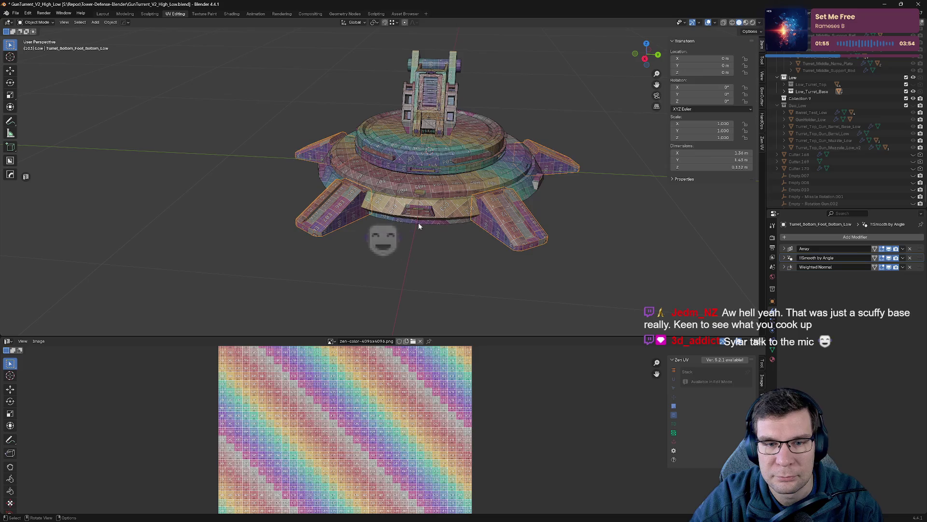
- Select Turret_Middle_Back_Support_Low with the base disc and enter Edit Mode
{"action": "left_click", "coordinate": [447, 115]}
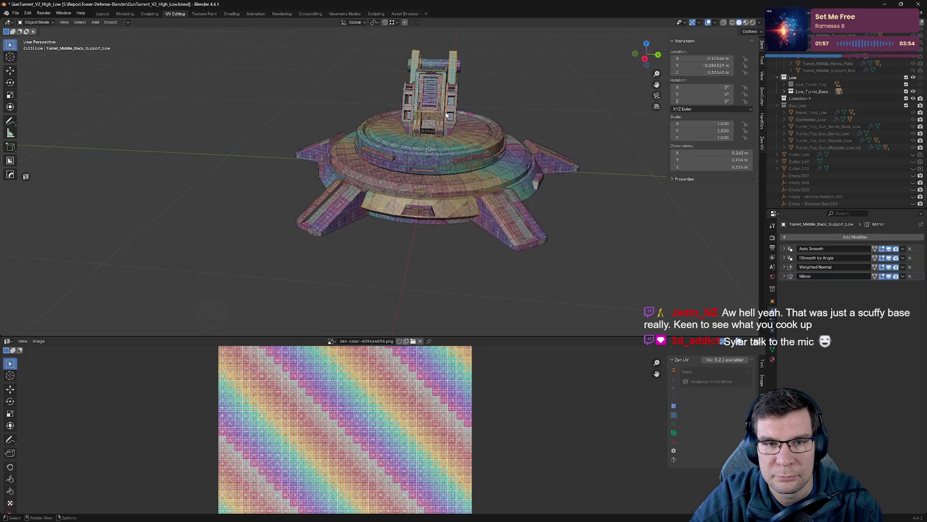
{"action": "left_click", "coordinate": [434, 96]}
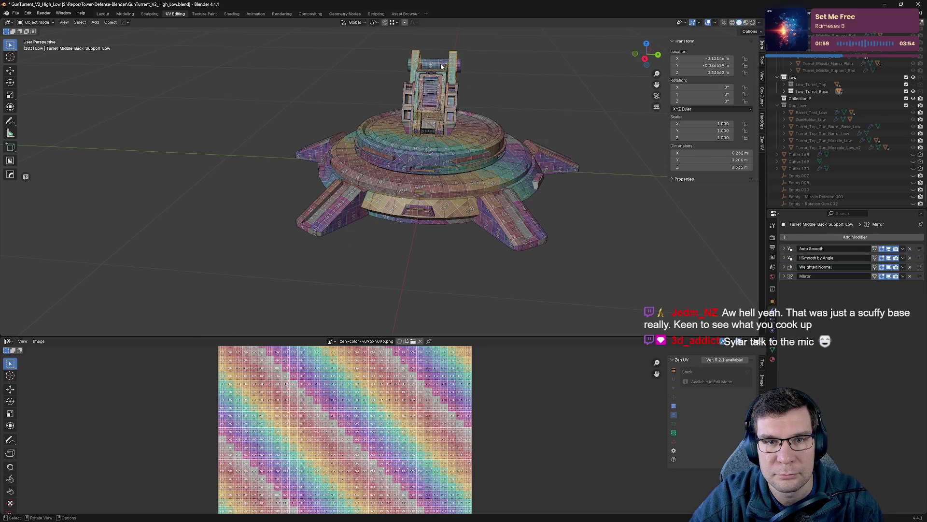
{"action": "left_click", "coordinate": [462, 68]}
{"action": "left_click", "coordinate": [467, 120]}
{"action": "left_click", "coordinate": [468, 120], "text": "shift"}
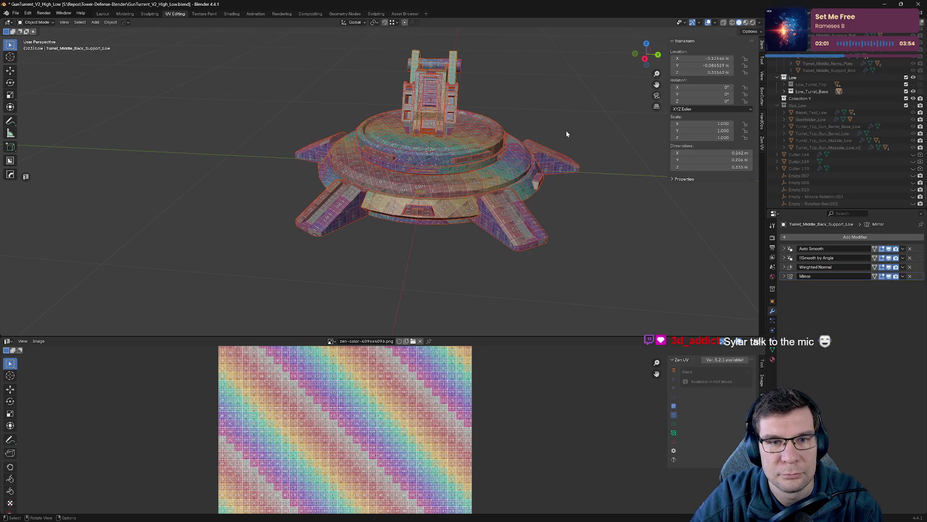
{"action": "key", "text": "Tab"}
- Move all of the base's UV islands to the left of the checker tile
{"action": "scroll", "coordinate": [494, 415], "scroll_direction": "down", "scroll_amount": 5}
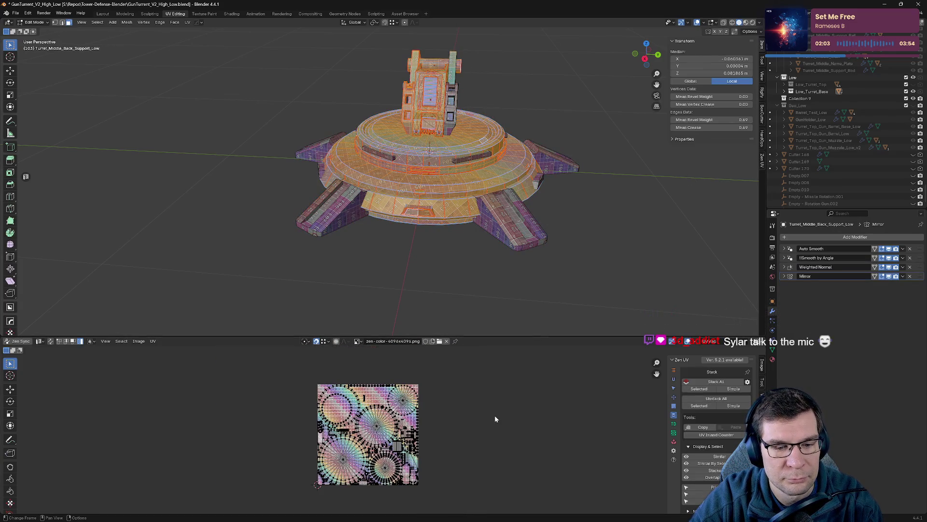
{"action": "key", "text": "a"}
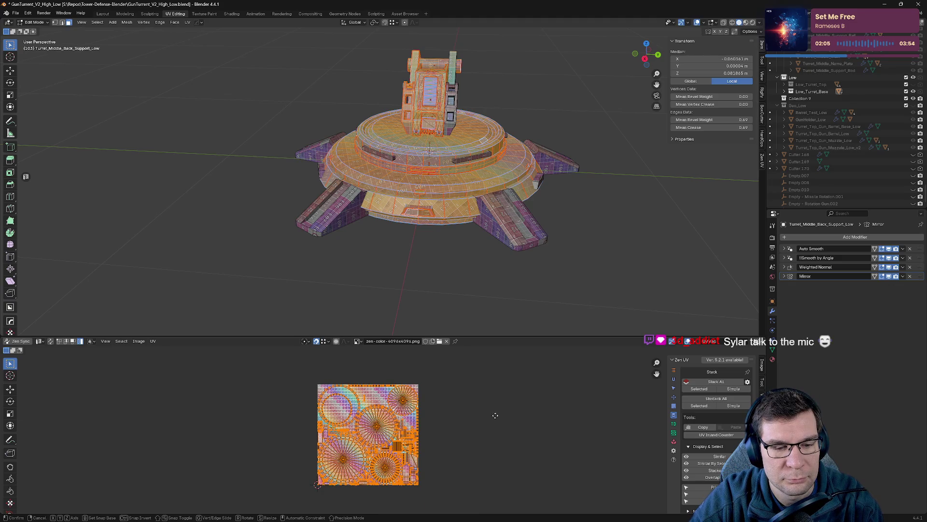
{"action": "key", "text": "g"}
{"action": "left_click", "coordinate": [375, 412]}
{"action": "left_click", "coordinate": [464, 405]}
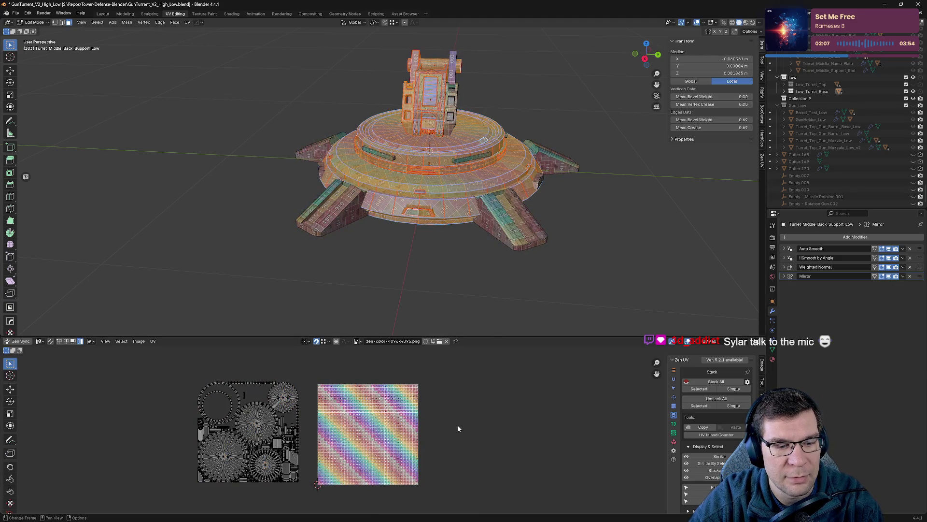
{"action": "key", "text": "a"}
{"action": "left_click", "coordinate": [498, 439]}
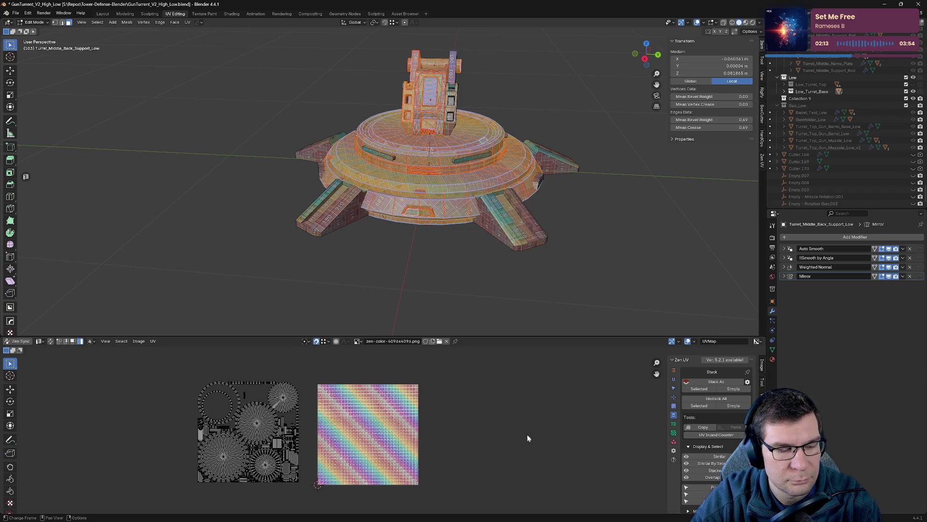
- Browse Zen UV's packing, trimsheet and stacking tool panels
{"action": "left_click", "coordinate": [690, 446]}
{"action": "scroll", "coordinate": [697, 463], "scroll_direction": "down", "scroll_amount": 3}
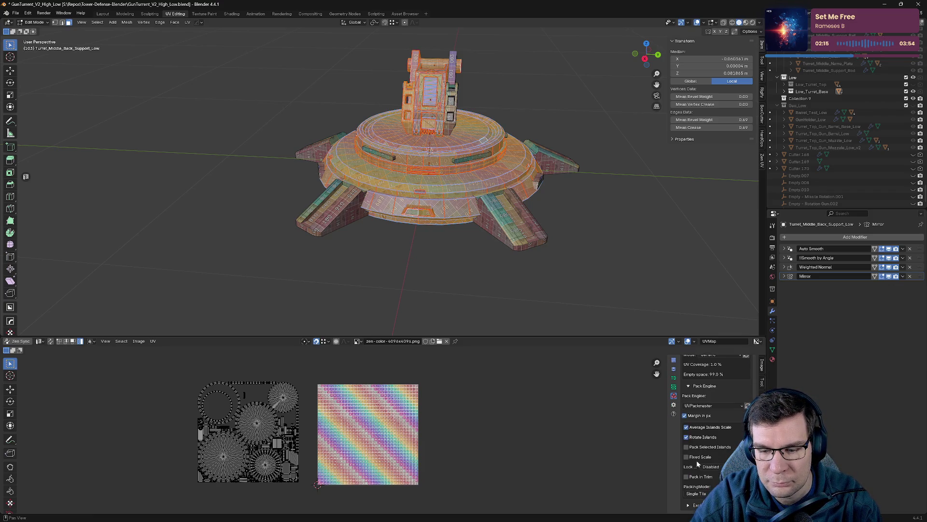
{"action": "scroll", "coordinate": [695, 459], "scroll_direction": "up", "scroll_amount": 3}
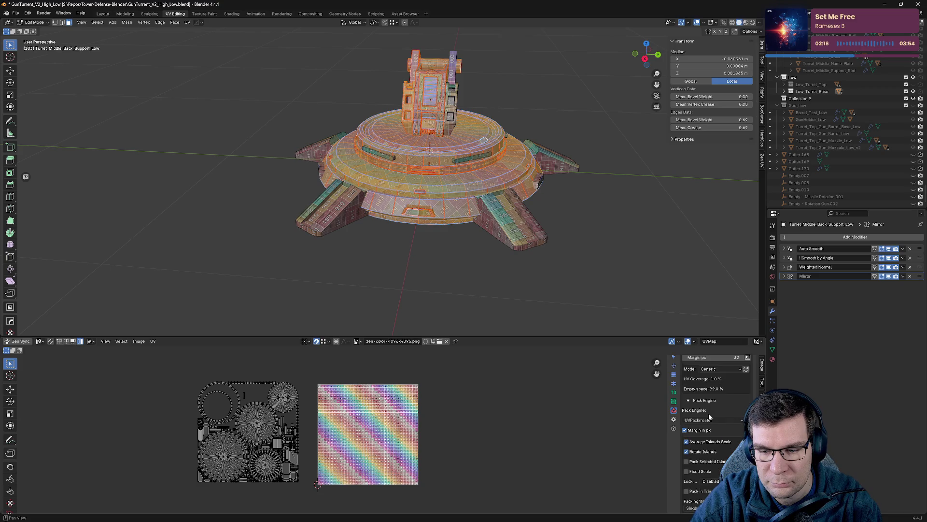
{"action": "left_click", "coordinate": [674, 410]}
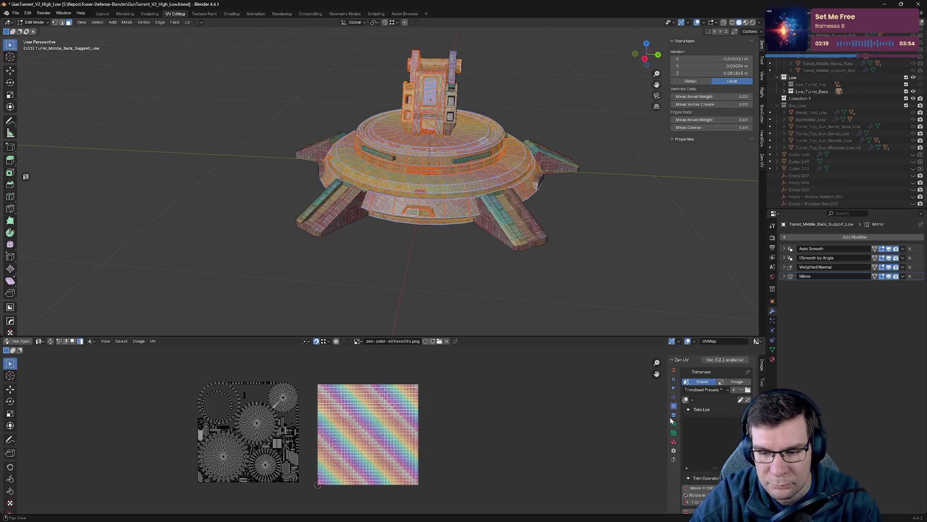
{"action": "left_click", "coordinate": [674, 418]}
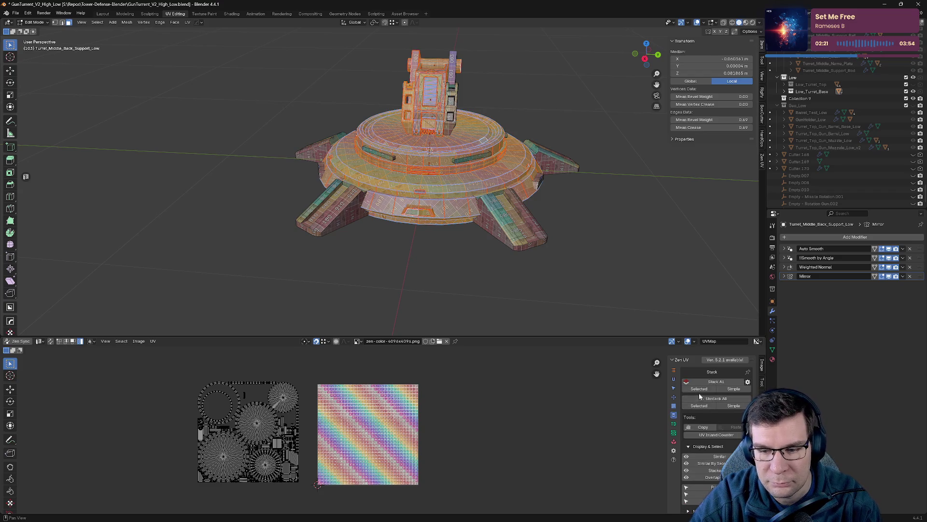
- Move the stacked duplicate islands right and hide them, then box-select the remaining islands
{"action": "left_click", "coordinate": [707, 493]}
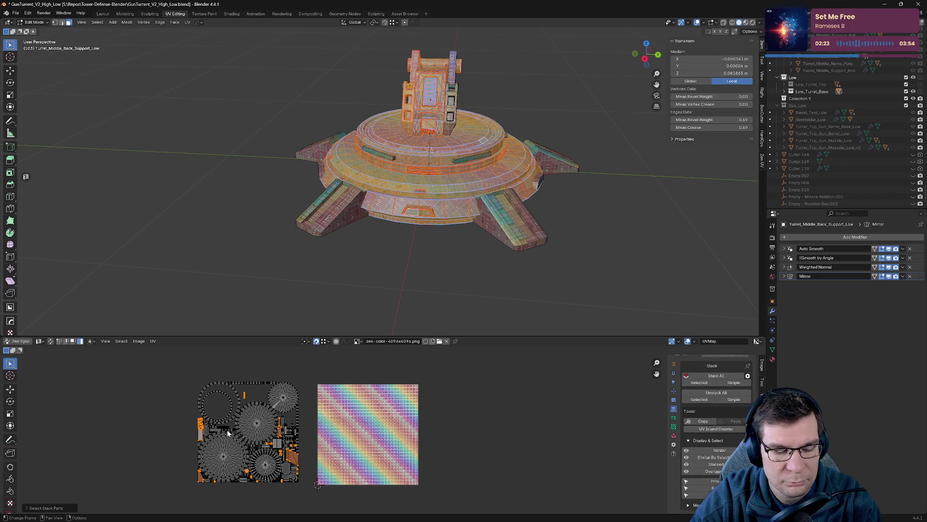
{"action": "key", "text": "g"}
{"action": "left_click", "coordinate": [465, 414]}
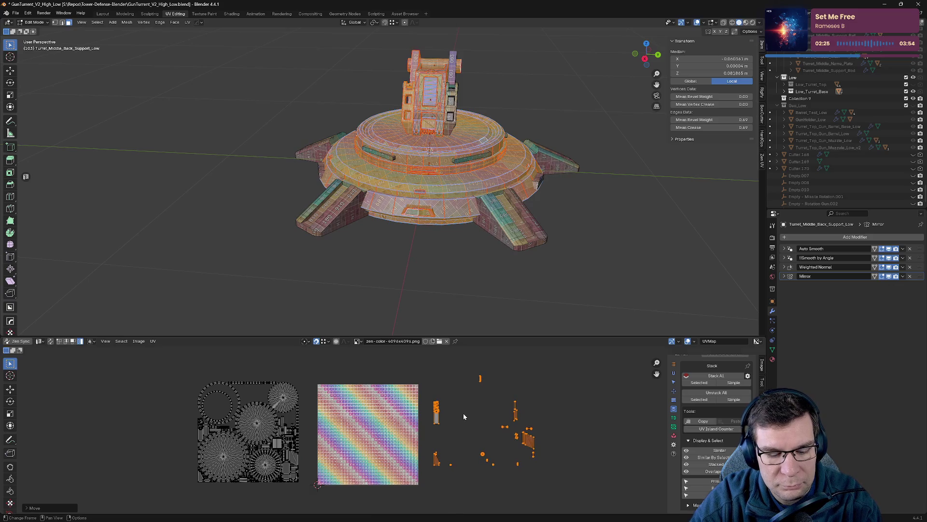
{"action": "key", "text": "h"}
{"action": "left_click_drag", "start_coordinate": [175, 364], "coordinate": [304, 491]}
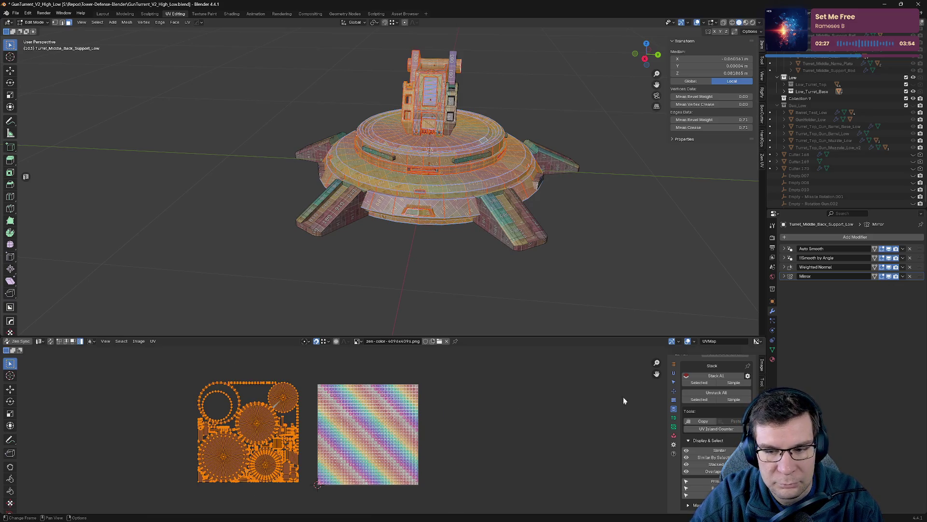
- Pack the selected islands into the tile, reveal the hidden ones, and run Zen UV Stack All
{"action": "left_click", "coordinate": [674, 436]}
{"action": "left_click", "coordinate": [689, 376]}
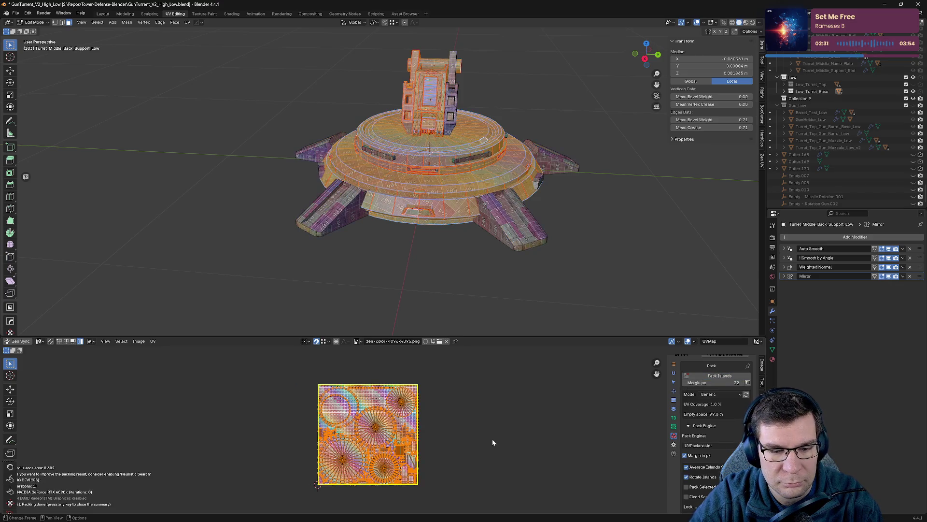
{"action": "key", "text": "alt+h"}
{"action": "left_click_drag", "start_coordinate": [301, 376], "coordinate": [427, 507]}
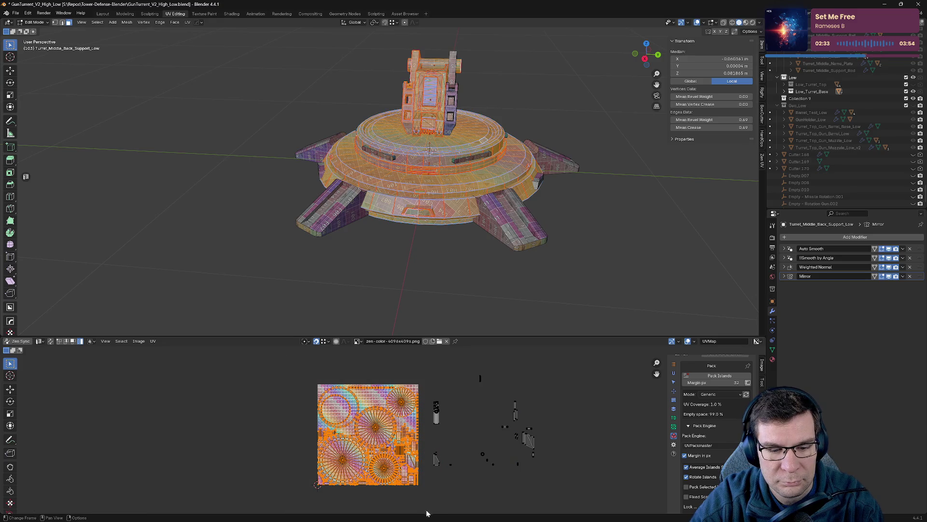
{"action": "left_click", "coordinate": [674, 409]}
{"action": "left_click", "coordinate": [711, 380]}
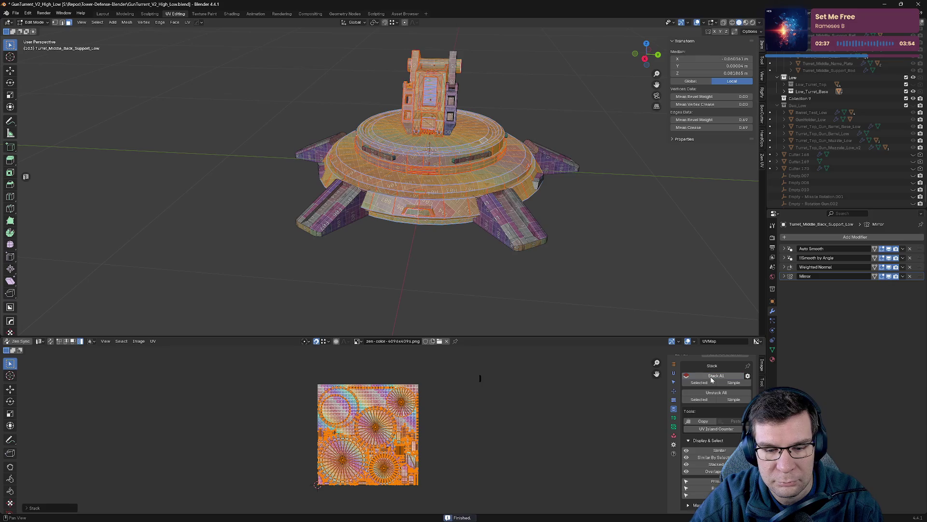
- Move the small stray island and the orange island onto the texture tile
{"action": "left_click", "coordinate": [479, 377]}
{"action": "key", "text": "g"}
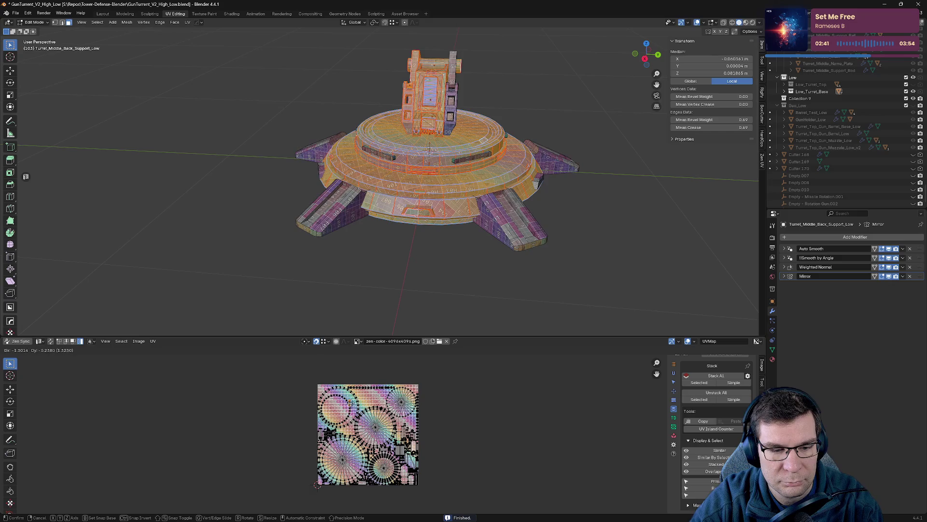
{"action": "left_click", "coordinate": [346, 383]}
{"action": "scroll", "coordinate": [329, 361], "scroll_direction": "up", "scroll_amount": 3}
{"action": "middle_click_drag", "start_coordinate": [328, 362], "coordinate": [366, 472]}
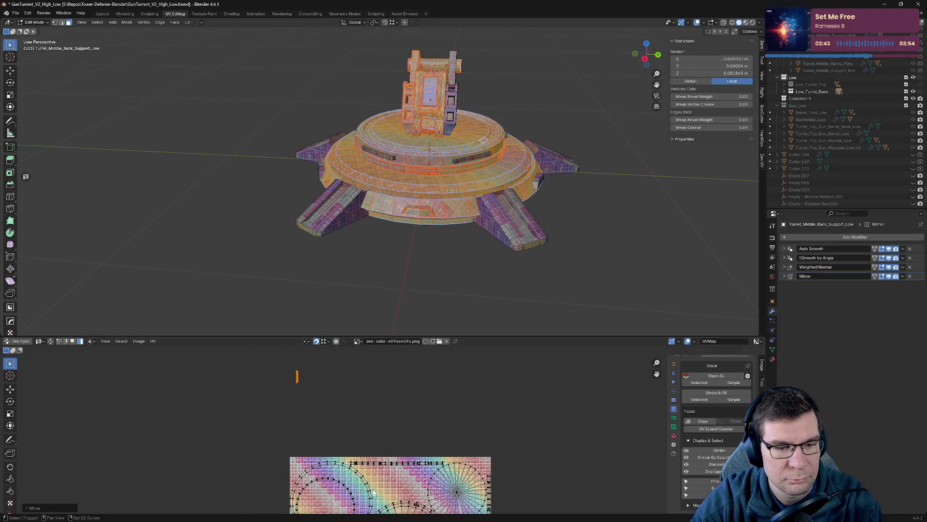
{"action": "key", "text": "g"}
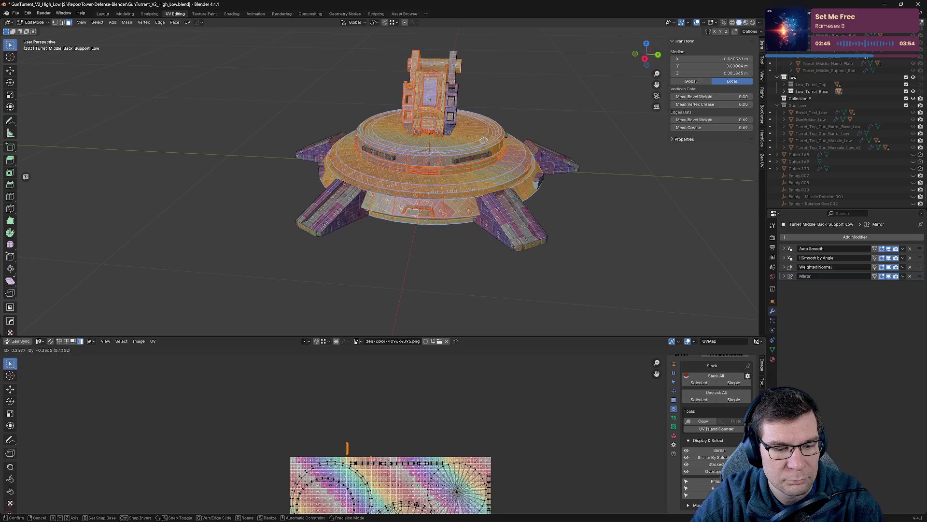
{"action": "left_click", "coordinate": [435, 377]}
- Nudge the last island into place, deselect everything, and save GunTurrent_V2_High_Low.blend
{"action": "scroll", "coordinate": [450, 378], "scroll_direction": "down", "scroll_amount": 2, "text": "shift"}
{"action": "scroll", "coordinate": [451, 380], "scroll_direction": "up", "scroll_amount": 7}
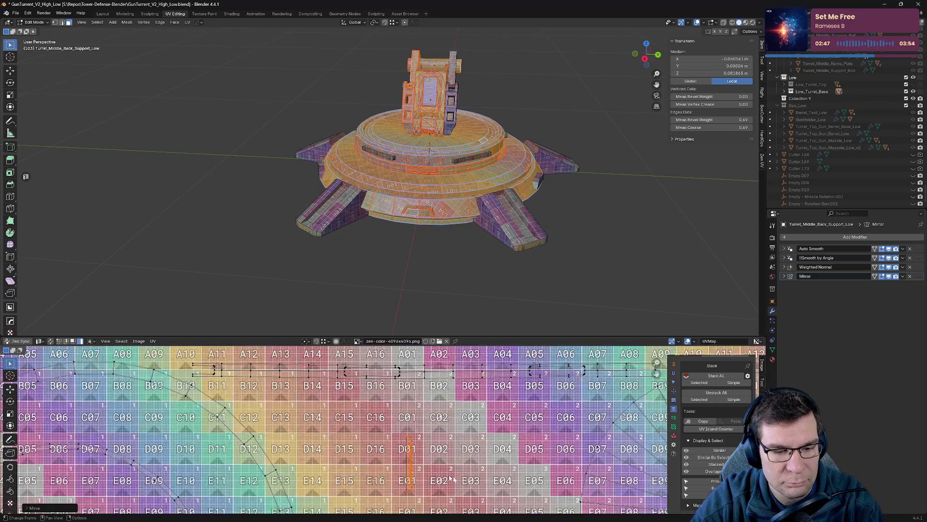
{"action": "key", "text": "g"}
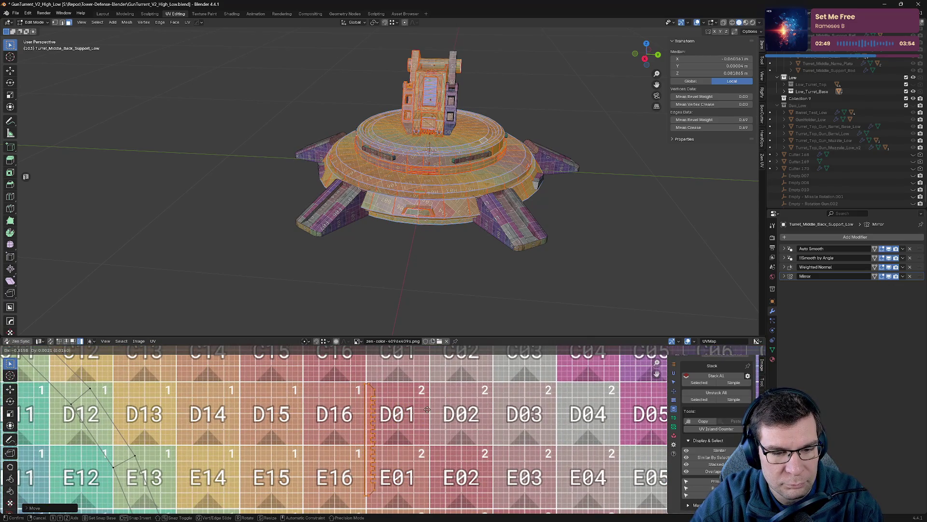
{"action": "left_click", "coordinate": [431, 419]}
{"action": "left_click", "coordinate": [431, 420]}
{"action": "scroll", "coordinate": [432, 420], "scroll_direction": "down", "scroll_amount": 7}
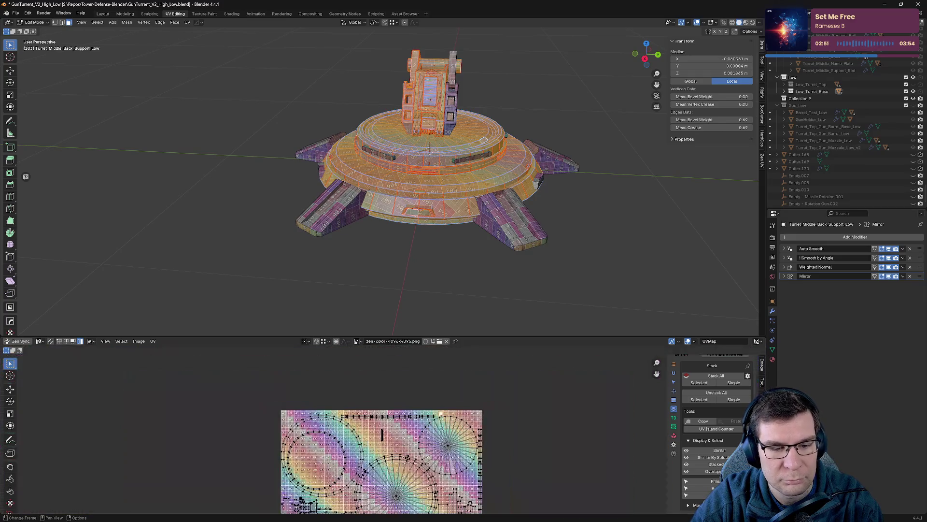
{"action": "left_click", "coordinate": [541, 307]}
{"action": "key", "text": "ctrl+s"}
- Isolate the part in local view, save, hide Low_Turret_Base, and expand Low_Turret_Top
{"action": "key", "text": "Tab"}
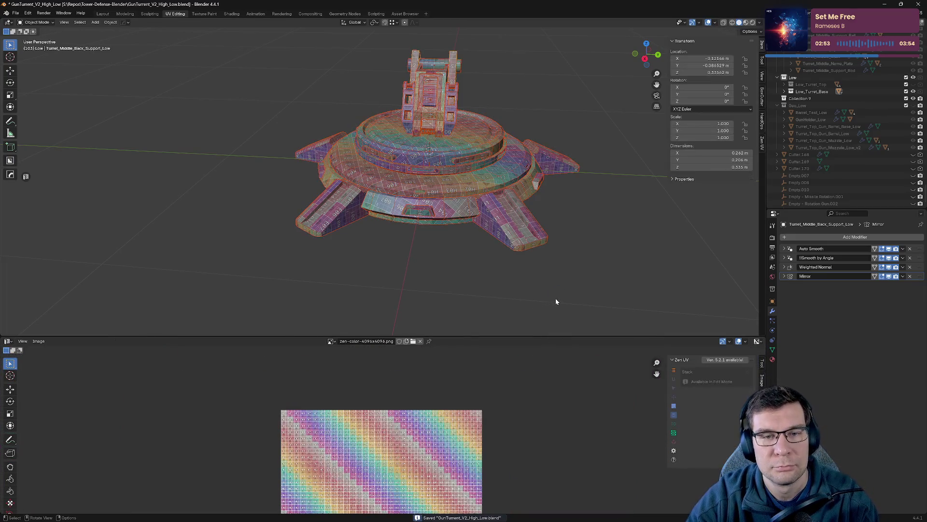
{"action": "key", "text": "KP_Divide"}
{"action": "key", "text": "ctrl+s"}
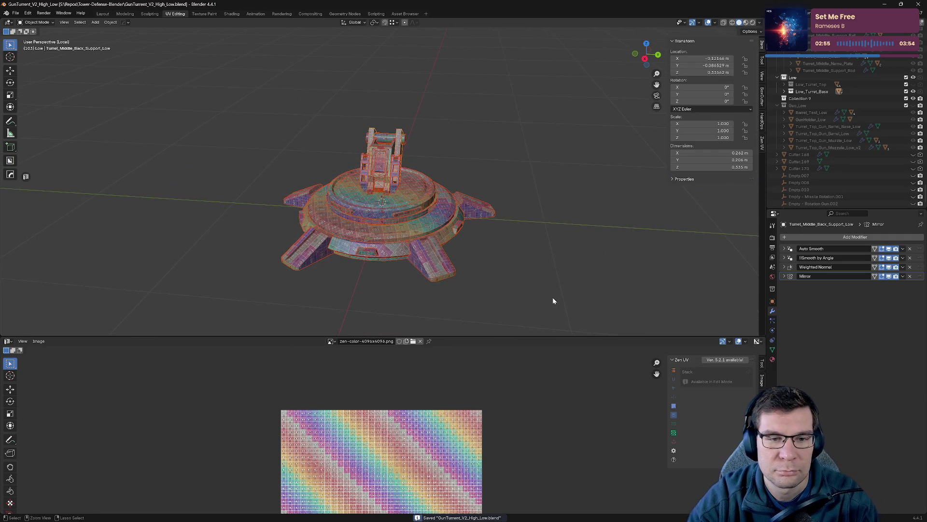
{"action": "left_click", "coordinate": [913, 91]}
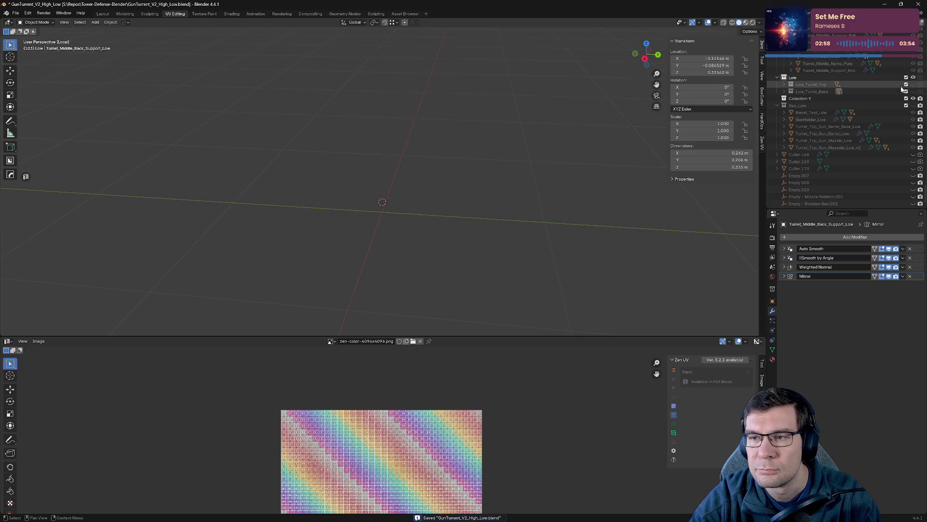
{"action": "left_click", "coordinate": [861, 83]}
{"action": "key", "text": "KP_Add"}
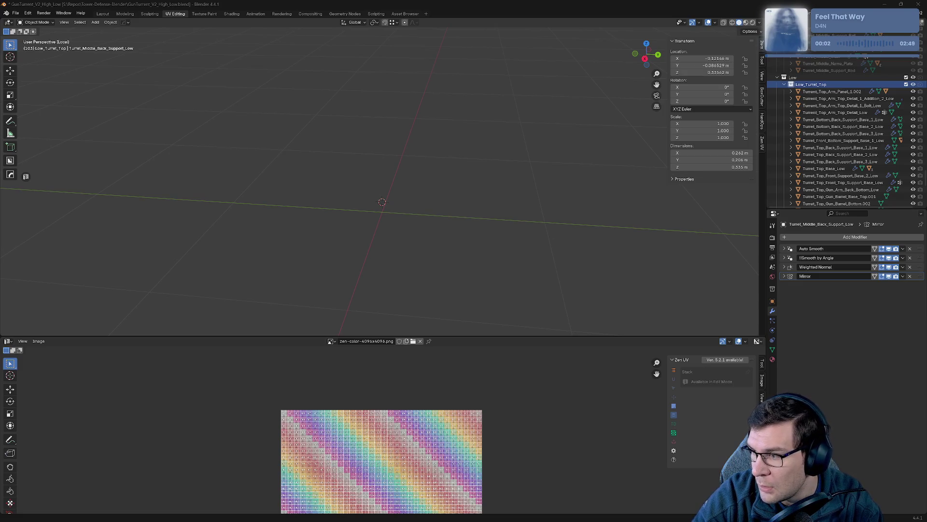
{"action": "left_click_drag", "start_coordinate": [926, 80], "coordinate": [549, 79]}
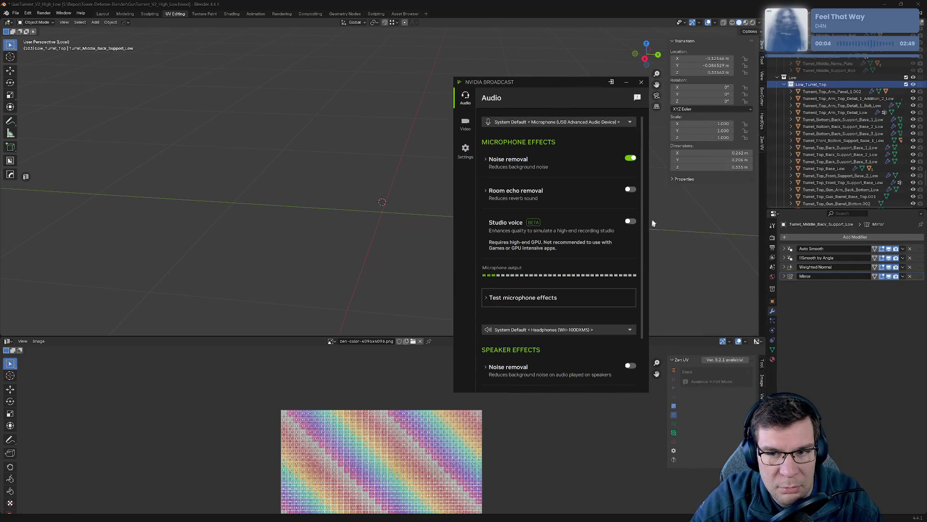
{"action": "left_click_drag", "start_coordinate": [649, 192], "coordinate": [692, 193]}
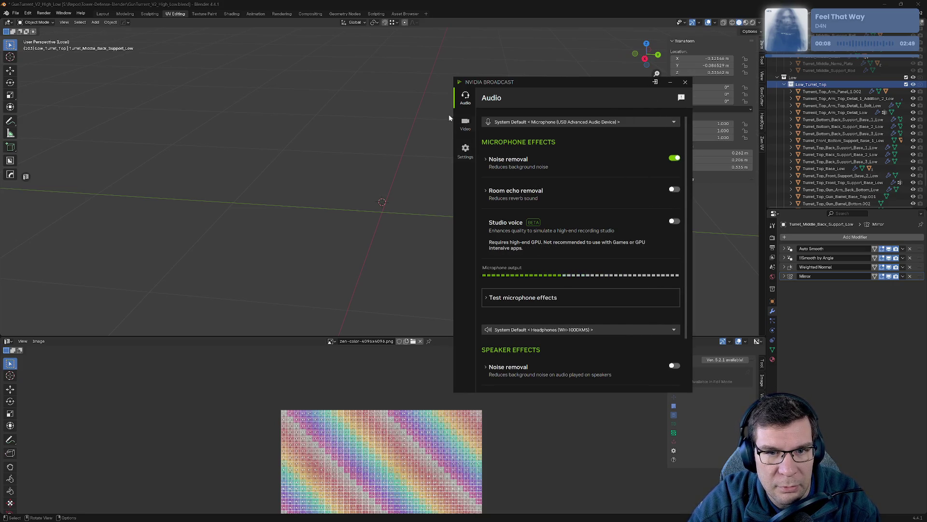
{"action": "scroll", "coordinate": [576, 288], "scroll_direction": "down", "scroll_amount": 2}
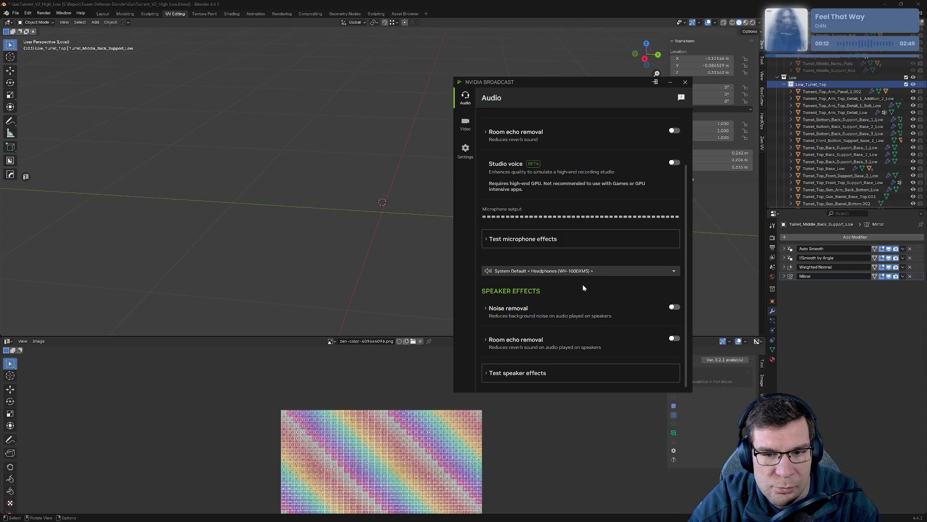
{"action": "scroll", "coordinate": [583, 284], "scroll_direction": "up", "scroll_amount": 2}
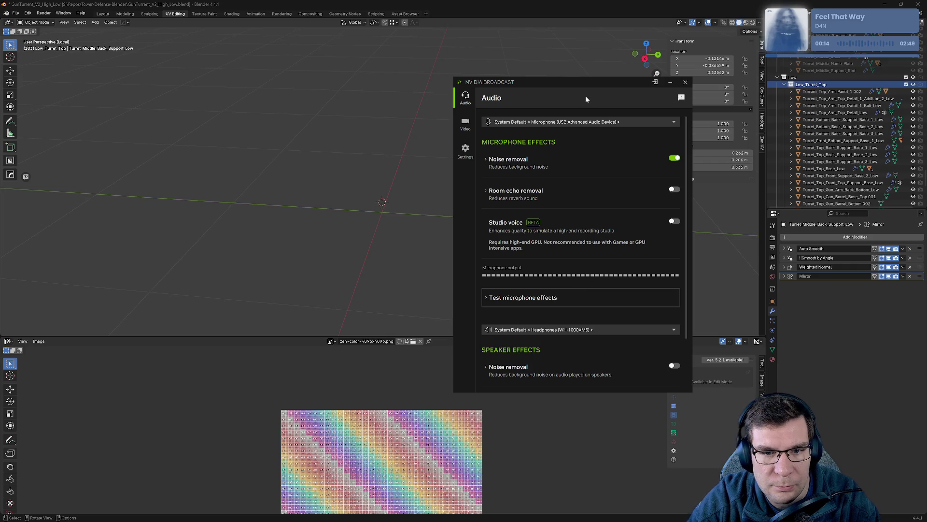
{"action": "left_click", "coordinate": [686, 83]}
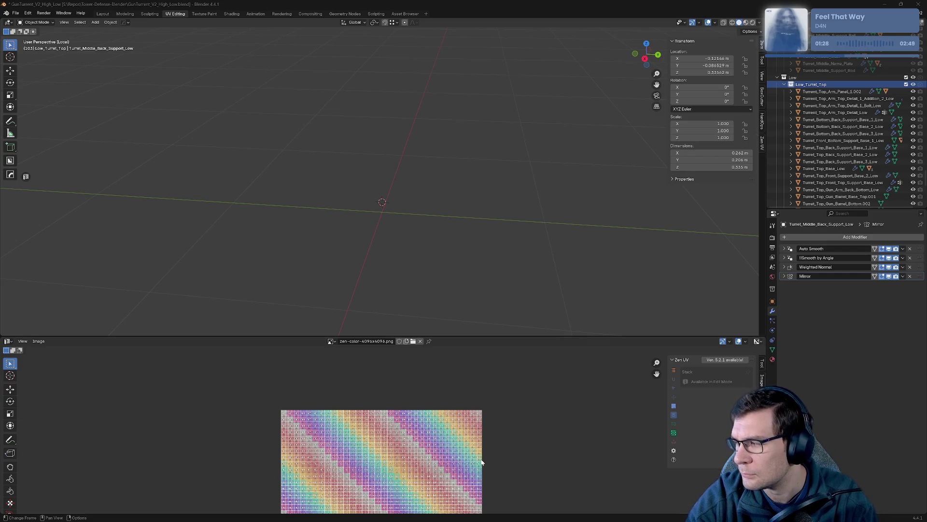
- Exit local view to bring back the turret top and inspect its parts in Edit Mode
{"action": "mouse_move", "coordinate": [407, 306]}
{"action": "middle_mouse_down"}
{"action": "mouse_move", "coordinate": [401, 186]}
{"action": "mouse_move", "coordinate": [450, 131]}
{"action": "middle_mouse_up"}
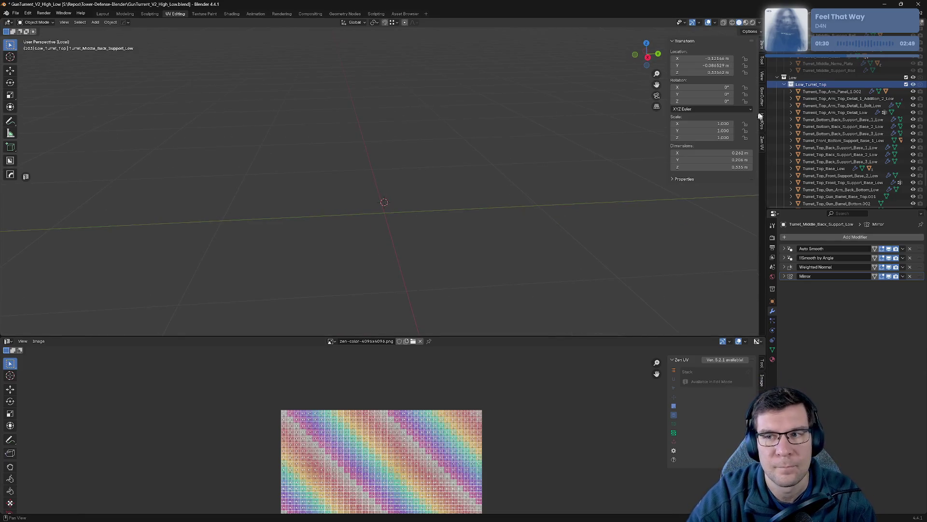
{"action": "key", "text": "KP_Divide"}
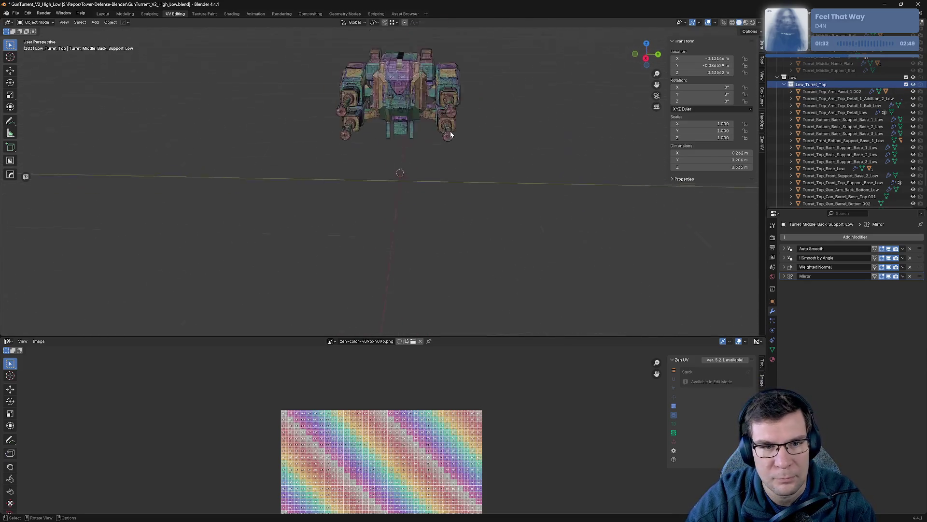
{"action": "key", "text": "Tab"}
{"action": "mouse_move", "coordinate": [527, 238]}
{"action": "middle_mouse_down"}
{"action": "mouse_move", "coordinate": [472, 228]}
{"action": "mouse_move", "coordinate": [534, 196]}
{"action": "mouse_move", "coordinate": [447, 178]}
{"action": "mouse_move", "coordinate": [498, 167]}
{"action": "middle_mouse_up"}
{"action": "scroll", "coordinate": [447, 179], "scroll_direction": "up", "scroll_amount": 5}
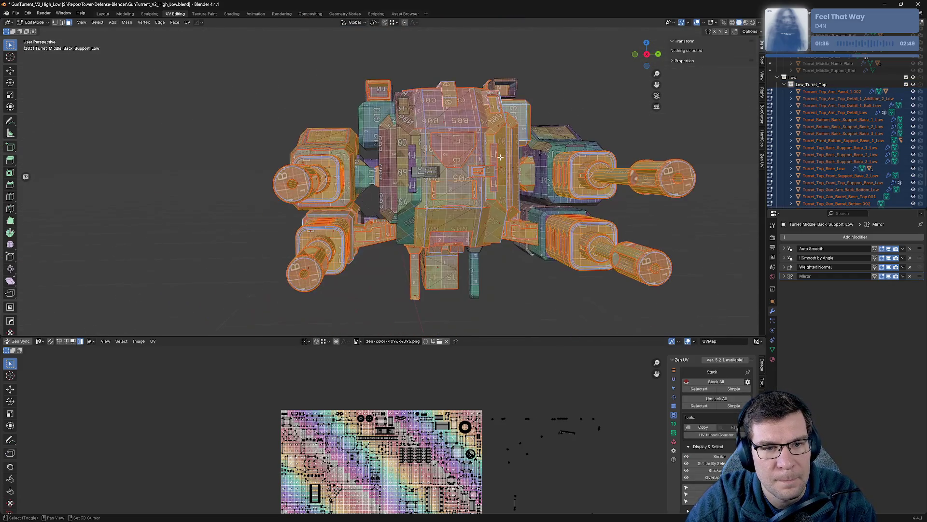
{"action": "mouse_move", "coordinate": [557, 261]}
{"action": "middle_mouse_down"}
{"action": "mouse_move", "coordinate": [544, 236]}
{"action": "mouse_move", "coordinate": [480, 248]}
{"action": "mouse_move", "coordinate": [499, 267]}
{"action": "mouse_move", "coordinate": [541, 271]}
{"action": "mouse_move", "coordinate": [580, 274]}
{"action": "mouse_move", "coordinate": [593, 270]}
{"action": "mouse_move", "coordinate": [591, 258]}
{"action": "mouse_move", "coordinate": [636, 290]}
{"action": "mouse_move", "coordinate": [624, 261]}
{"action": "mouse_move", "coordinate": [646, 299]}
{"action": "middle_mouse_up"}
{"action": "key", "text": "Tab"}
{"action": "key", "text": "Tab"}
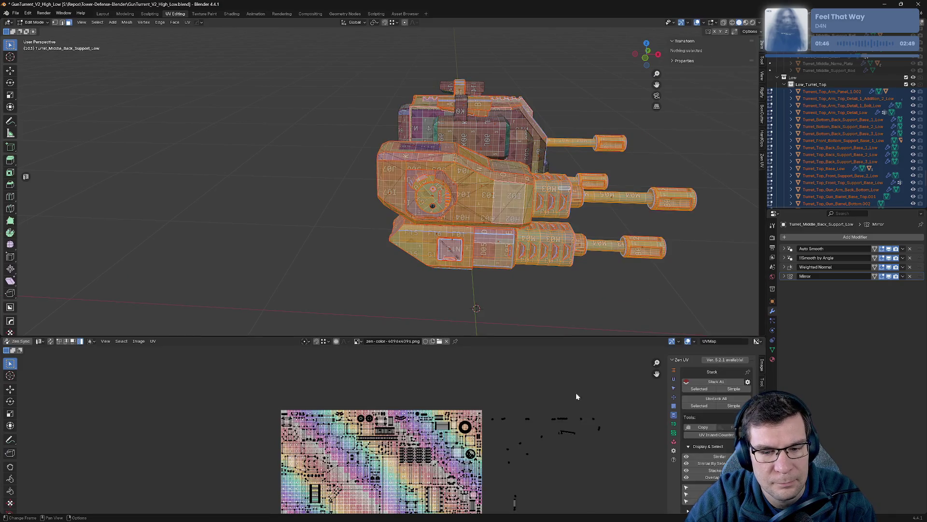
- Make the UV editor taller and frame the whole checker tile with the UV islands
{"action": "left_click_drag", "start_coordinate": [573, 336], "coordinate": [575, 285]}
{"action": "scroll", "coordinate": [574, 218], "scroll_direction": "down", "scroll_amount": 3}
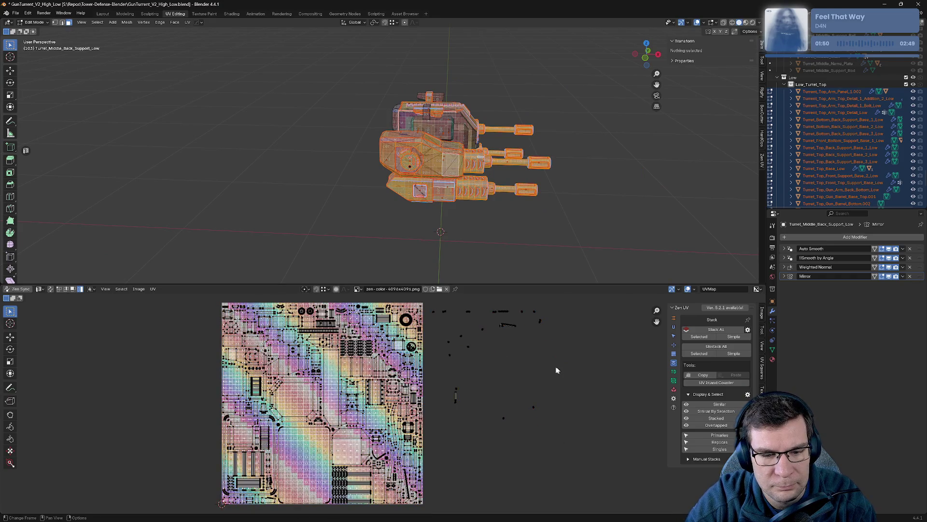
{"action": "scroll", "coordinate": [558, 371], "scroll_direction": "up", "scroll_amount": 2}
{"action": "middle_click_drag", "start_coordinate": [563, 383], "coordinate": [464, 383]}
{"action": "scroll", "coordinate": [467, 386], "scroll_direction": "down", "scroll_amount": 4}
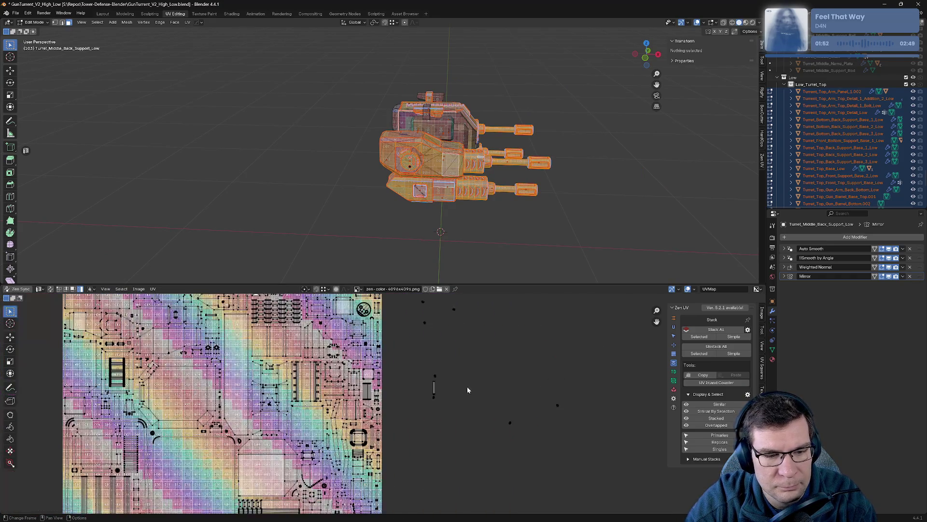
{"action": "middle_click_drag", "start_coordinate": [325, 342], "coordinate": [351, 369]}
{"action": "scroll", "coordinate": [351, 369], "scroll_direction": "up", "scroll_amount": 3}
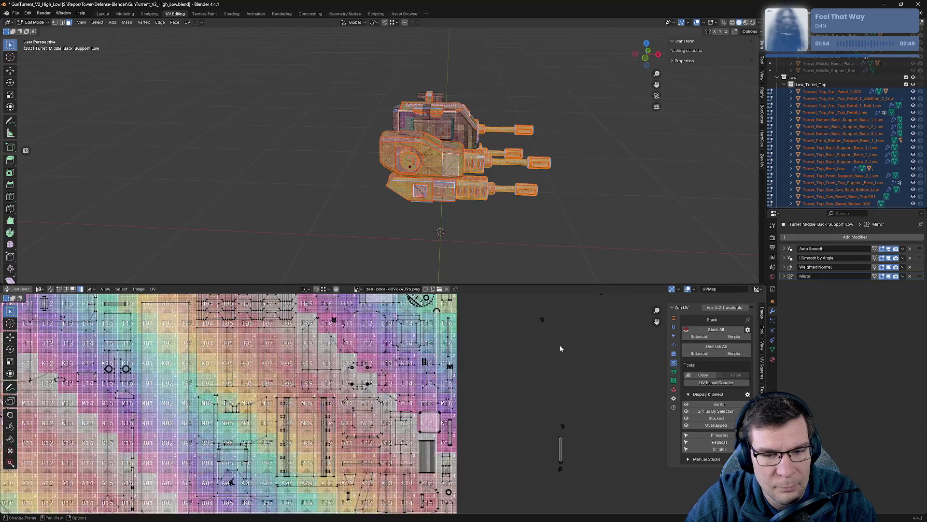
{"action": "scroll", "coordinate": [493, 420], "scroll_direction": "down", "scroll_amount": 2}
{"action": "scroll", "coordinate": [328, 415], "scroll_direction": "up", "scroll_amount": 3}
{"action": "scroll", "coordinate": [327, 415], "scroll_direction": "down", "scroll_amount": 3}
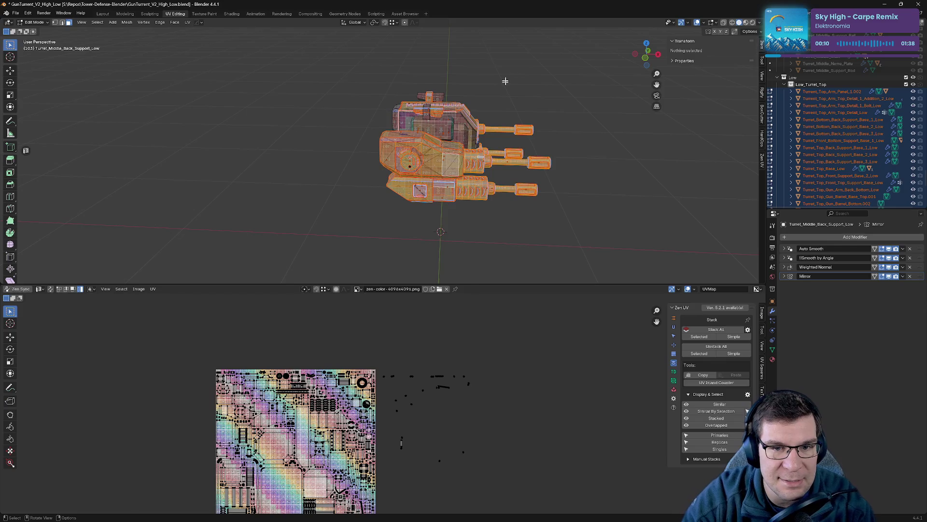
- Inspect the checker texture on the turret and save the file
{"action": "mouse_move", "coordinate": [503, 79]}
{"action": "middle_mouse_down"}
{"action": "mouse_move", "coordinate": [520, 82]}
{"action": "mouse_move", "coordinate": [555, 145]}
{"action": "middle_mouse_up"}
{"action": "scroll", "coordinate": [591, 239], "scroll_direction": "up", "scroll_amount": 5}
{"action": "scroll", "coordinate": [592, 238], "scroll_direction": "down", "scroll_amount": 2, "text": "shift"}
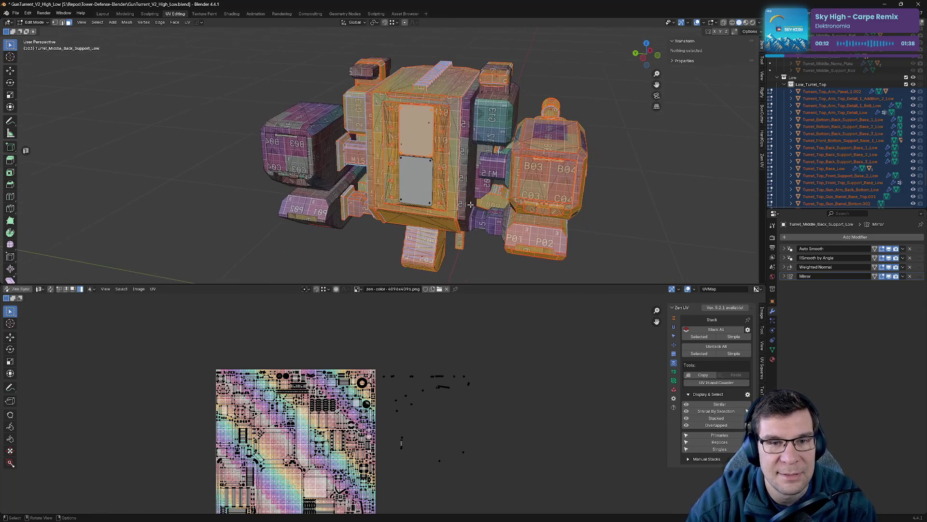
{"action": "scroll", "coordinate": [470, 205], "scroll_direction": "up", "scroll_amount": 3}
{"action": "scroll", "coordinate": [470, 205], "scroll_direction": "up", "scroll_amount": 5}
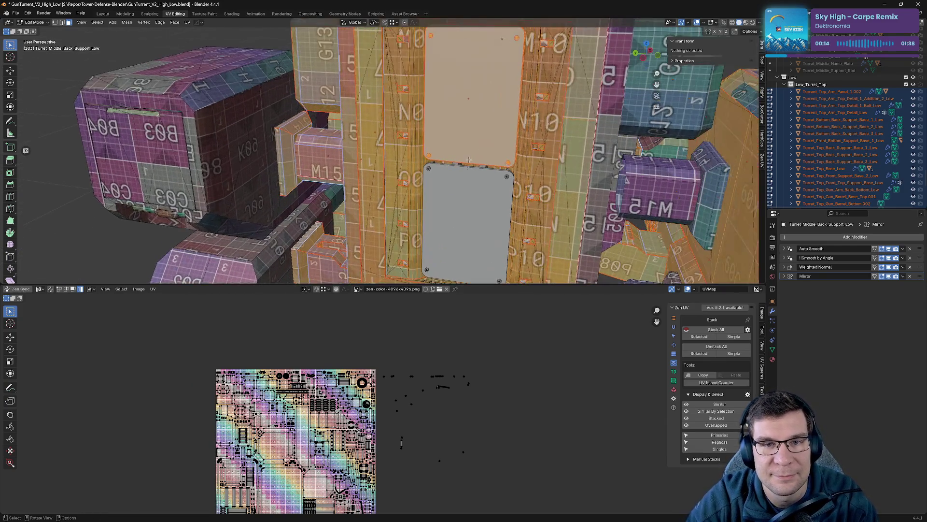
{"action": "key", "text": "ctrl+s"}
- In Object Mode, inspect the turret from other angles, deselect, and save again
{"action": "key", "text": "Tab"}
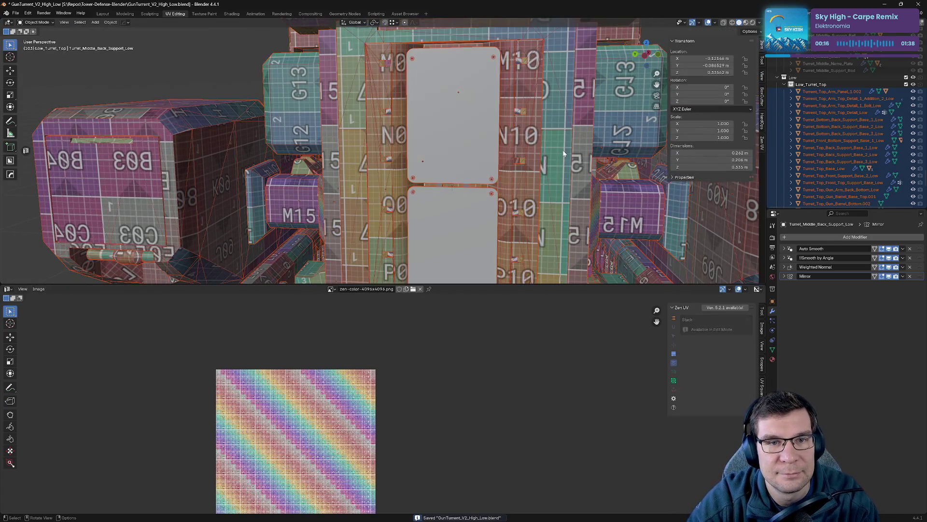
{"action": "scroll", "coordinate": [531, 191], "scroll_direction": "down", "scroll_amount": 4}
{"action": "middle_click_drag", "start_coordinate": [531, 191], "coordinate": [480, 139]}
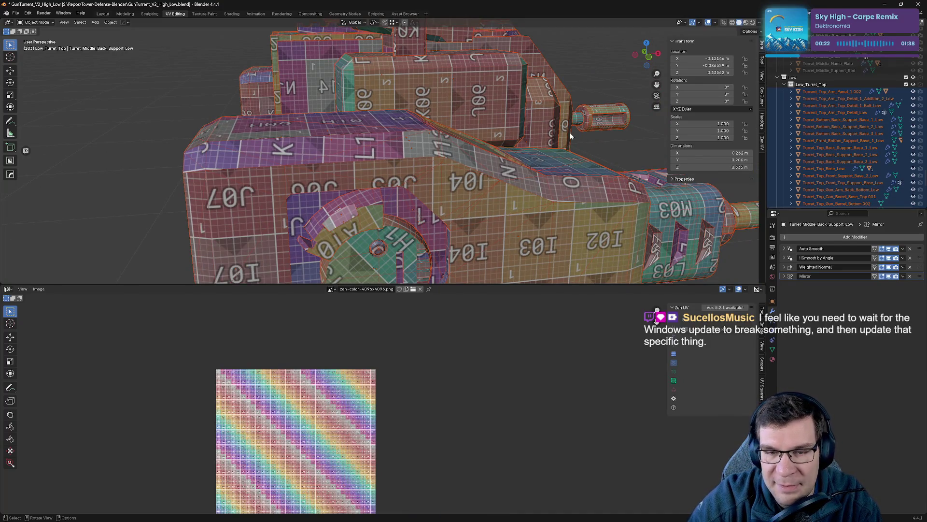
{"action": "scroll", "coordinate": [562, 147], "scroll_direction": "up", "scroll_amount": 3}
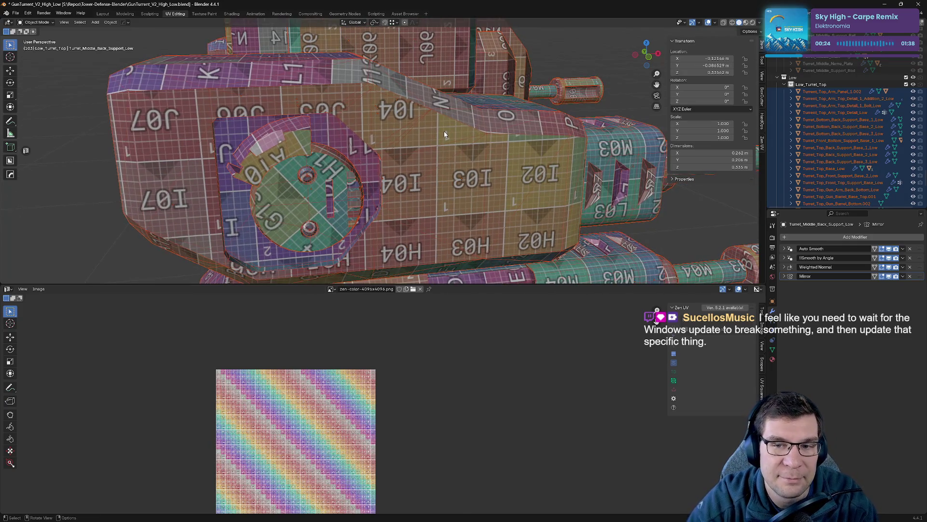
{"action": "scroll", "coordinate": [441, 179], "scroll_direction": "down", "scroll_amount": 2}
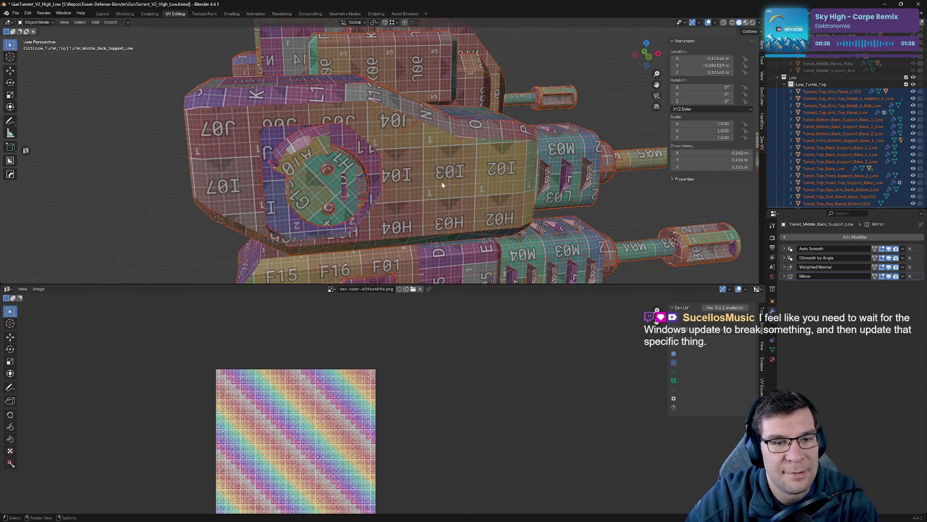
{"action": "scroll", "coordinate": [453, 188], "scroll_direction": "down", "scroll_amount": 1}
{"action": "middle_click_drag", "start_coordinate": [453, 188], "coordinate": [503, 128]}
{"action": "scroll", "coordinate": [478, 154], "scroll_direction": "down", "scroll_amount": 3}
{"action": "left_click", "coordinate": [603, 173]}
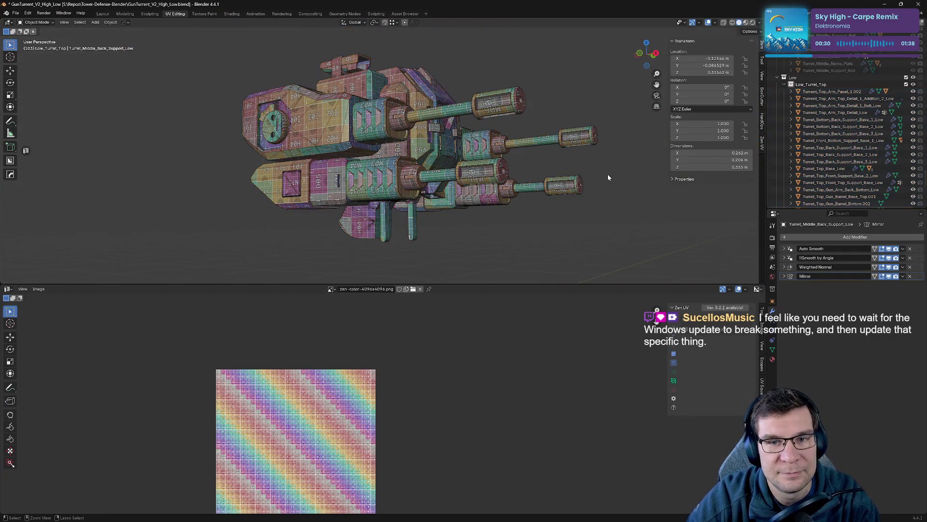
{"action": "key", "text": "ctrl+s"}
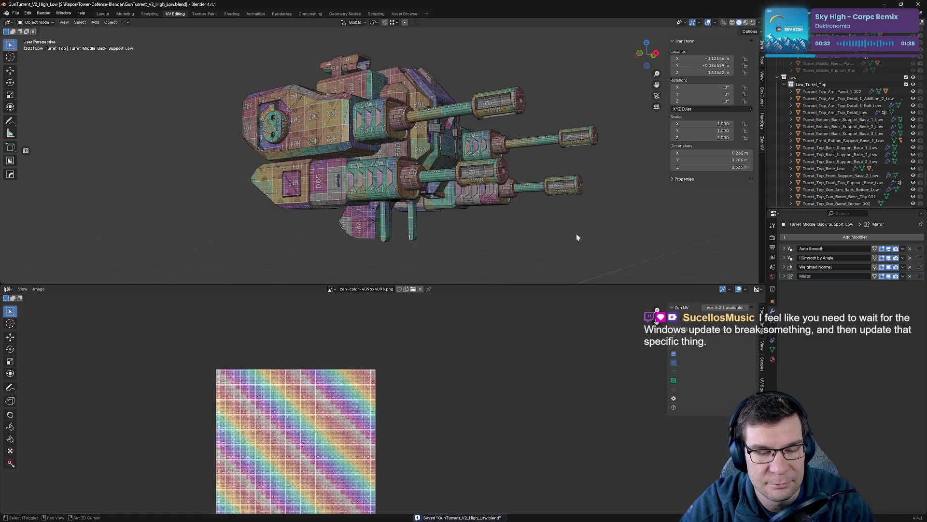
- Select every turret part from a side-on view
{"action": "middle_click_drag", "start_coordinate": [576, 233], "coordinate": [658, 233]}
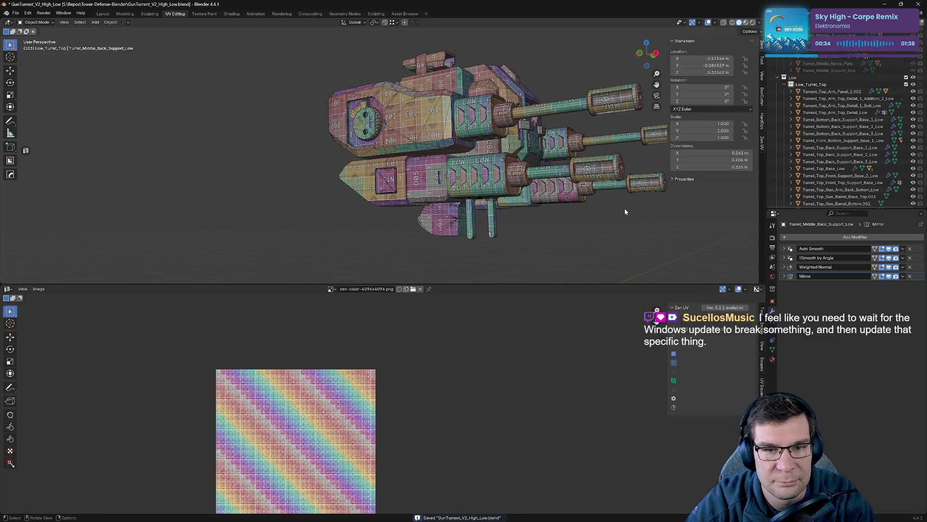
{"action": "key", "text": "a"}
{"action": "middle_click_drag", "start_coordinate": [493, 427], "coordinate": [517, 430]}
- In Edit Mode, select the turret's single islands with Zen UV, checking the stacked overlay
{"action": "key", "text": "Home"}
{"action": "key", "text": "Tab"}
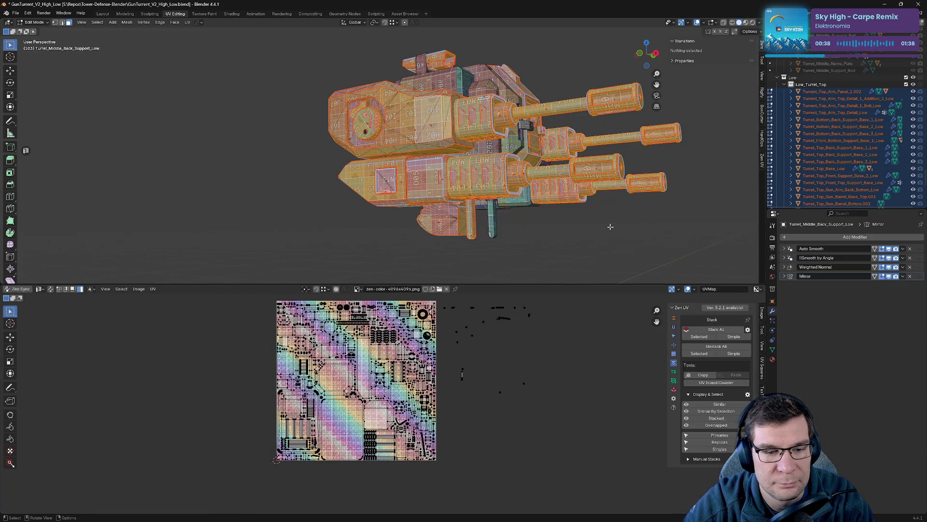
{"action": "key", "text": "a"}
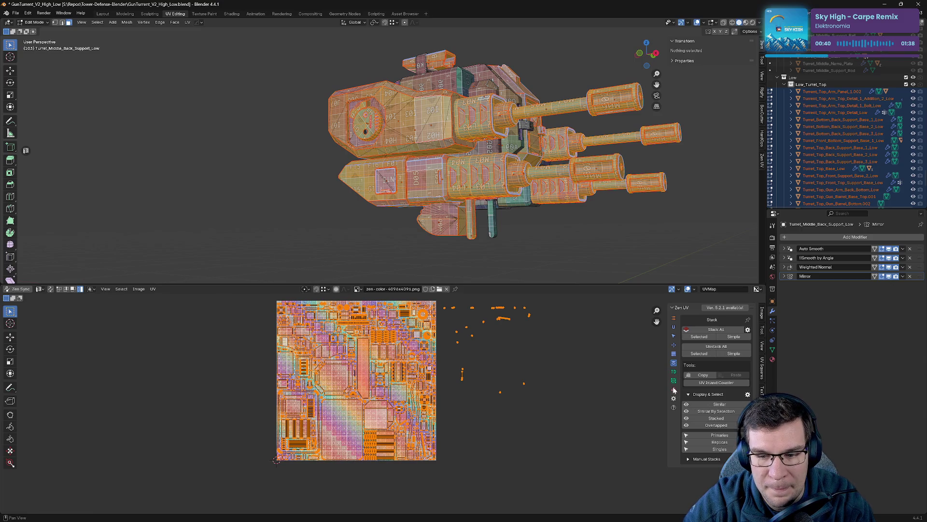
{"action": "left_click", "coordinate": [704, 449]}
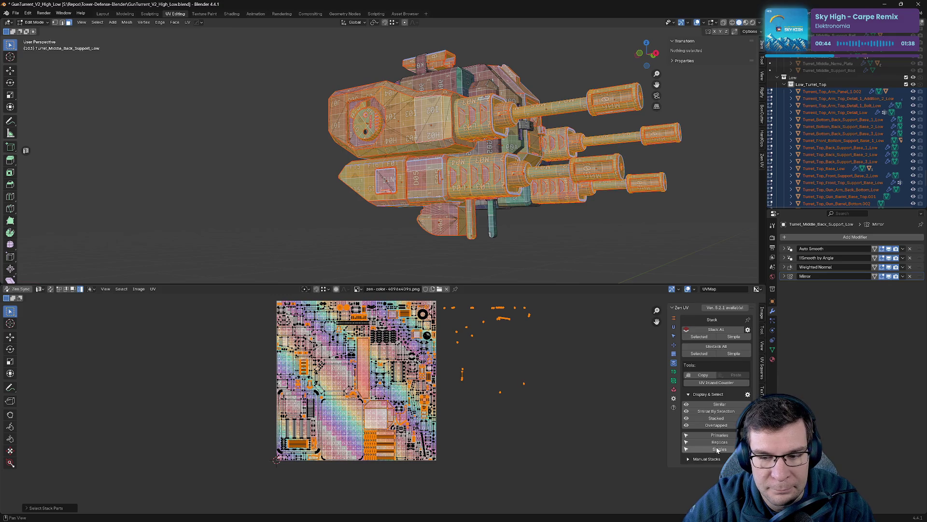
{"action": "left_click", "coordinate": [723, 420]}
{"action": "left_click", "coordinate": [723, 420]}
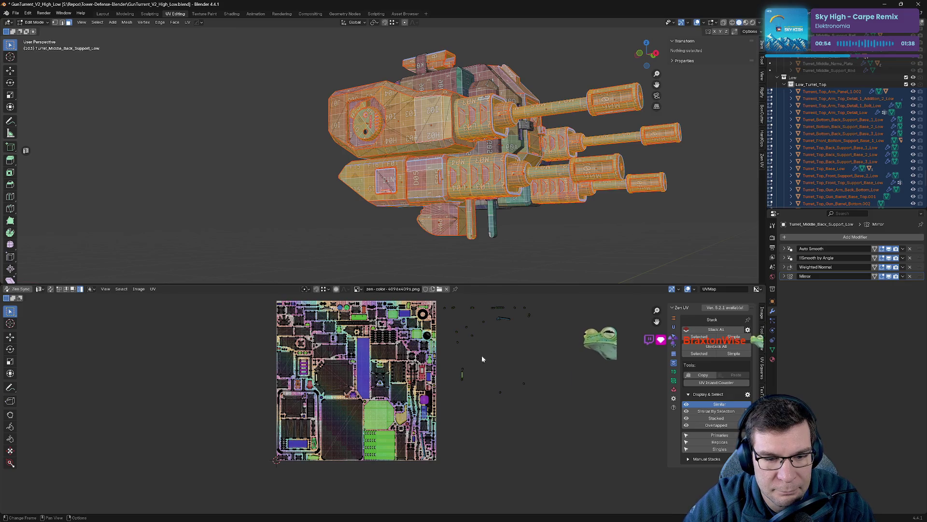
{"action": "left_click_drag", "start_coordinate": [497, 284], "coordinate": [526, 232]}
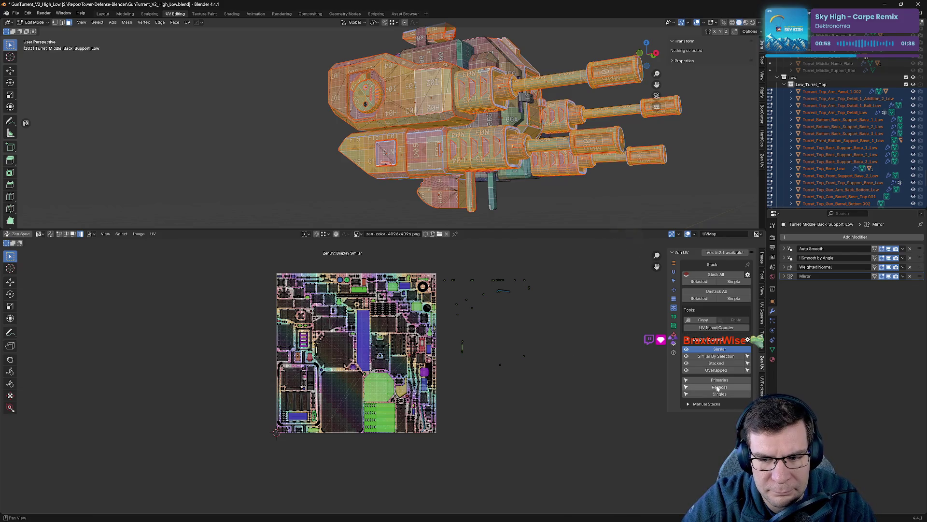
- Select the duplicate replica islands, move them left of the tile, and shrink them
{"action": "left_click", "coordinate": [732, 381]}
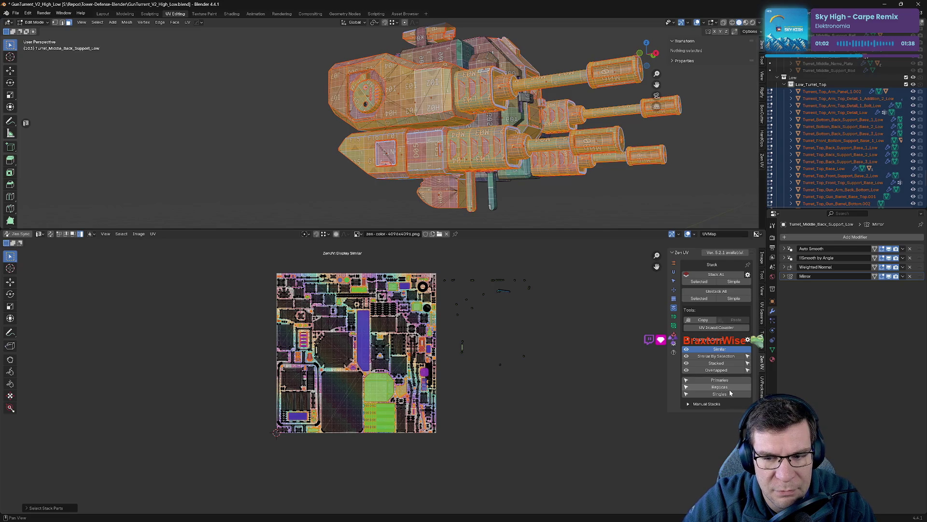
{"action": "left_click", "coordinate": [730, 388]}
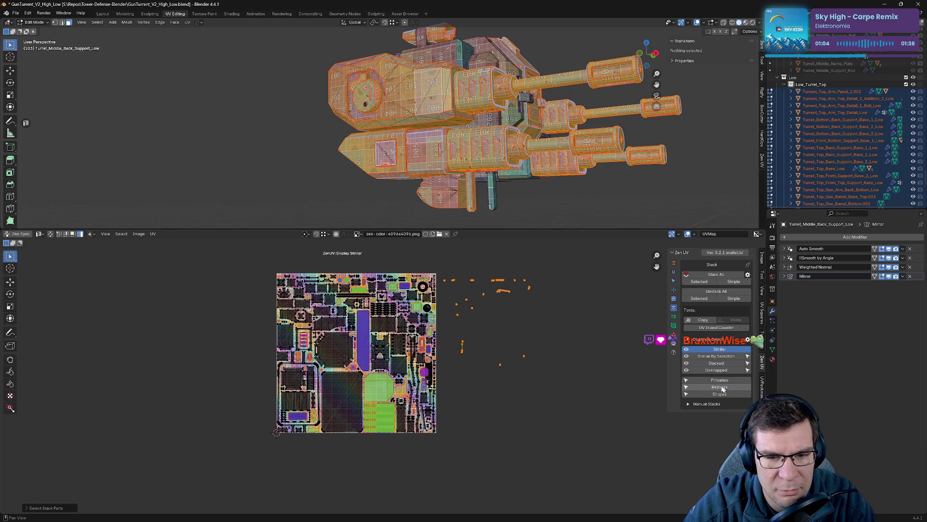
{"action": "key", "text": "g"}
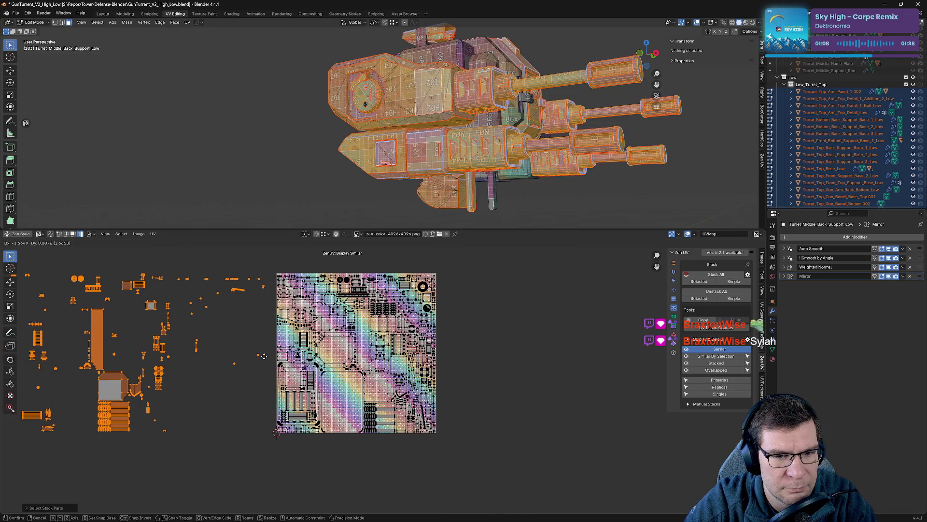
{"action": "left_click", "coordinate": [264, 359]}
{"action": "scroll", "coordinate": [264, 359], "scroll_direction": "down", "scroll_amount": 3}
{"action": "key", "text": "s"}
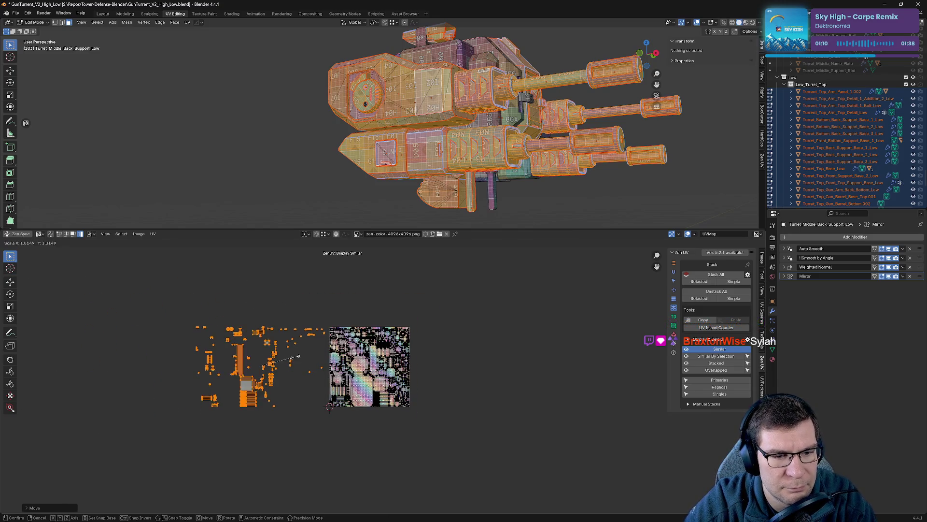
{"action": "left_click", "coordinate": [265, 359]}
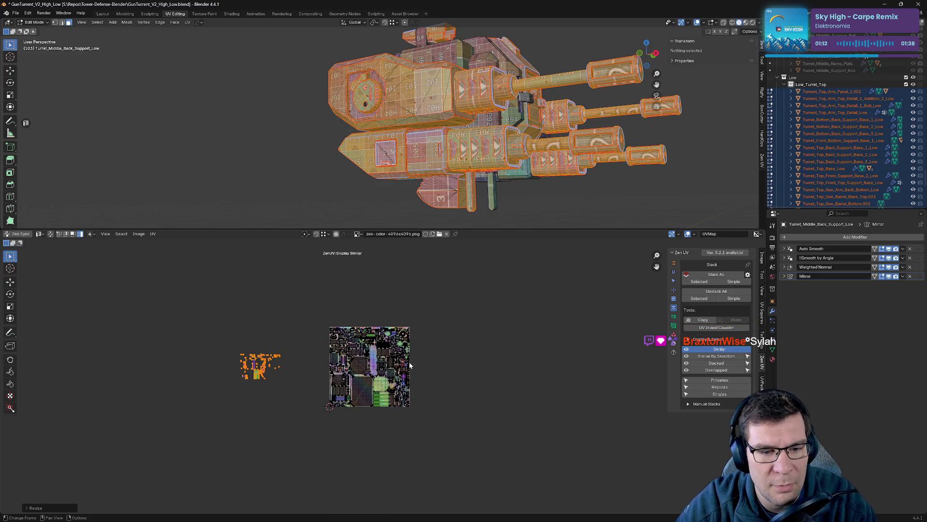
- Box-select the small islands left of the tile and reveal the hidden UV islands
{"action": "left_click", "coordinate": [434, 329]}
{"action": "scroll", "coordinate": [423, 370], "scroll_direction": "up", "scroll_amount": 7}
{"action": "scroll", "coordinate": [559, 329], "scroll_direction": "down", "scroll_amount": 5}
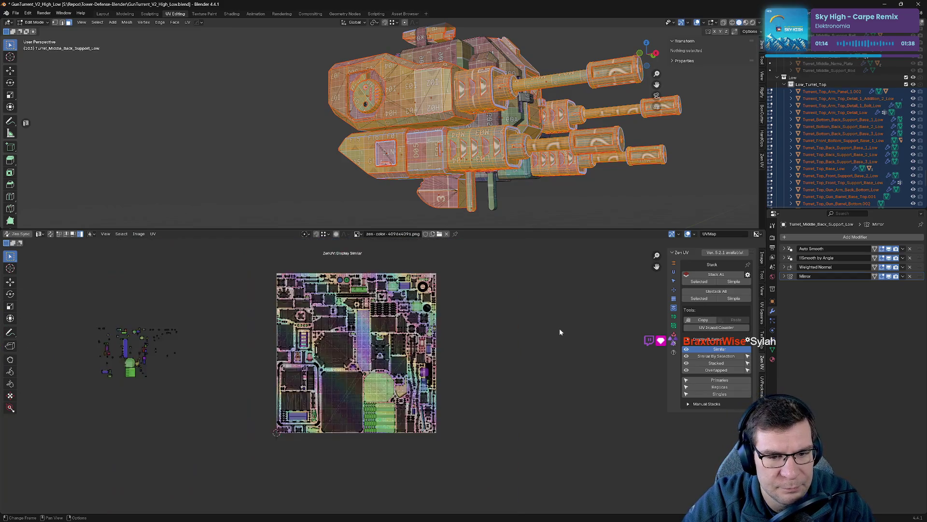
{"action": "left_click_drag", "start_coordinate": [107, 313], "coordinate": [244, 439]}
{"action": "key", "text": "alt+h"}
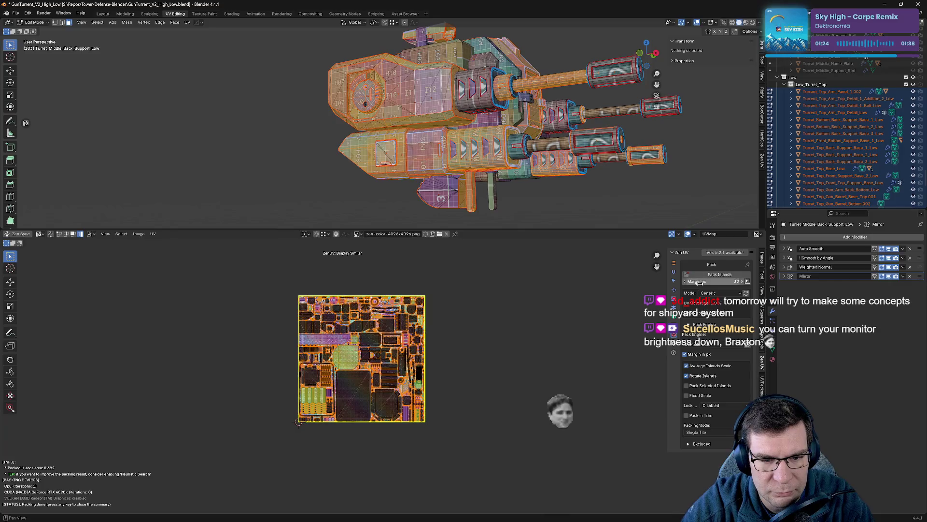
- Stack the duplicate islands in the tile onto their matches with Zen UV Stack All
{"action": "left_click_drag", "start_coordinate": [274, 274], "coordinate": [446, 458]}
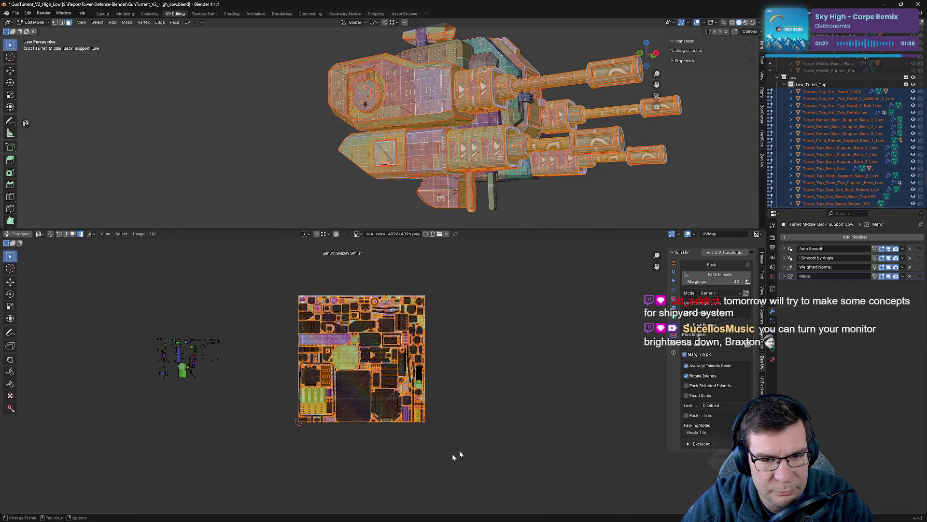
{"action": "left_click", "coordinate": [675, 315]}
{"action": "left_click", "coordinate": [709, 276]}
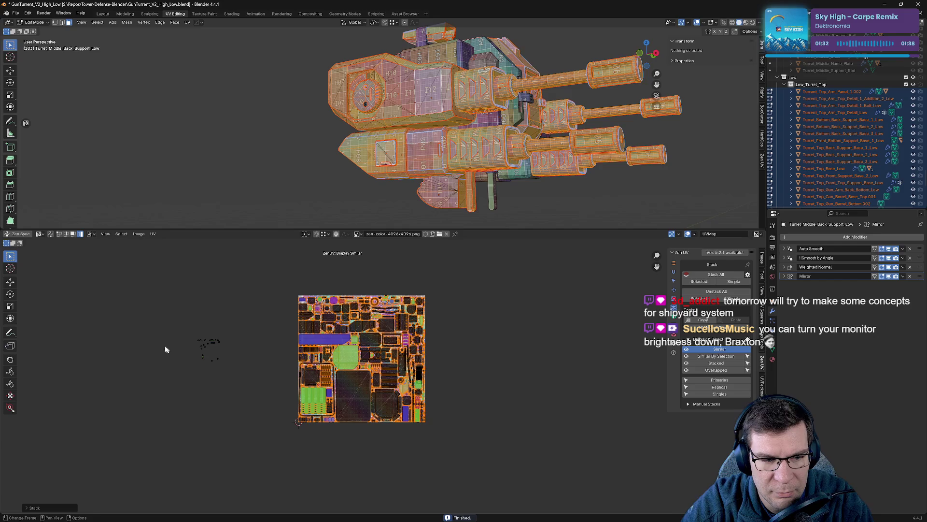
- Move the leftover small islands from left of the tile closer to it
{"action": "scroll", "coordinate": [99, 344], "scroll_direction": "up", "scroll_amount": 3}
{"action": "middle_click_drag", "start_coordinate": [99, 344], "coordinate": [446, 410]}
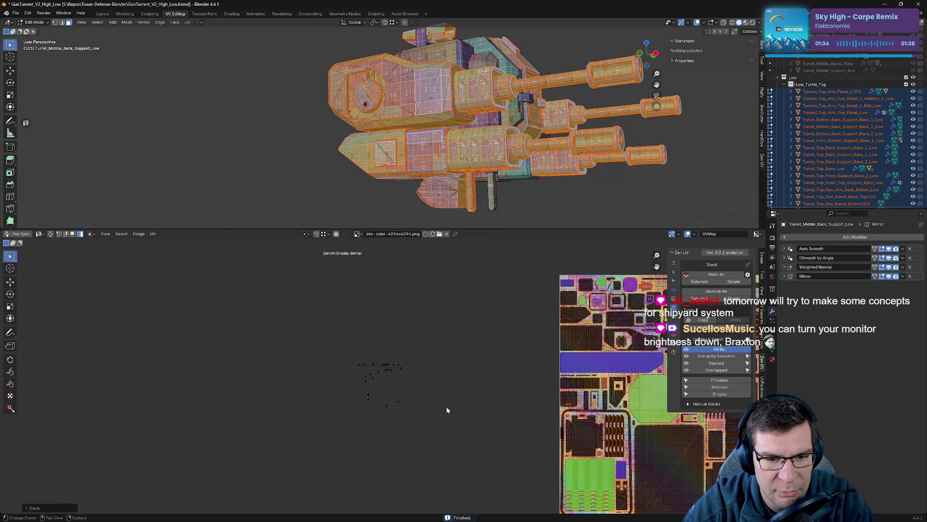
{"action": "key", "text": "a"}
{"action": "key", "text": "g"}
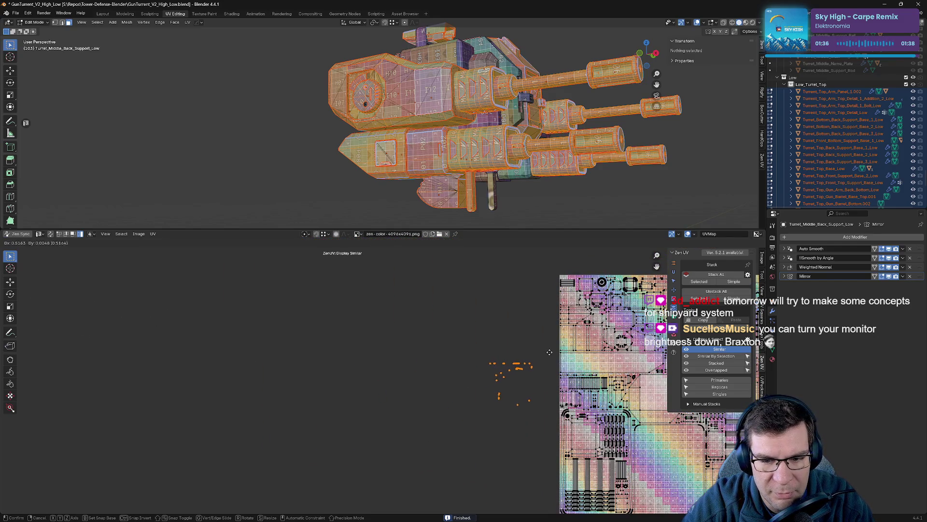
{"action": "left_click", "coordinate": [555, 361]}
{"action": "middle_click_drag", "start_coordinate": [556, 362], "coordinate": [443, 337]}
{"action": "key", "text": "g"}
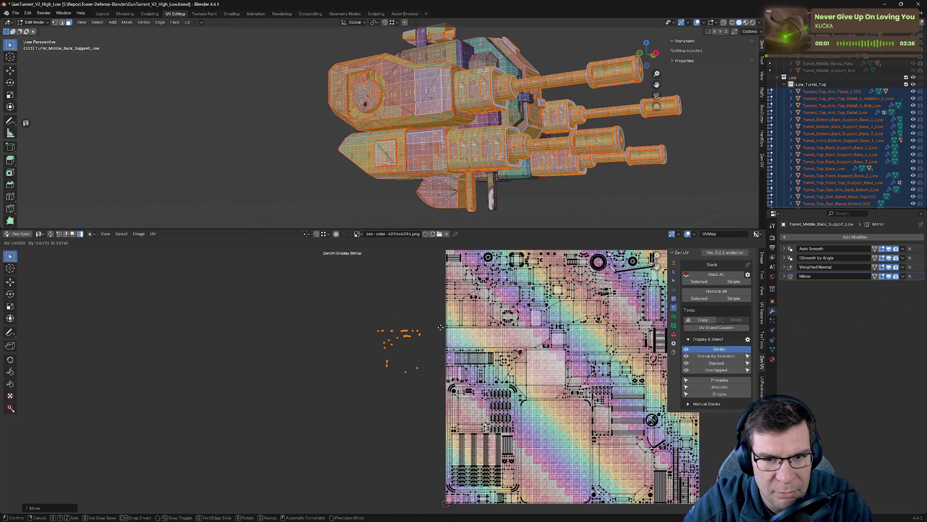
- Place the stray islands, then isolate the top support beam and its mirrored beam
{"action": "left_click", "coordinate": [438, 327]}
{"action": "key", "text": "Tab"}
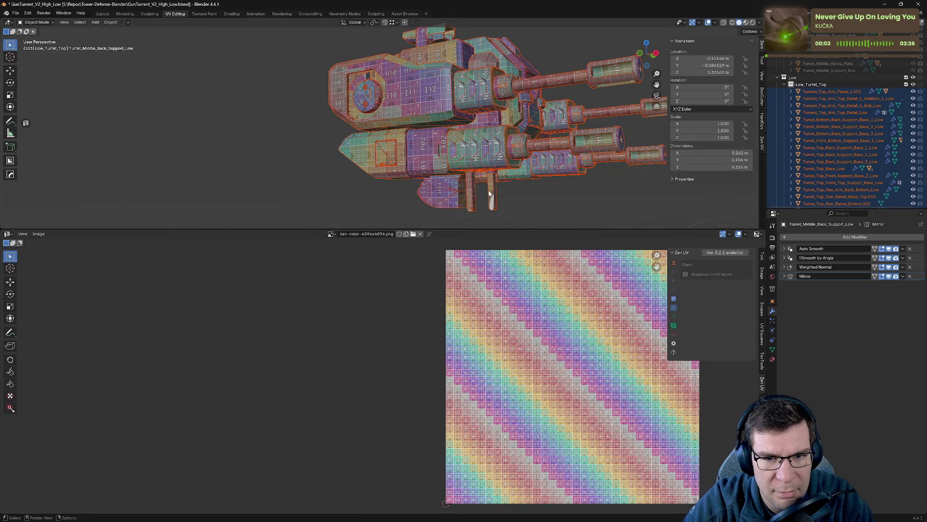
{"action": "left_click", "coordinate": [476, 206]}
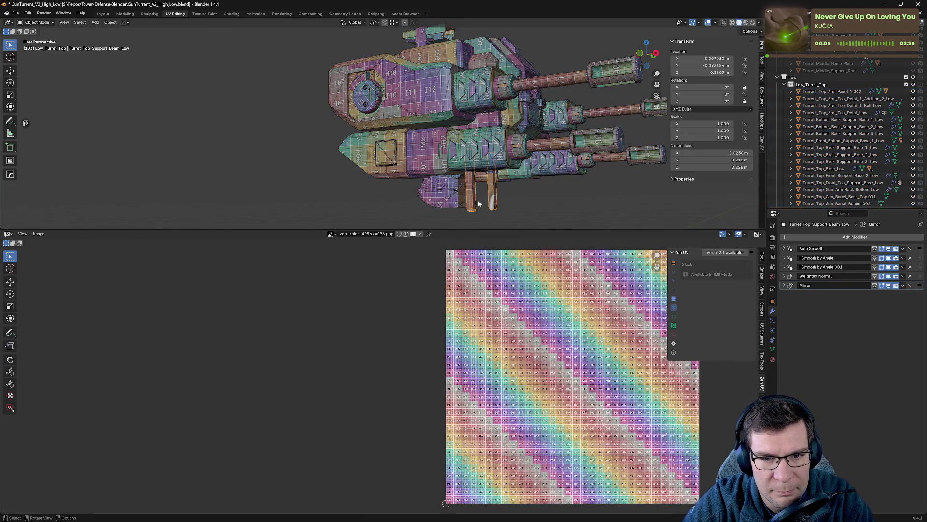
{"action": "key", "text": "KP_Divide"}
{"action": "key", "text": "Tab"}
{"action": "mouse_move", "coordinate": [472, 198]}
{"action": "middle_mouse_down"}
{"action": "mouse_move", "coordinate": [390, 162]}
{"action": "mouse_move", "coordinate": [372, 164]}
{"action": "middle_mouse_up"}
{"action": "key", "text": "Tab"}
- Mark a seam along a corner edge of the top support beam
{"action": "key", "text": "Tab"}
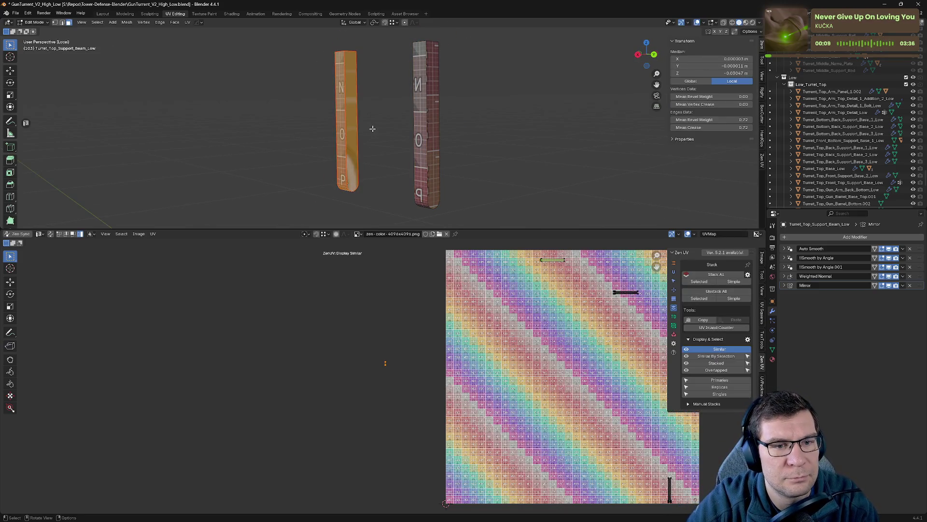
{"action": "left_click", "coordinate": [370, 127]}
{"action": "mouse_move", "coordinate": [369, 122]}
{"action": "middle_mouse_down"}
{"action": "mouse_move", "coordinate": [392, 74]}
{"action": "mouse_move", "coordinate": [364, 112]}
{"action": "mouse_move", "coordinate": [319, 59]}
{"action": "mouse_move", "coordinate": [589, 222]}
{"action": "mouse_move", "coordinate": [570, 207]}
{"action": "mouse_move", "coordinate": [483, 207]}
{"action": "mouse_move", "coordinate": [399, 172]}
{"action": "middle_mouse_up"}
{"action": "key", "text": "Tab"}
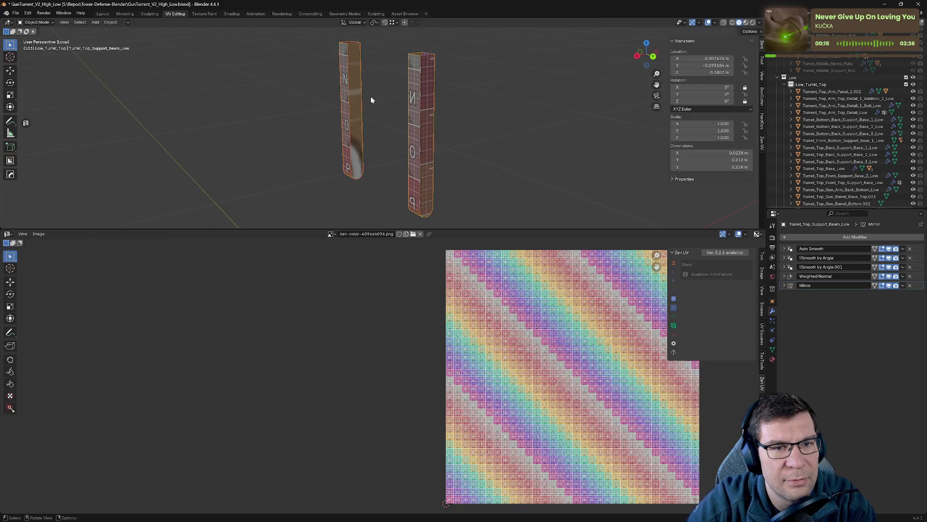
{"action": "key", "text": "Tab"}
{"action": "middle_click_drag", "start_coordinate": [361, 94], "coordinate": [463, 158]}
{"action": "key", "text": "Tab"}
{"action": "key", "text": "Tab"}
{"action": "key", "text": "l"}
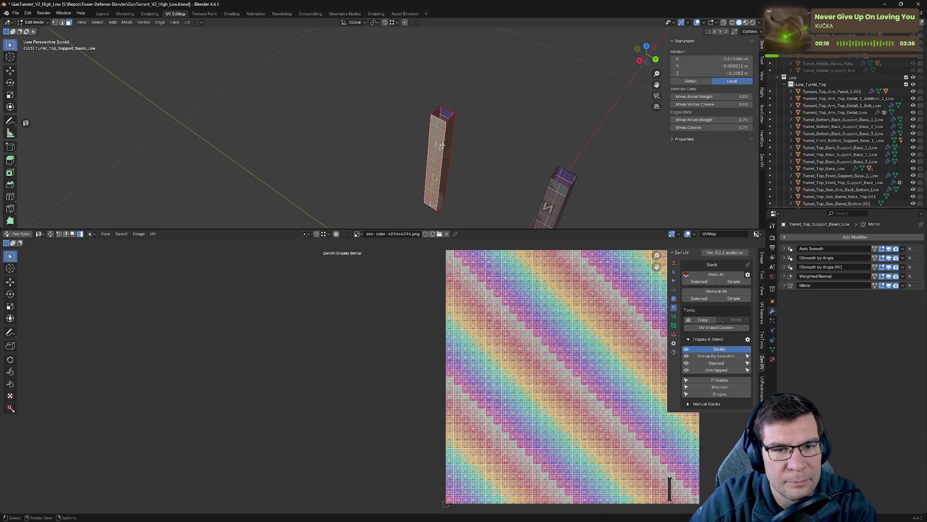
{"action": "key", "text": "Tab"}
{"action": "key", "text": "Tab"}
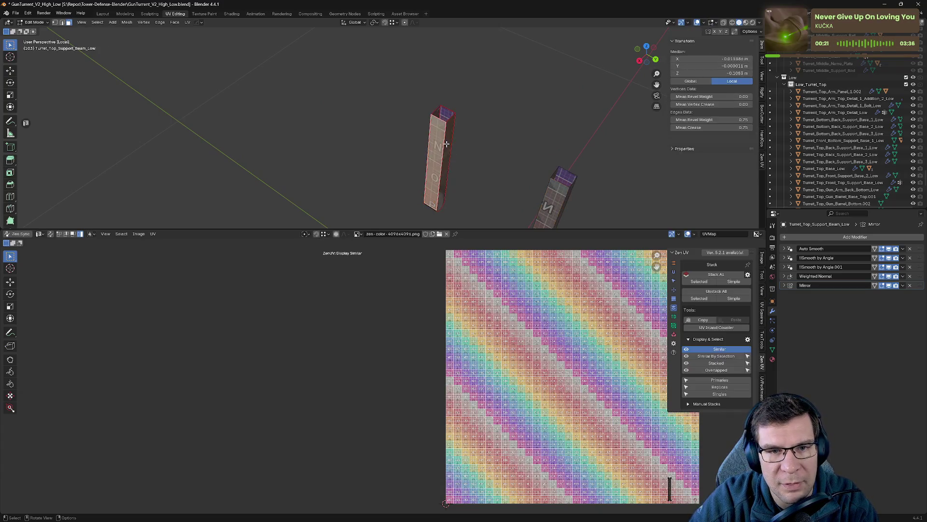
{"action": "key", "text": "2"}
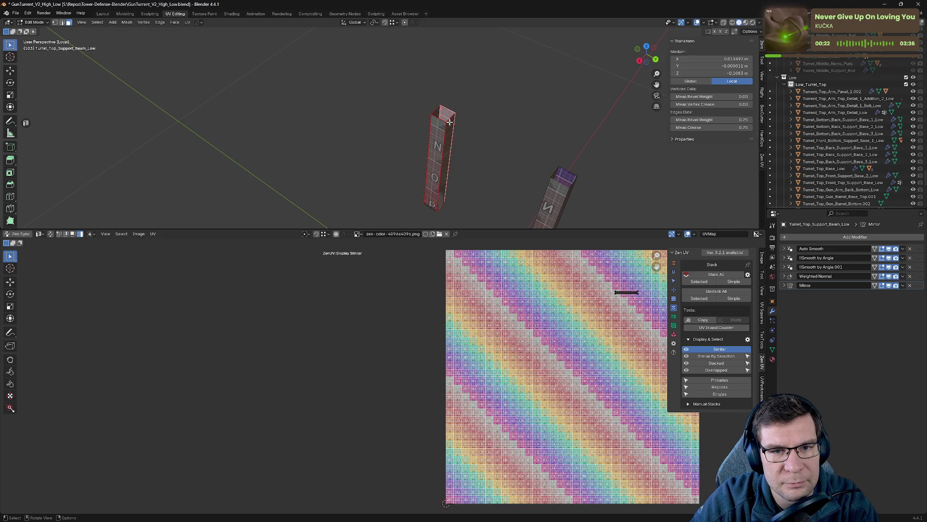
{"action": "left_click", "coordinate": [450, 116]}
{"action": "key", "text": "alt+e"}
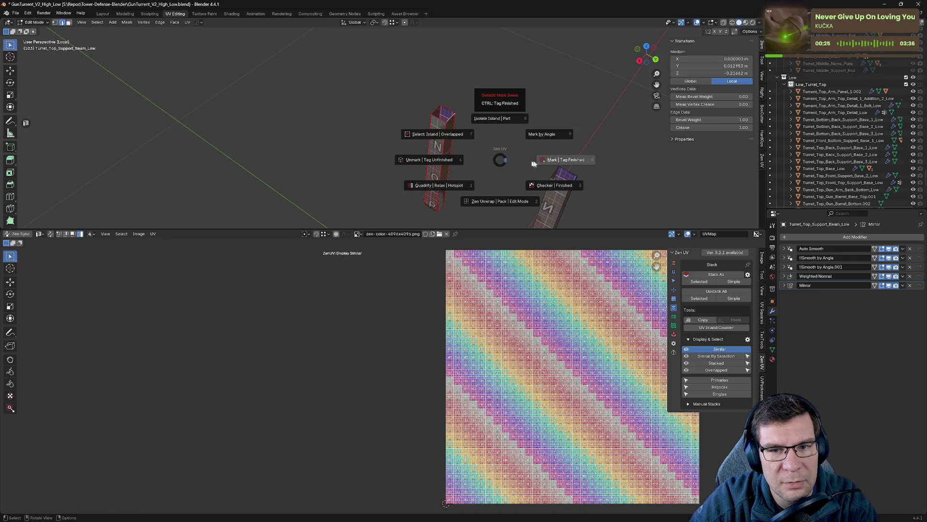
{"action": "left_click", "coordinate": [497, 97]}
- Delete the duplicate Smooth by Angle.001 modifier and toggle the Mirror viewport display off and on
{"action": "middle_click_drag", "start_coordinate": [480, 145], "coordinate": [449, 97]}
{"action": "key", "text": "Tab"}
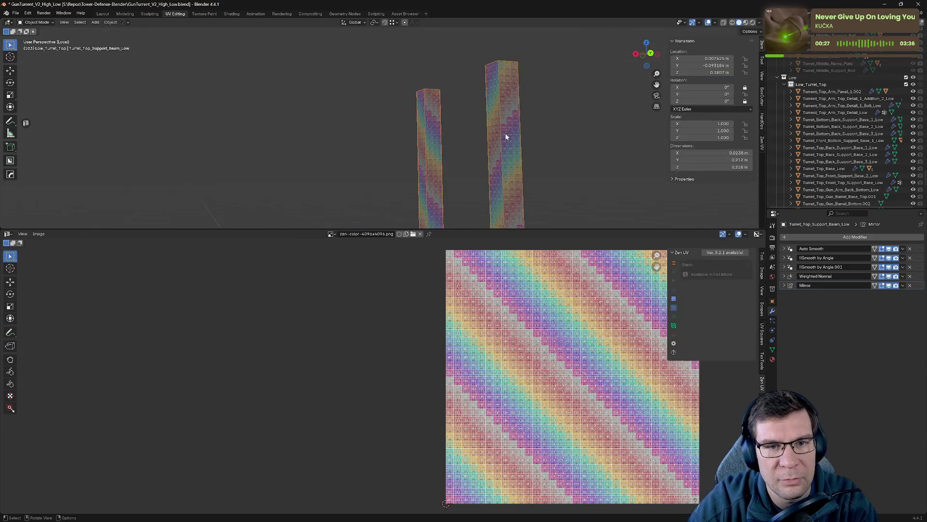
{"action": "middle_click_drag", "start_coordinate": [489, 145], "coordinate": [528, 175]}
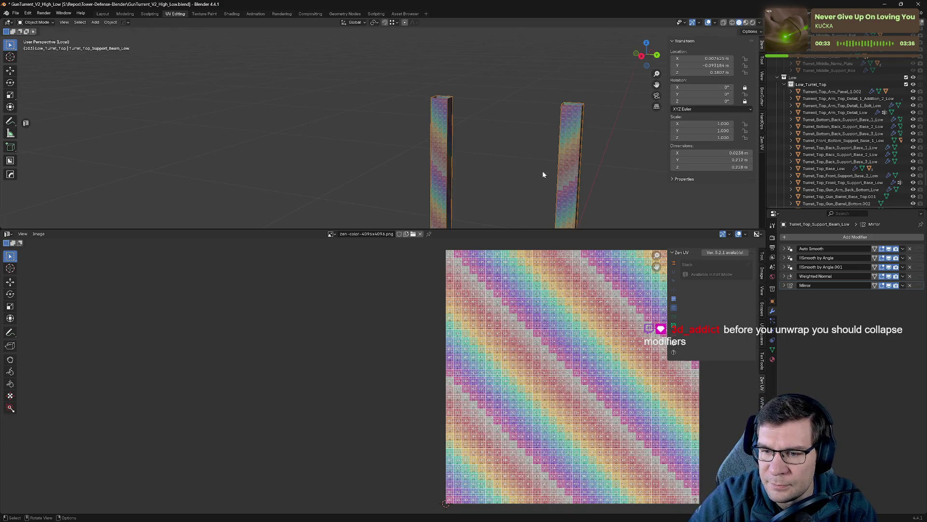
{"action": "middle_click_drag", "start_coordinate": [549, 178], "coordinate": [516, 148]}
{"action": "left_click", "coordinate": [911, 267]}
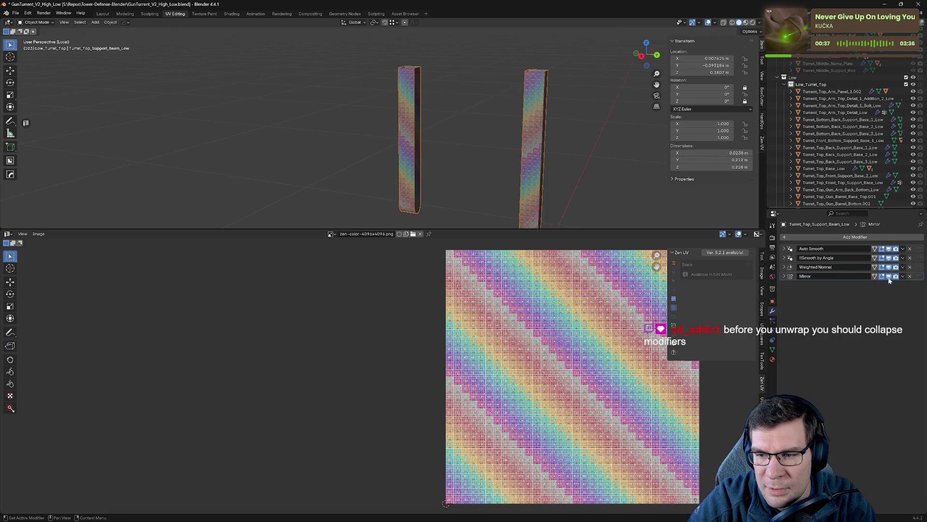
{"action": "left_click", "coordinate": [889, 276]}
{"action": "left_click", "coordinate": [888, 276]}
{"action": "left_click", "coordinate": [889, 277]}
{"action": "left_click", "coordinate": [889, 277]}
{"action": "left_click", "coordinate": [888, 276]}
{"action": "left_click", "coordinate": [888, 277]}
{"action": "left_click", "coordinate": [888, 277]}
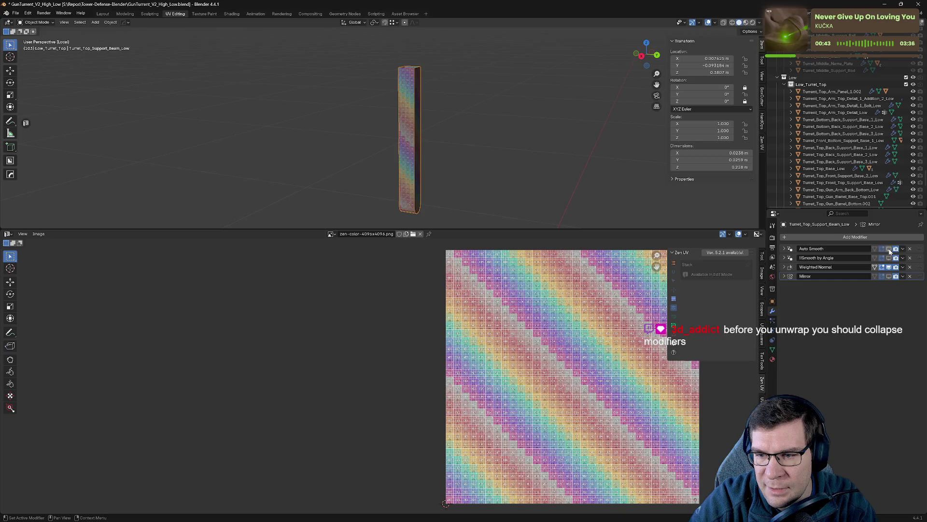
{"action": "left_click", "coordinate": [889, 276]}
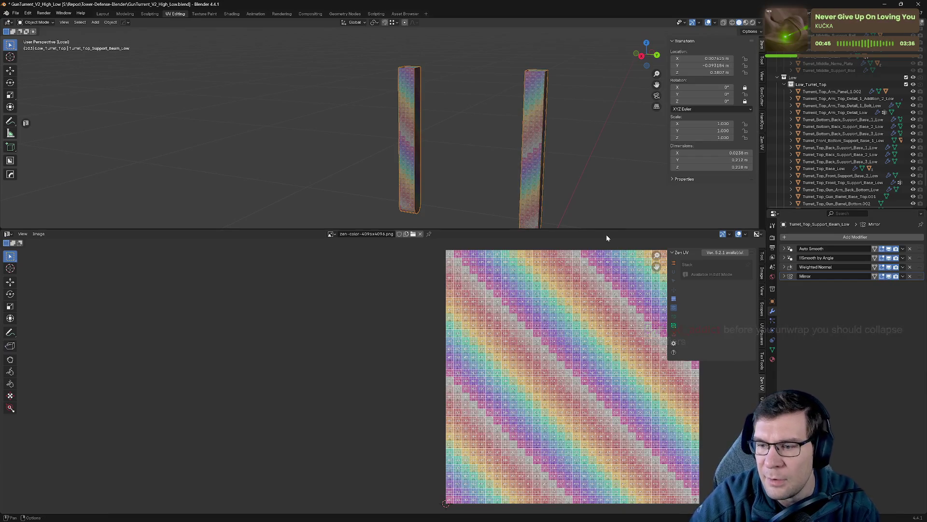
- Save the file with Ctrl+S
{"action": "key", "text": "Tab"}
{"action": "key", "text": "ctrl+s"}
{"action": "mouse_move", "coordinate": [450, 119]}
{"action": "middle_mouse_down"}
{"action": "mouse_move", "coordinate": [506, 114]}
{"action": "mouse_move", "coordinate": [430, 173]}
{"action": "middle_mouse_up"}
{"action": "key", "text": "Tab"}
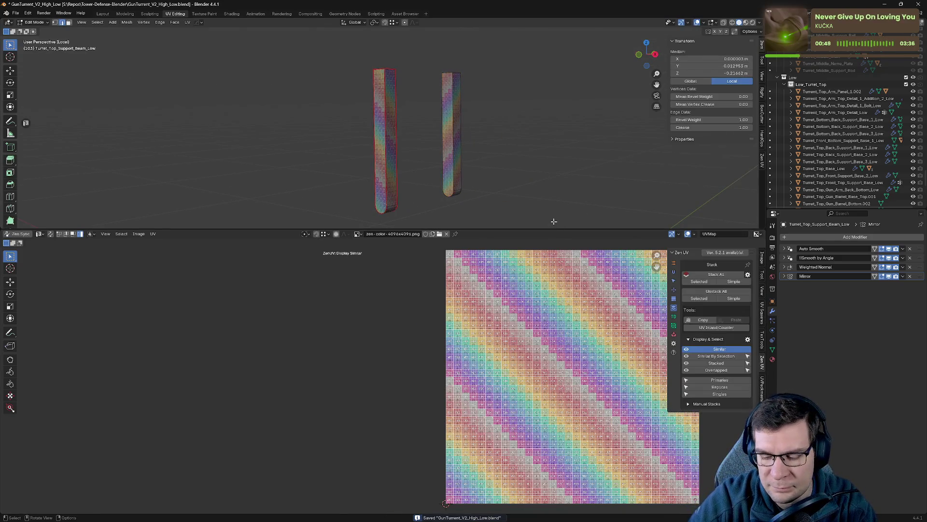
- Exit local view, select every turret part and enter Edit Mode on them all
{"action": "key", "text": "KP_Divide"}
{"action": "key", "text": "Tab"}
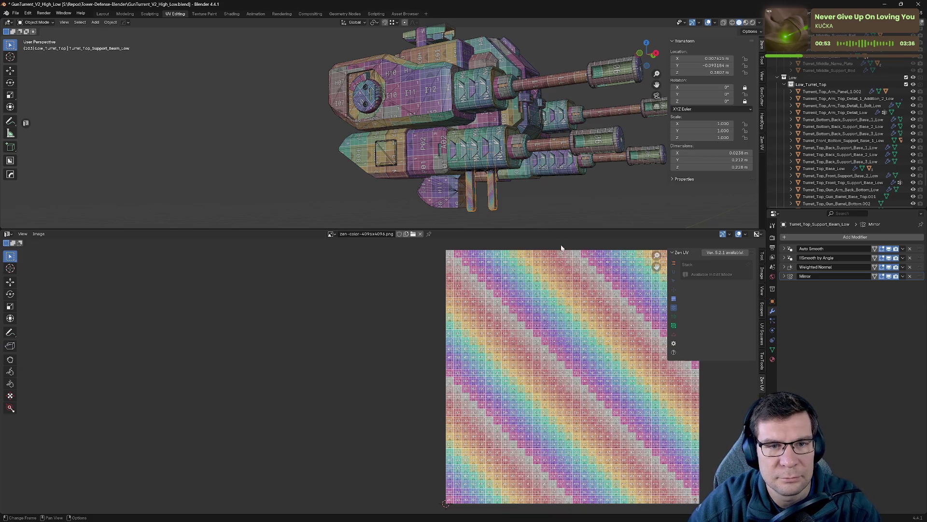
{"action": "mouse_move", "coordinate": [598, 180]}
{"action": "middle_mouse_down"}
{"action": "mouse_move", "coordinate": [566, 215]}
{"action": "mouse_move", "coordinate": [535, 194]}
{"action": "middle_mouse_up"}
{"action": "key", "text": "Tab"}
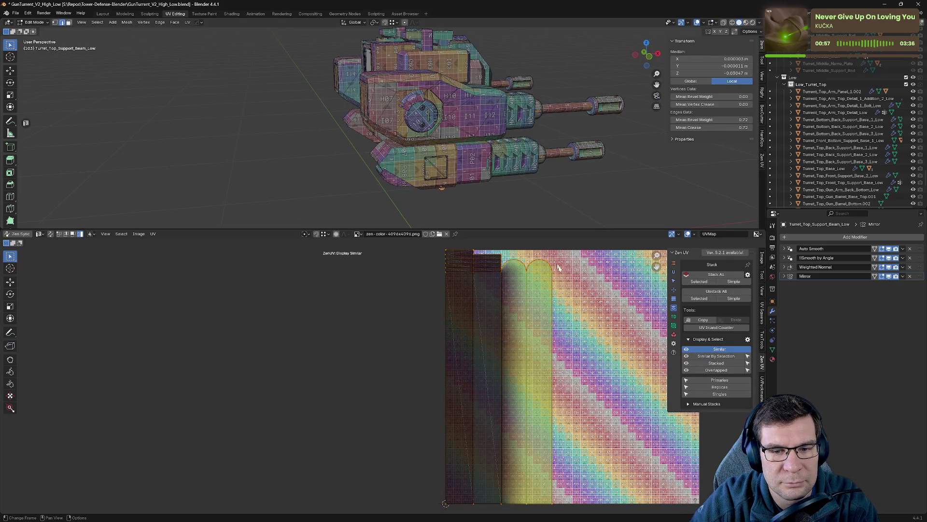
{"action": "key", "text": "Tab"}
{"action": "key", "text": "Tab"}
{"action": "key", "text": "Tab"}
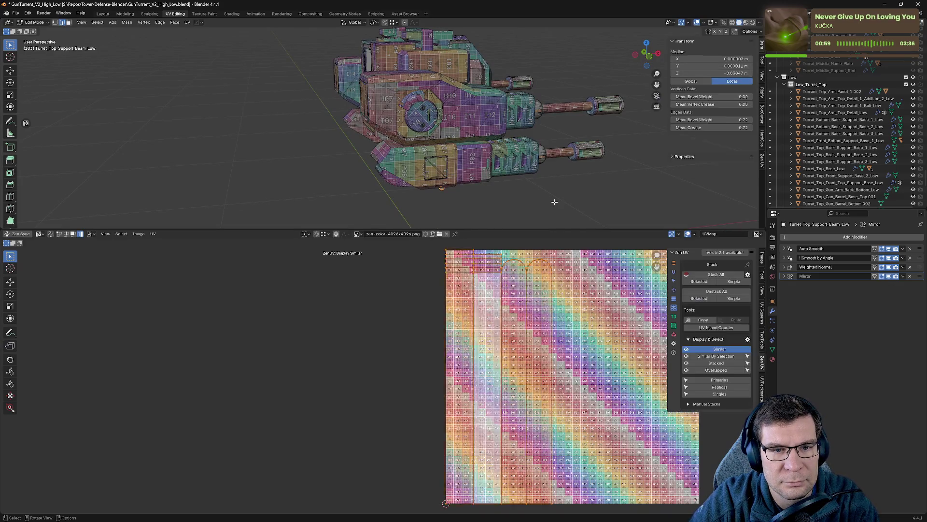
{"action": "scroll", "coordinate": [557, 203], "scroll_direction": "down", "scroll_amount": 5}
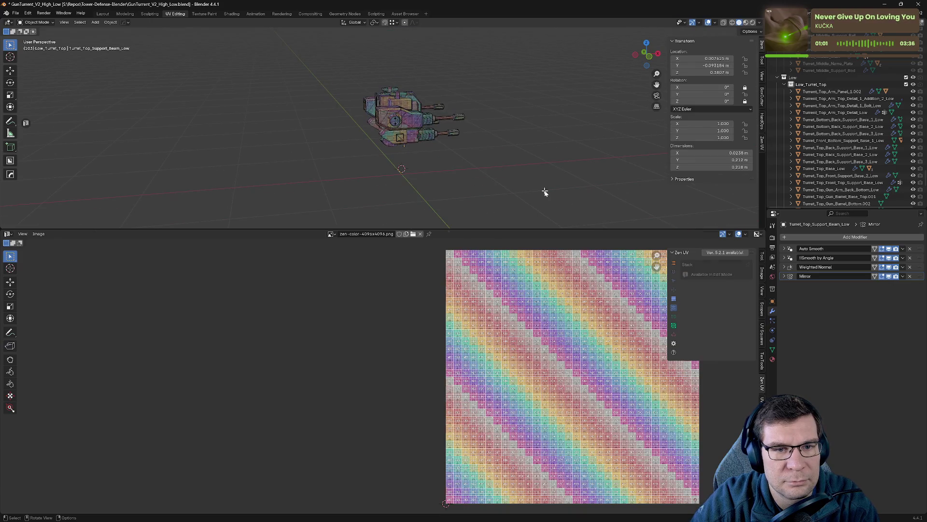
{"action": "key", "text": "a"}
{"action": "key", "text": "Tab"}
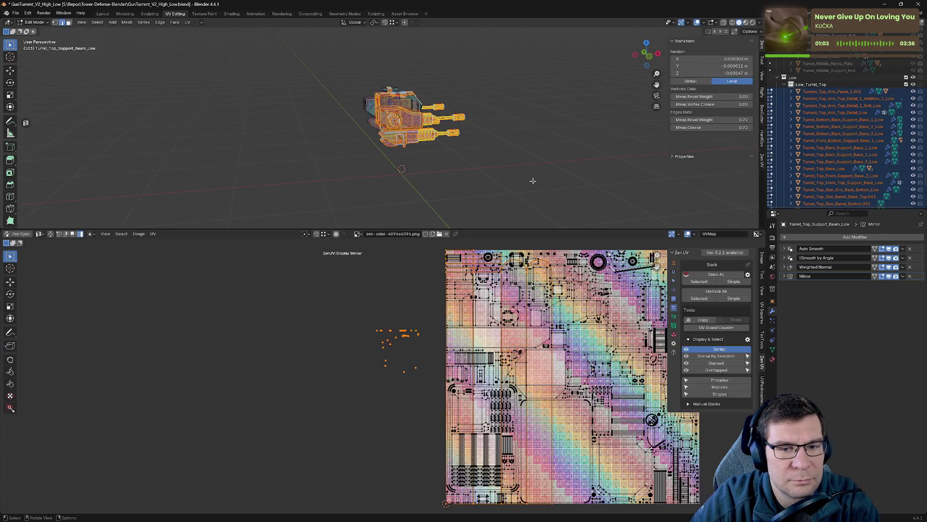
- Move all the turret's UV islands to the left of the checker tile
{"action": "scroll", "coordinate": [574, 358], "scroll_direction": "down", "scroll_amount": 4}
{"action": "key", "text": "a"}
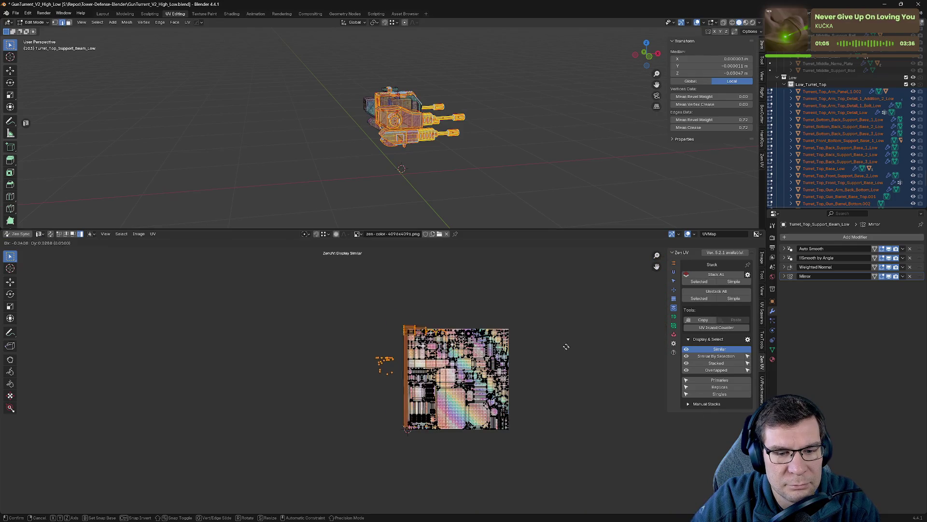
{"action": "key", "text": "g"}
{"action": "left_click", "coordinate": [526, 308]}
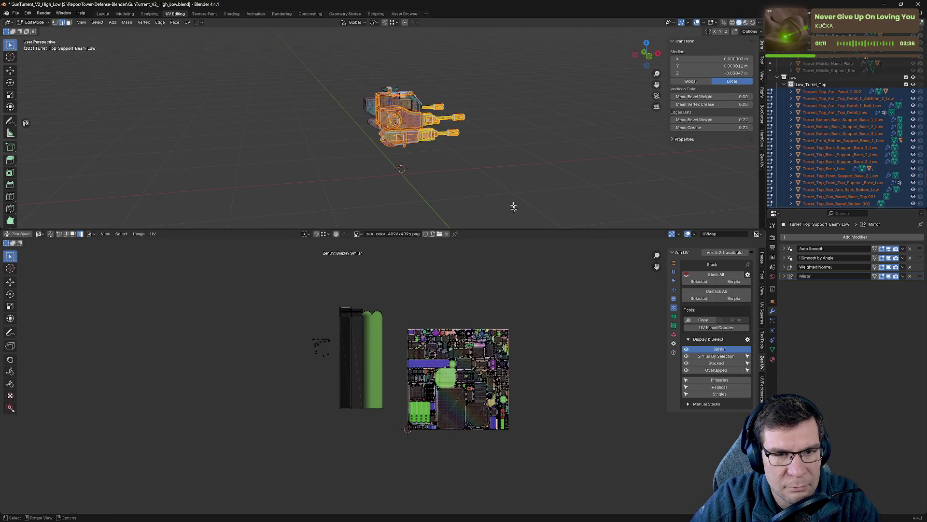
{"action": "left_click", "coordinate": [509, 169]}
{"action": "key", "text": "a"}
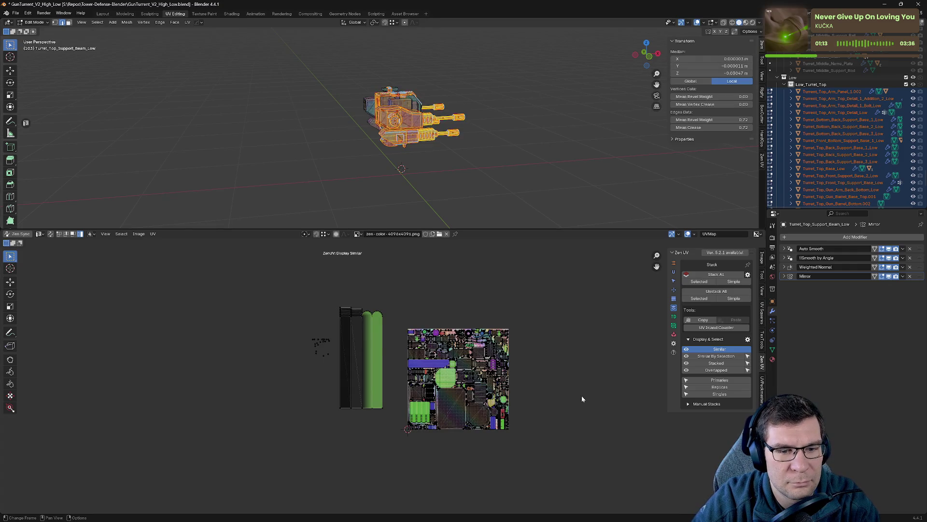
{"action": "key", "text": "g"}
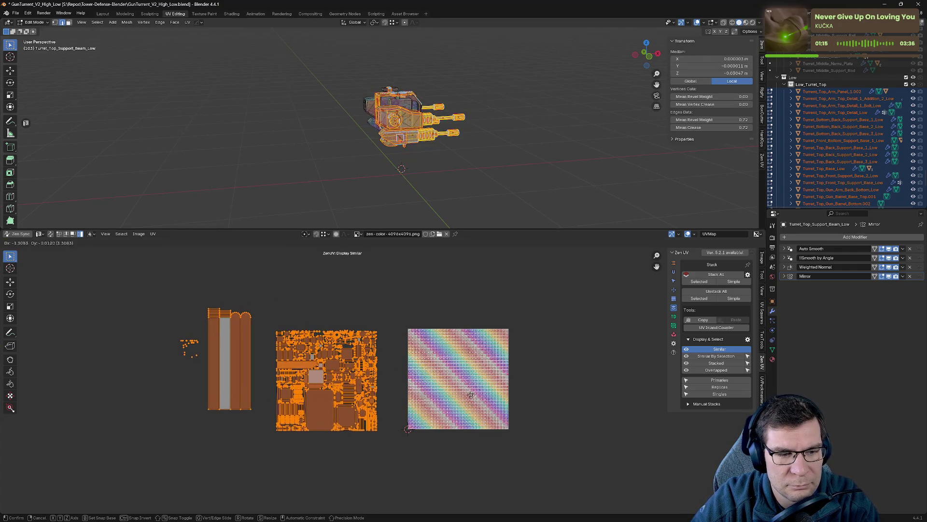
{"action": "left_click", "coordinate": [226, 348]}
- Turn on UV Sync Selection and deselect the mesh to see the island colours
{"action": "scroll", "coordinate": [154, 340], "scroll_direction": "up", "scroll_amount": 3}
{"action": "middle_click_drag", "start_coordinate": [153, 340], "coordinate": [477, 366]}
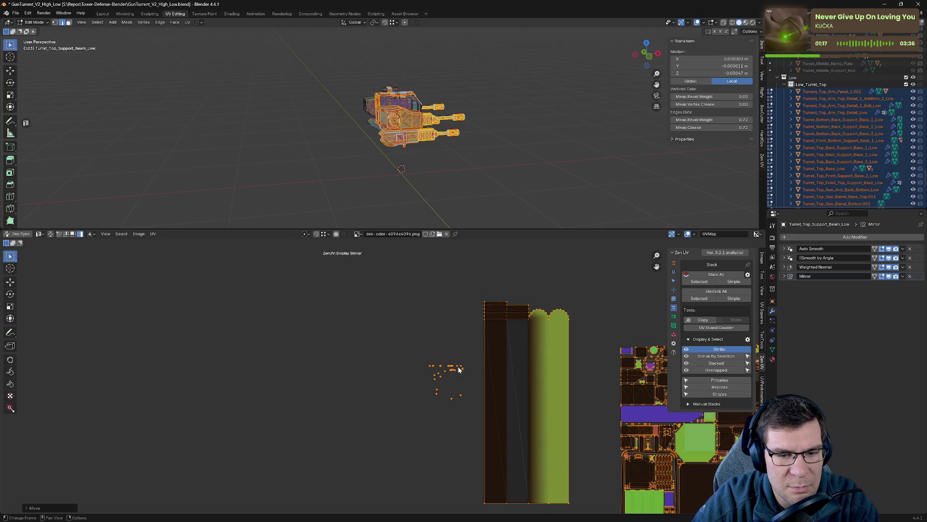
{"action": "key", "text": "alt+a"}
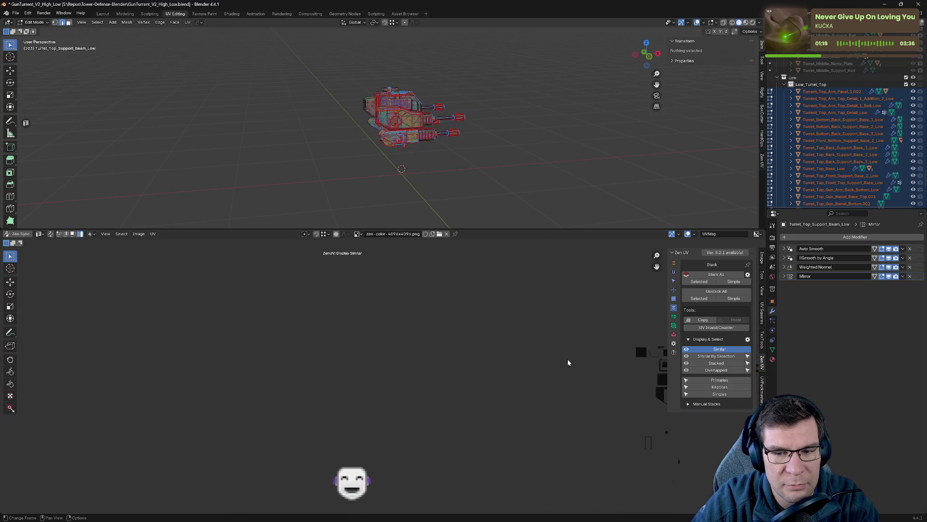
{"action": "middle_click_drag", "start_coordinate": [580, 347], "coordinate": [330, 333]}
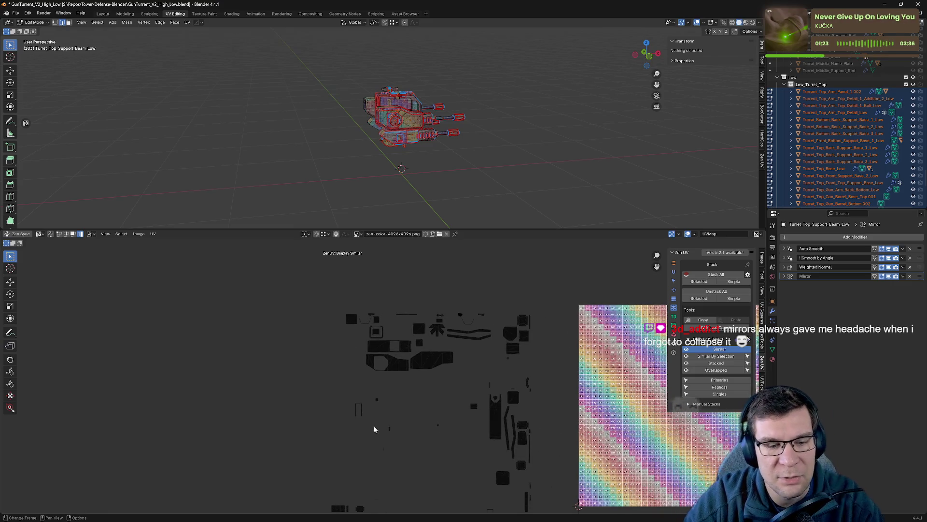
{"action": "scroll", "coordinate": [374, 429], "scroll_direction": "up", "scroll_amount": 10}
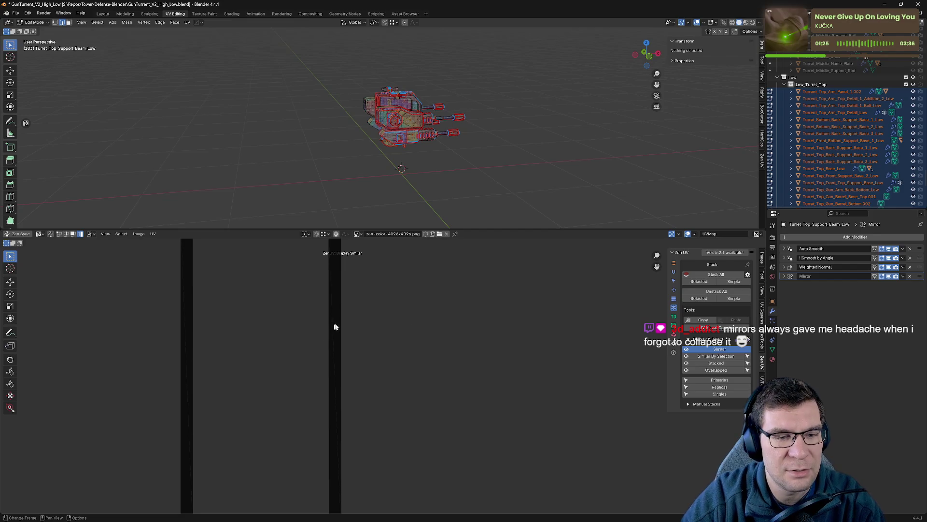
{"action": "scroll", "coordinate": [338, 325], "scroll_direction": "down", "scroll_amount": 10}
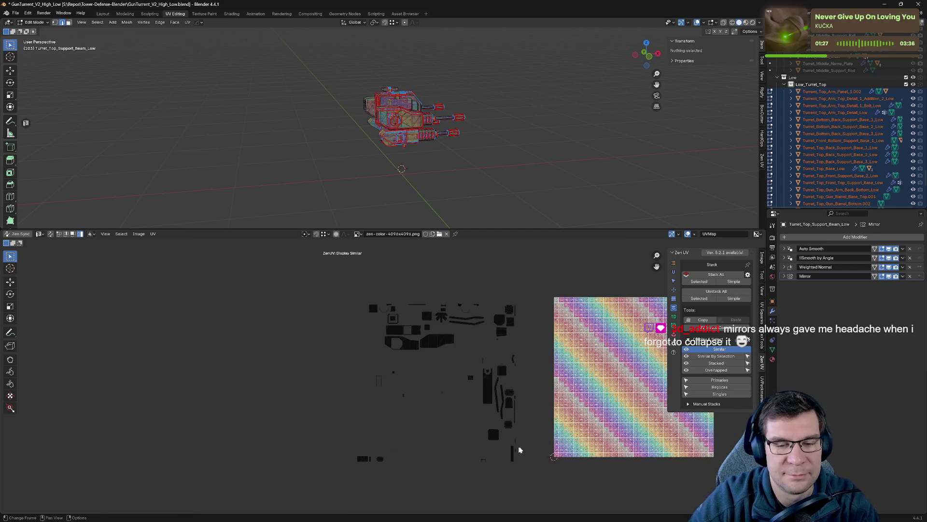
{"action": "scroll", "coordinate": [519, 450], "scroll_direction": "down", "scroll_amount": 3}
{"action": "scroll", "coordinate": [438, 387], "scroll_direction": "down", "scroll_amount": 1}
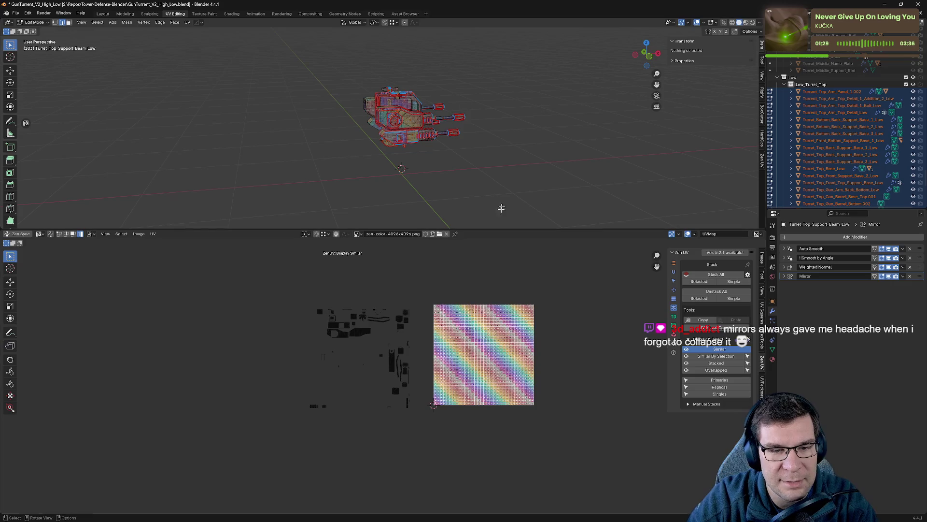
{"action": "key", "text": "a"}
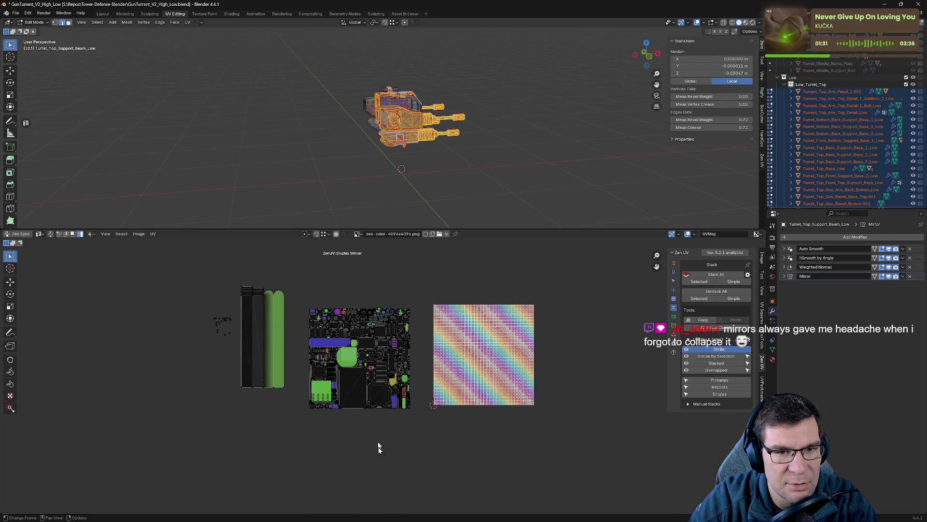
{"action": "scroll", "coordinate": [155, 341], "scroll_direction": "up", "scroll_amount": 3}
{"action": "left_click", "coordinate": [50, 234]}
{"action": "key", "text": "alt+a"}
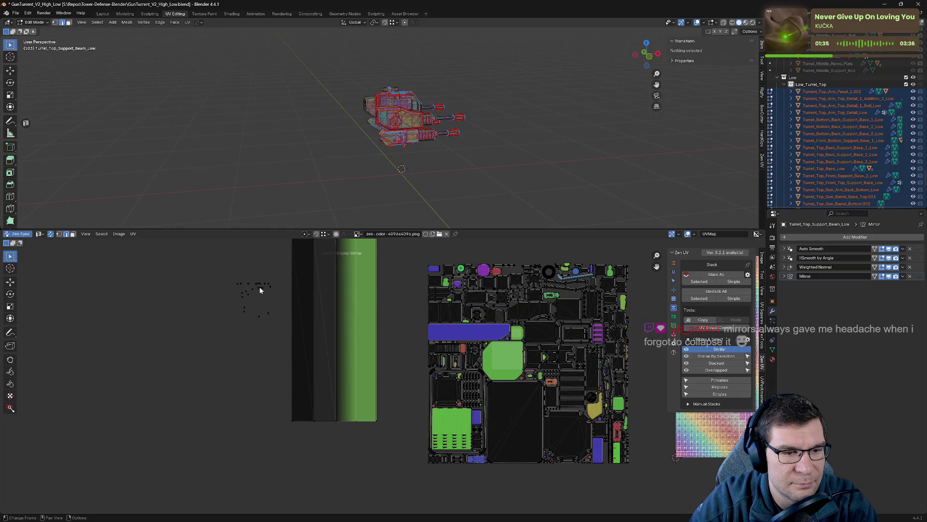
- Pan and zoom to inspect the stair-edged UV island and the gun barrels
{"action": "scroll", "coordinate": [436, 158], "scroll_direction": "up", "scroll_amount": 5}
{"action": "middle_click_drag", "start_coordinate": [418, 158], "coordinate": [420, 138]}
{"action": "scroll", "coordinate": [422, 125], "scroll_direction": "up", "scroll_amount": 5}
{"action": "scroll", "coordinate": [422, 126], "scroll_direction": "down", "scroll_amount": 5}
{"action": "scroll", "coordinate": [203, 293], "scroll_direction": "up", "scroll_amount": 4}
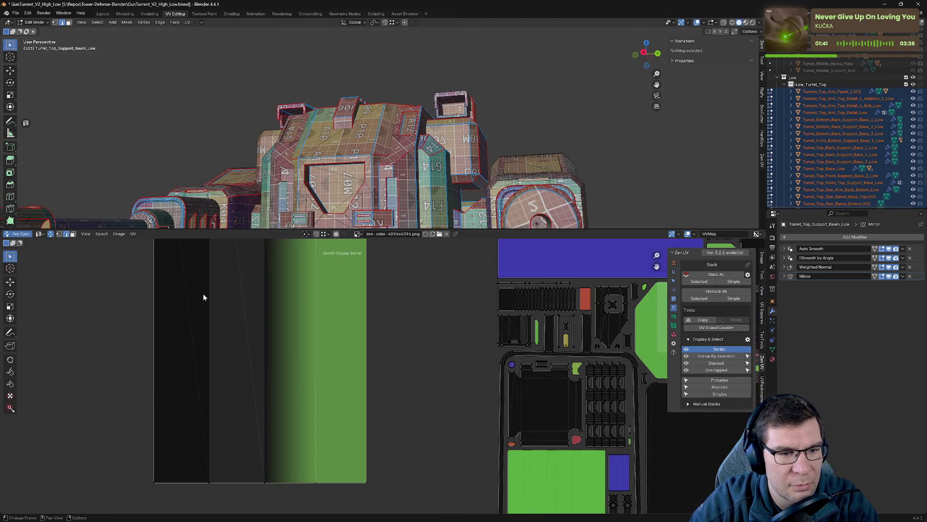
{"action": "scroll", "coordinate": [534, 380], "scroll_direction": "up", "scroll_amount": 3}
{"action": "scroll", "coordinate": [524, 384], "scroll_direction": "down", "scroll_amount": 5}
{"action": "scroll", "coordinate": [415, 376], "scroll_direction": "up", "scroll_amount": 2}
{"action": "middle_click_drag", "start_coordinate": [578, 329], "coordinate": [409, 363]}
{"action": "scroll", "coordinate": [421, 337], "scroll_direction": "up", "scroll_amount": 3}
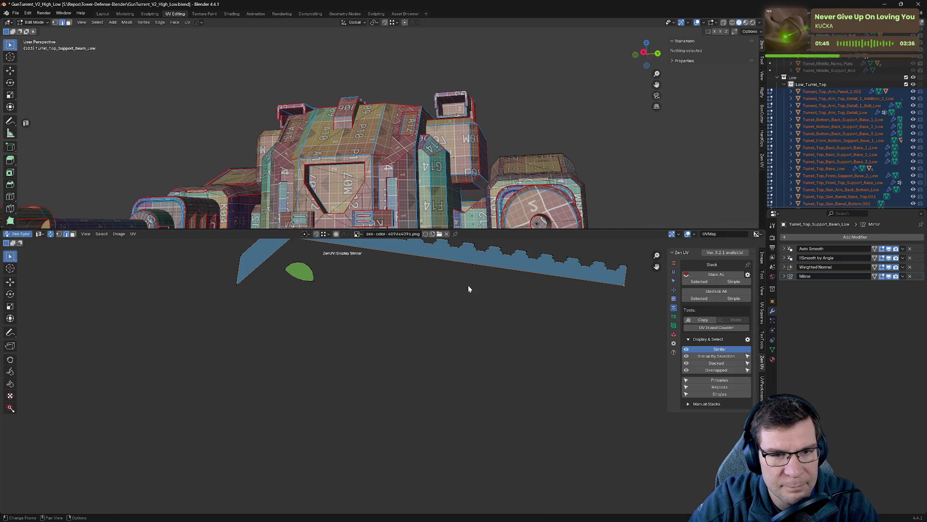
{"action": "scroll", "coordinate": [458, 339], "scroll_direction": "up", "scroll_amount": 4, "text": "shift"}
{"action": "scroll", "coordinate": [430, 352], "scroll_direction": "left", "scroll_amount": 5, "text": "ctrl"}
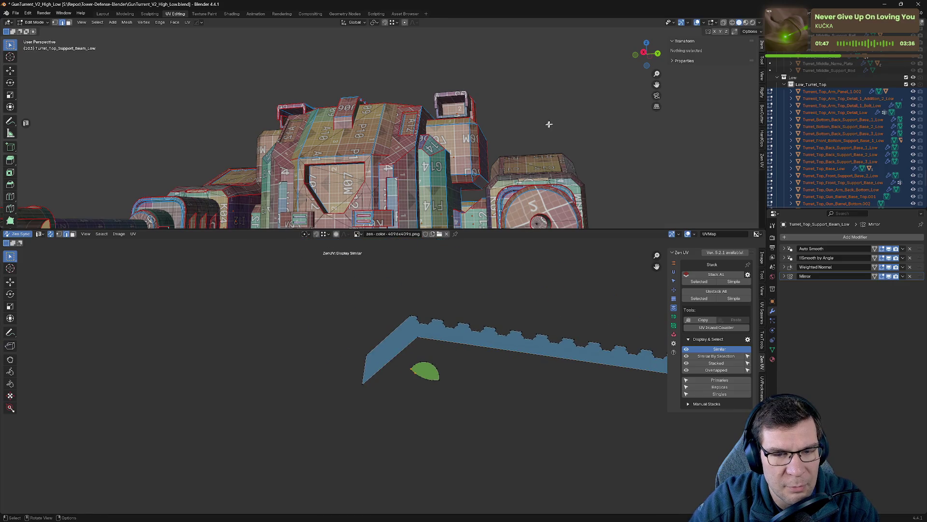
{"action": "scroll", "coordinate": [554, 123], "scroll_direction": "up", "scroll_amount": 6}
{"action": "mouse_move", "coordinate": [554, 122]}
{"action": "middle_mouse_down"}
{"action": "mouse_move", "coordinate": [404, 159]}
{"action": "mouse_move", "coordinate": [372, 155]}
{"action": "mouse_move", "coordinate": [464, 217]}
{"action": "mouse_move", "coordinate": [408, 96]}
{"action": "mouse_move", "coordinate": [385, 113]}
{"action": "mouse_move", "coordinate": [399, 95]}
{"action": "mouse_move", "coordinate": [453, 79]}
{"action": "mouse_move", "coordinate": [472, 24]}
{"action": "mouse_move", "coordinate": [333, 135]}
{"action": "mouse_move", "coordinate": [433, 93]}
{"action": "middle_mouse_up"}
- Mark a seam on the selected gun muzzle edges with the Zen UV Alt+Q menu
{"action": "left_click", "coordinate": [436, 90]}
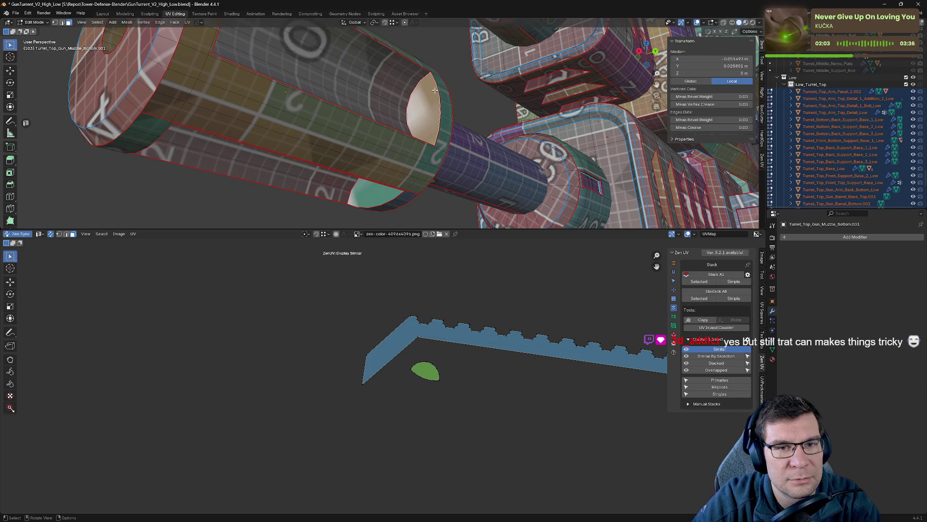
{"action": "key", "text": "2"}
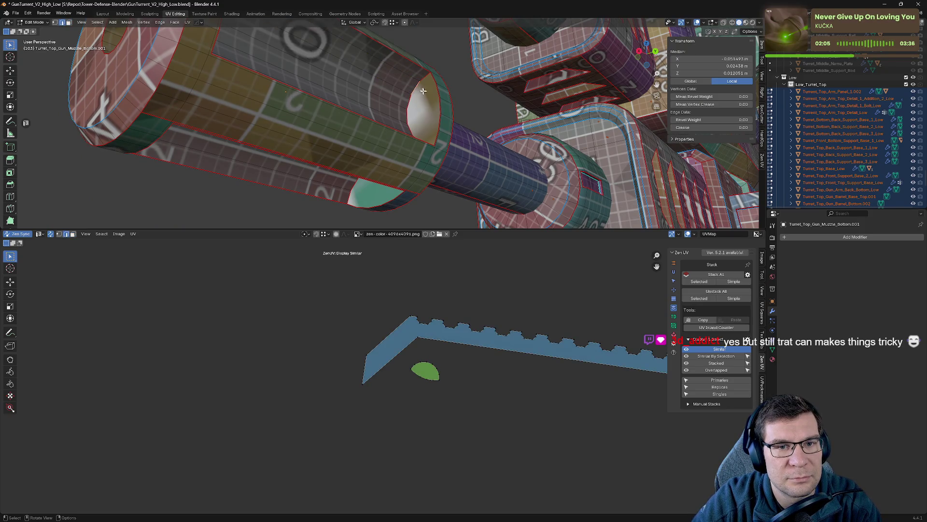
{"action": "key", "text": "alt+q"}
{"action": "left_click", "coordinate": [504, 101]}
{"action": "mouse_move", "coordinate": [503, 101]}
{"action": "middle_mouse_down"}
{"action": "mouse_move", "coordinate": [464, 133]}
{"action": "mouse_move", "coordinate": [514, 102]}
{"action": "middle_mouse_up"}
{"action": "scroll", "coordinate": [479, 115], "scroll_direction": "down", "scroll_amount": 5}
{"action": "scroll", "coordinate": [471, 128], "scroll_direction": "up", "scroll_amount": 3}
{"action": "scroll", "coordinate": [514, 102], "scroll_direction": "up", "scroll_amount": 6}
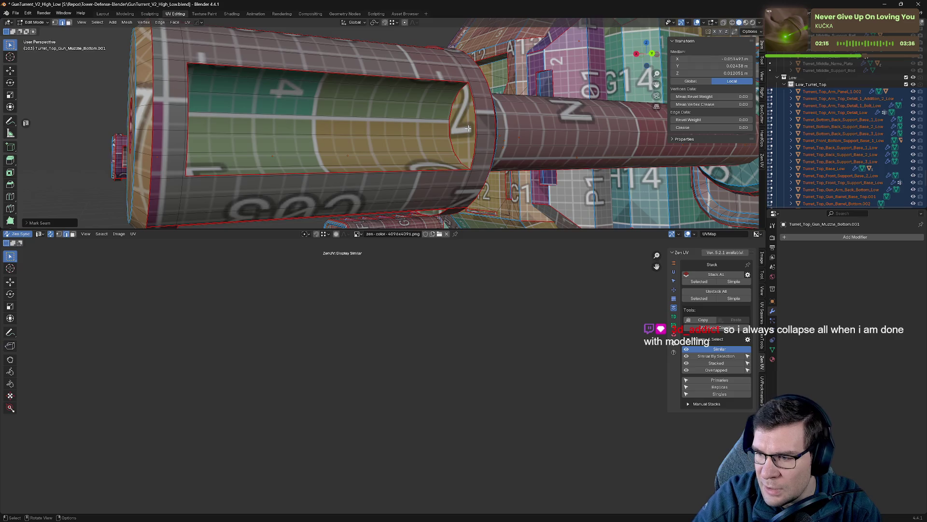
- Mark a seam on an edge loop around the muzzle from the right-click menu
{"action": "left_click", "coordinate": [456, 105]}
{"action": "right_click", "coordinate": [456, 105]}
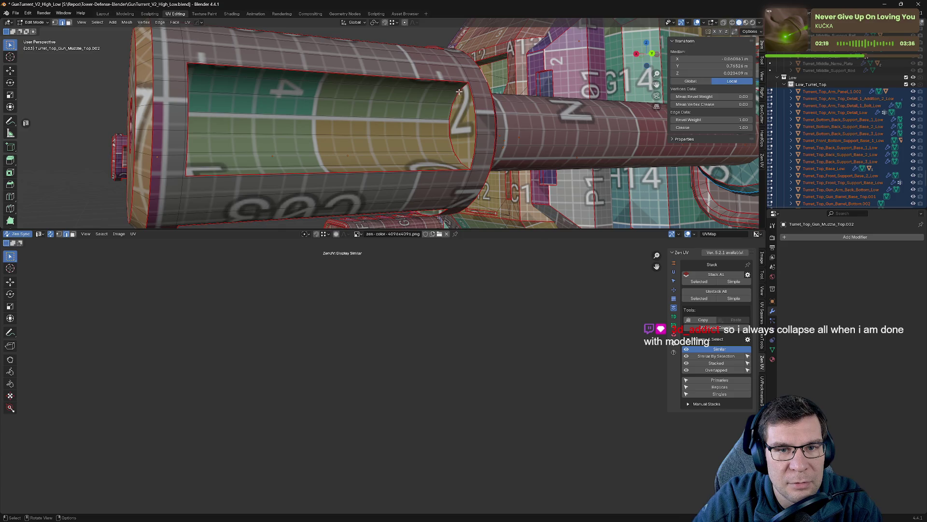
{"action": "key", "text": "1"}
{"action": "left_click", "coordinate": [454, 109]}
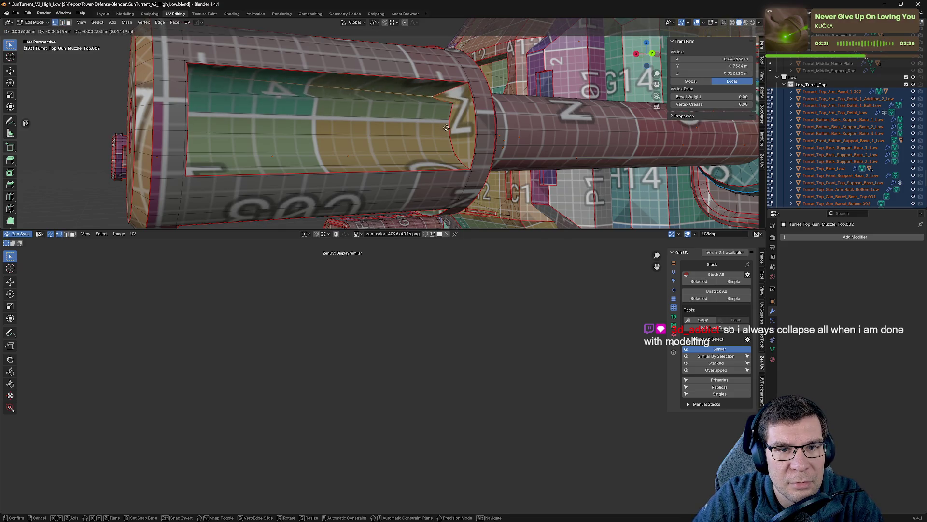
{"action": "key", "text": "2"}
{"action": "left_click", "coordinate": [494, 116], "text": "alt"}
{"action": "right_click", "coordinate": [503, 116]}
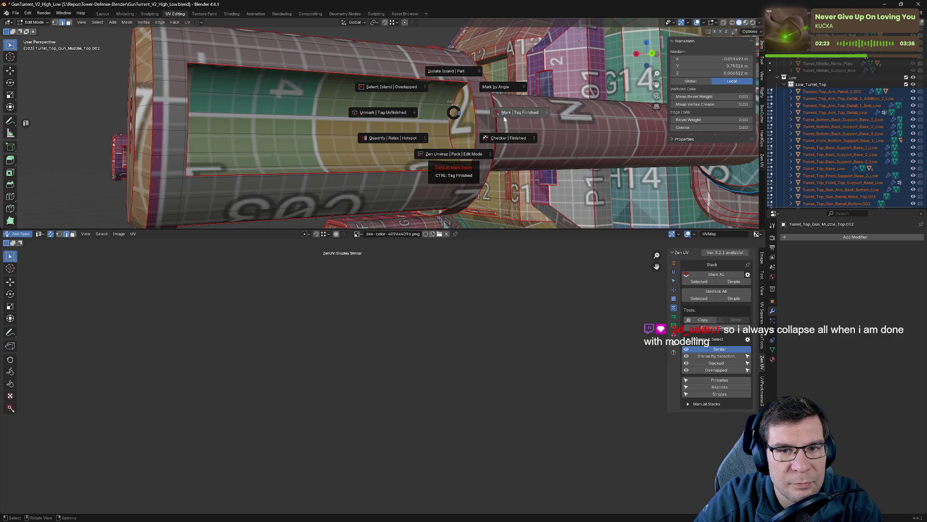
{"action": "left_click", "coordinate": [502, 116]}
{"action": "scroll", "coordinate": [502, 115], "scroll_direction": "down", "scroll_amount": 5}
{"action": "mouse_move", "coordinate": [501, 115]}
{"action": "middle_mouse_down"}
{"action": "mouse_move", "coordinate": [496, 178]}
{"action": "mouse_move", "coordinate": [500, 110]}
{"action": "middle_mouse_up"}
{"action": "scroll", "coordinate": [498, 145], "scroll_direction": "up", "scroll_amount": 5}
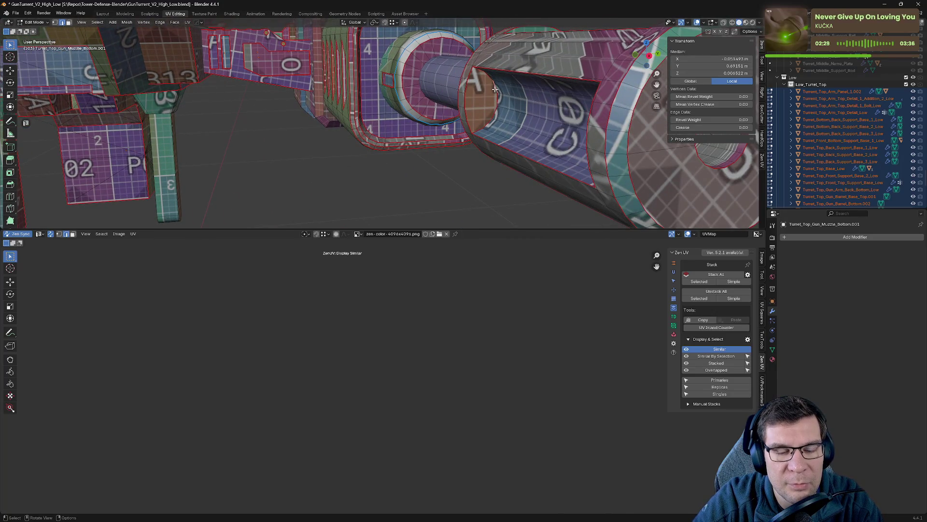
- Mark two more seams on the muzzle with Zen UV quick actions
{"action": "key", "text": "alt+q"}
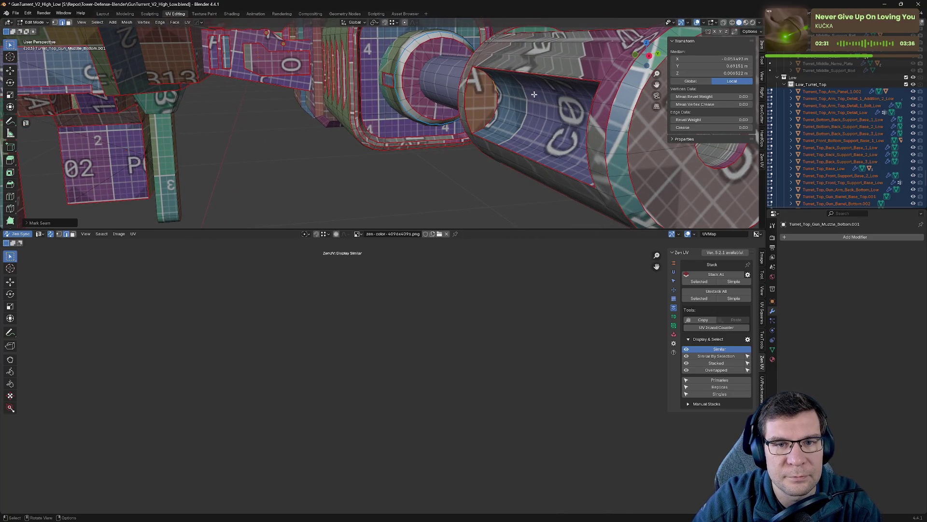
{"action": "left_click", "coordinate": [532, 90]}
{"action": "mouse_move", "coordinate": [531, 90]}
{"action": "middle_mouse_down"}
{"action": "mouse_move", "coordinate": [504, 61]}
{"action": "mouse_move", "coordinate": [450, 92]}
{"action": "mouse_move", "coordinate": [356, 171]}
{"action": "mouse_move", "coordinate": [372, 155]}
{"action": "mouse_move", "coordinate": [501, 151]}
{"action": "mouse_move", "coordinate": [455, 129]}
{"action": "mouse_move", "coordinate": [468, 165]}
{"action": "middle_mouse_up"}
{"action": "key", "text": "alt+q"}
{"action": "left_click", "coordinate": [311, 116]}
{"action": "scroll", "coordinate": [339, 145], "scroll_direction": "down", "scroll_amount": 5}
{"action": "scroll", "coordinate": [501, 151], "scroll_direction": "down", "scroll_amount": 5}
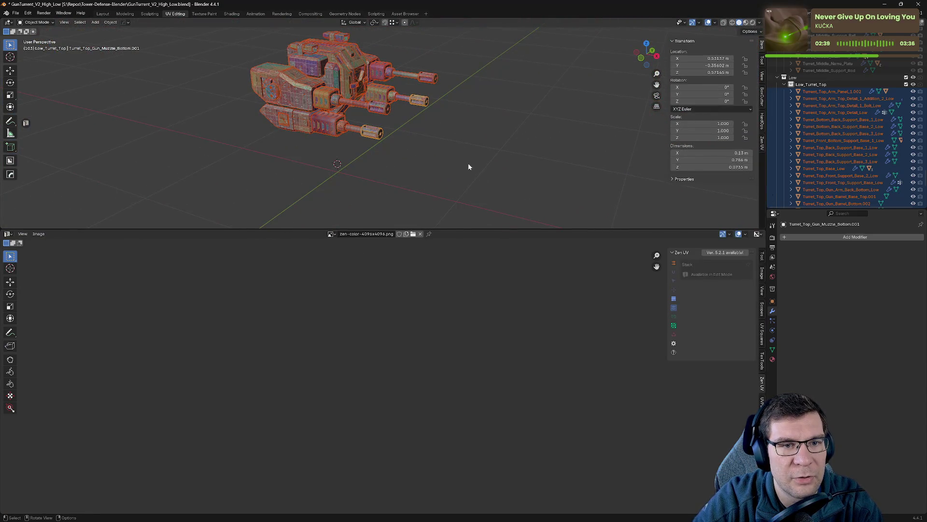
- Select the turret geometry in Edit Mode and bring its UV layout into view
{"action": "key", "text": "a"}
{"action": "key", "text": "alt+a"}
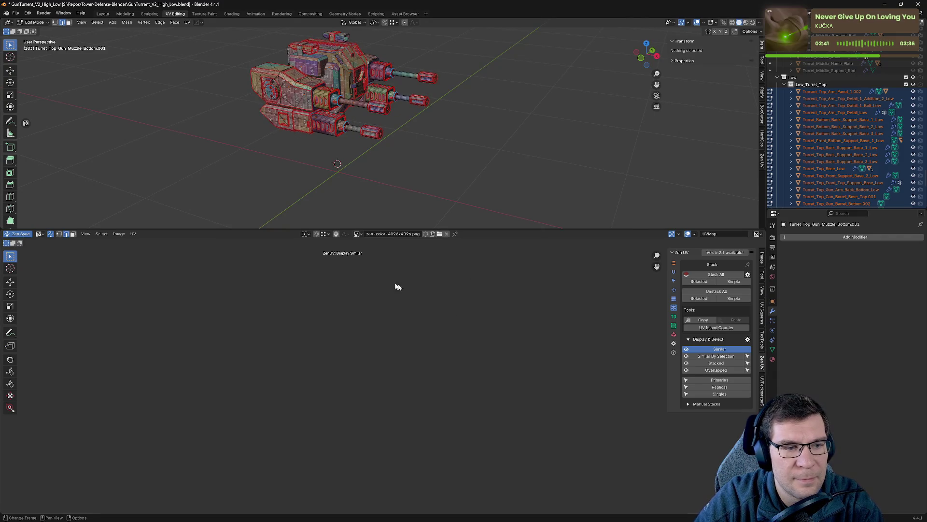
{"action": "key", "text": "a"}
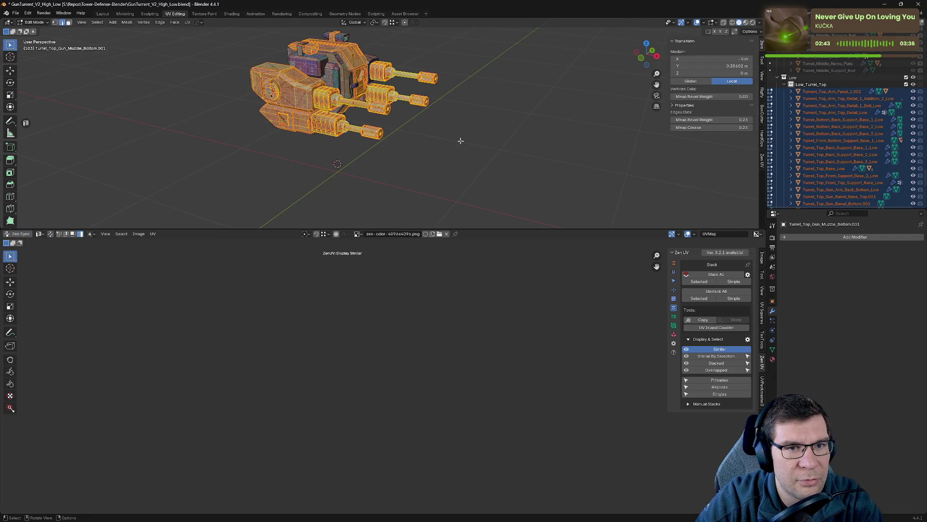
{"action": "scroll", "coordinate": [520, 369], "scroll_direction": "up", "scroll_amount": 2}
{"action": "middle_click_drag", "start_coordinate": [502, 427], "coordinate": [358, 366]}
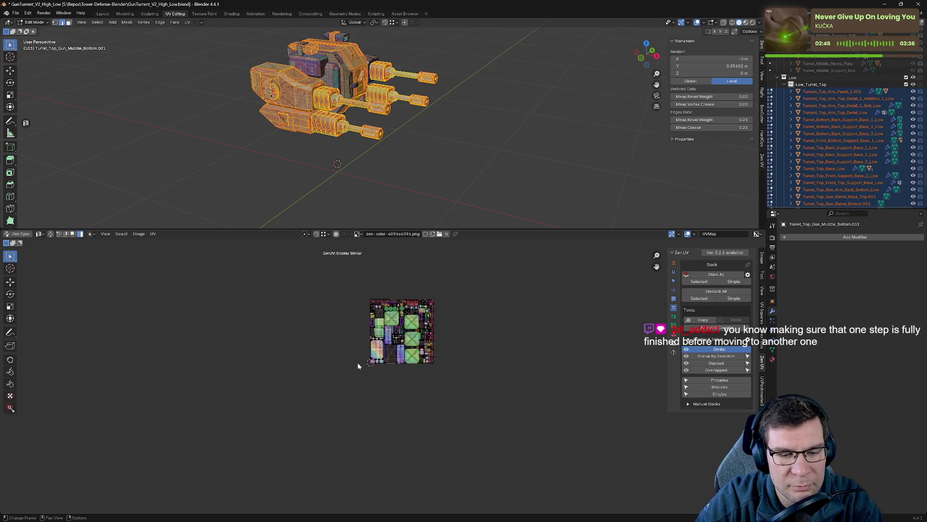
{"action": "right_click", "coordinate": [451, 369]}
{"action": "left_click", "coordinate": [518, 295]}
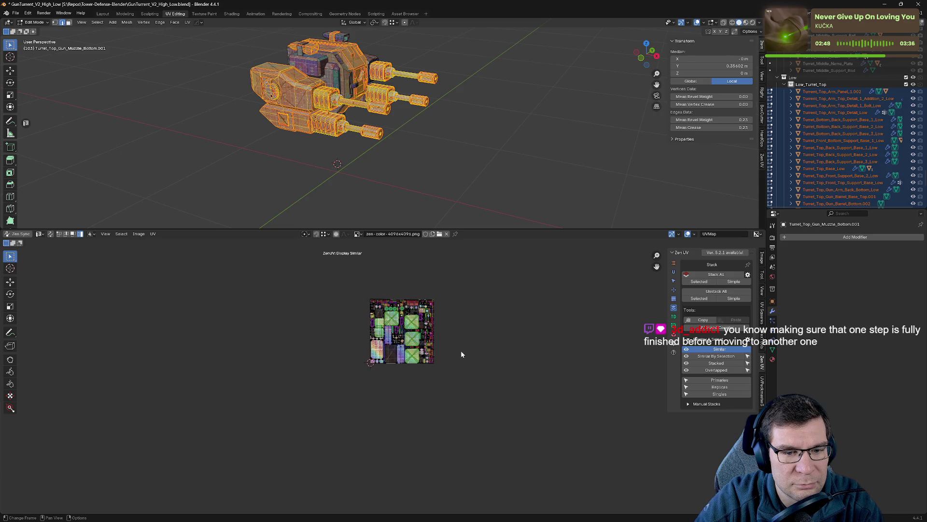
{"action": "scroll", "coordinate": [462, 350], "scroll_direction": "up", "scroll_amount": 5}
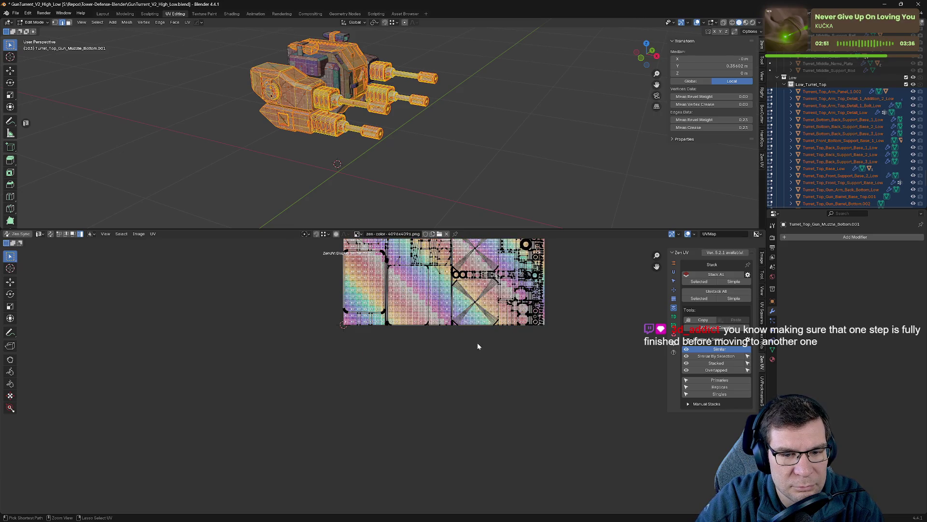
{"action": "left_click", "coordinate": [477, 344]}
{"action": "scroll", "coordinate": [349, 122], "scroll_direction": "up", "scroll_amount": 4}
{"action": "mouse_move", "coordinate": [349, 121]}
{"action": "middle_mouse_down", "text": "ctrl"}
{"action": "mouse_move", "coordinate": [367, 125]}
{"action": "mouse_move", "coordinate": [377, 116]}
{"action": "mouse_move", "coordinate": [463, 165]}
{"action": "middle_mouse_up", "text": "ctrl"}
- Move all UV islands one tile left, then deselect and enable UV Sync Selection
{"action": "key", "text": "a"}
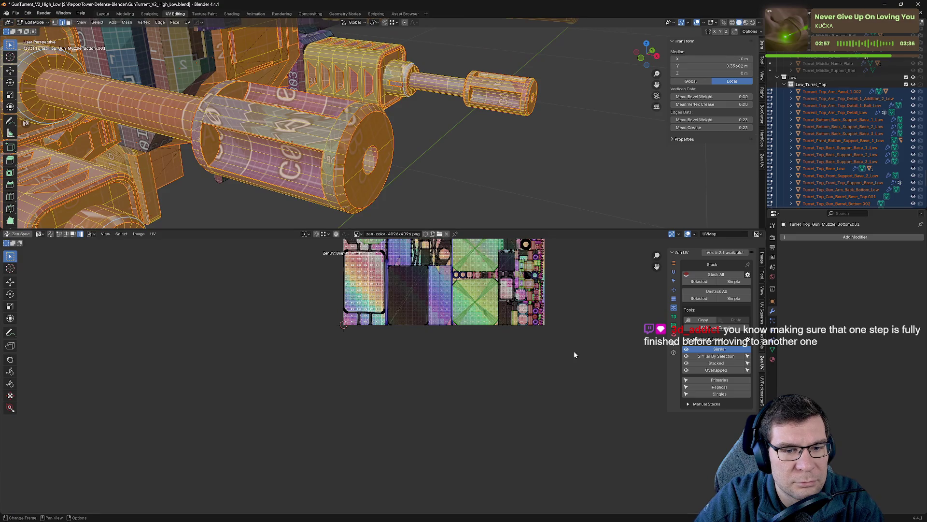
{"action": "key", "text": "Home"}
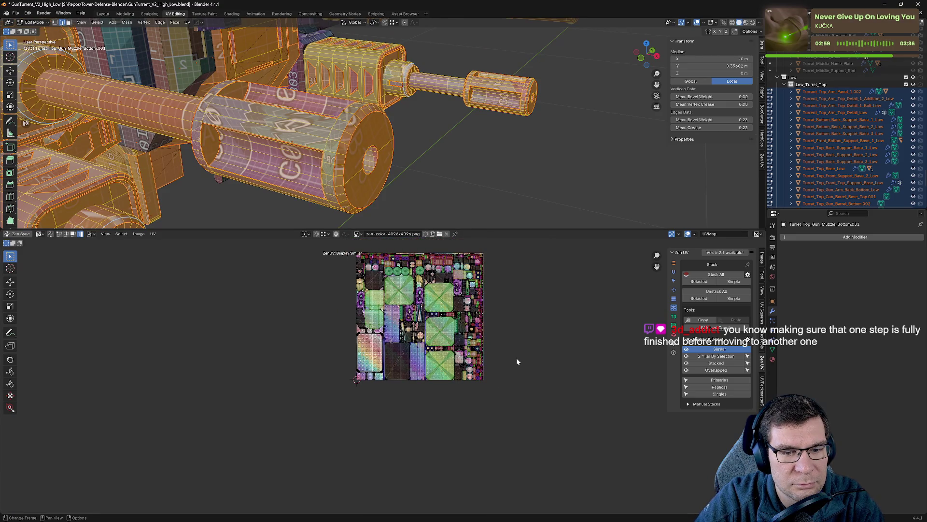
{"action": "key", "text": "g"}
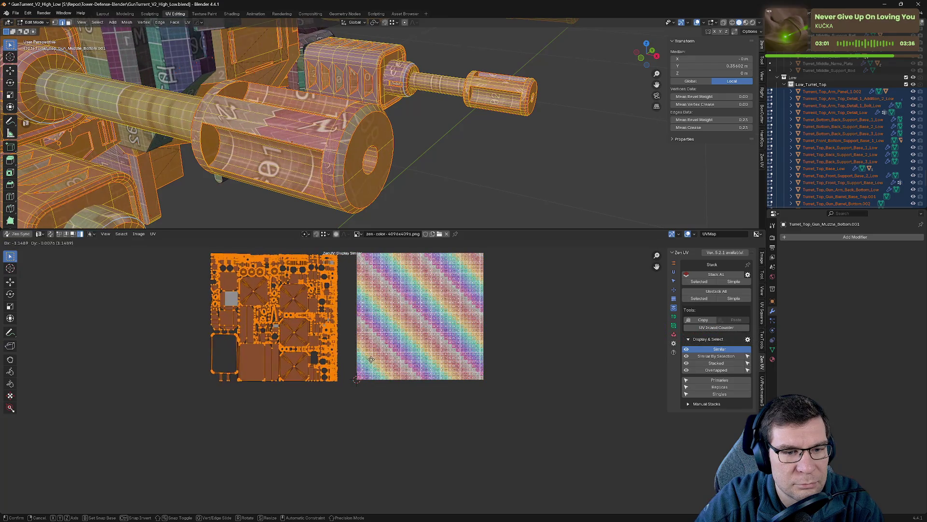
{"action": "left_click", "coordinate": [371, 360]}
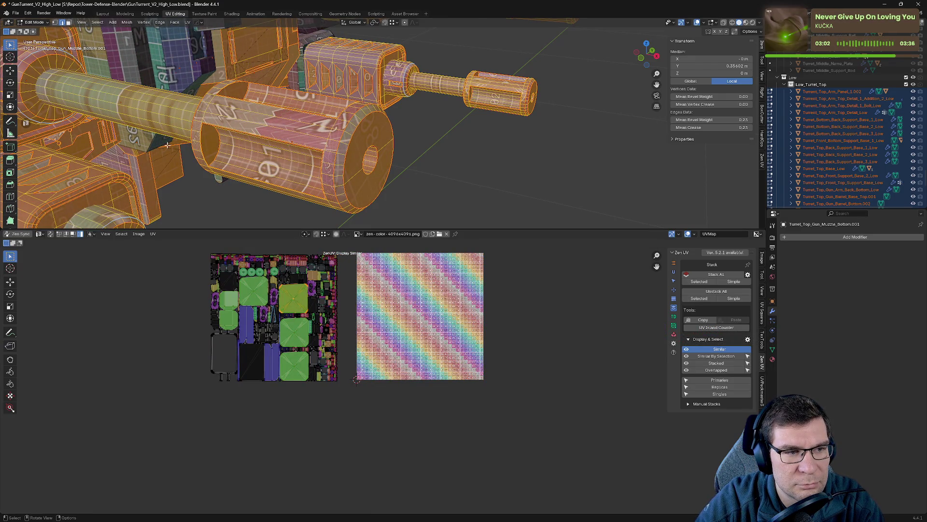
{"action": "scroll", "coordinate": [167, 145], "scroll_direction": "down", "scroll_amount": 3}
{"action": "key", "text": "alt+a"}
{"action": "left_click", "coordinate": [50, 233]}
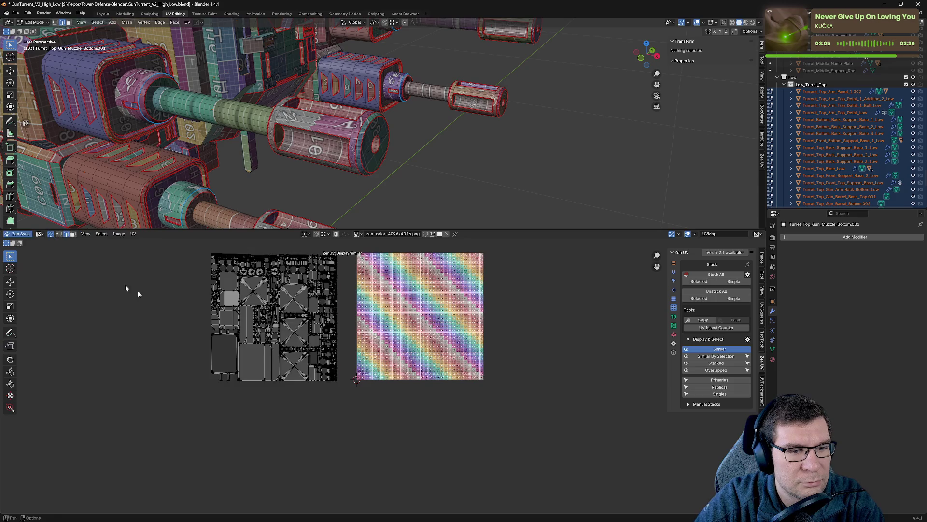
- Orbit and zoom around the checker-textured turret to view it from several angles
{"action": "scroll", "coordinate": [258, 297], "scroll_direction": "down", "scroll_amount": 3}
{"action": "middle_click_drag", "start_coordinate": [171, 207], "coordinate": [231, 200]}
{"action": "mouse_move", "coordinate": [361, 211]}
{"action": "middle_mouse_down"}
{"action": "mouse_move", "coordinate": [478, 136]}
{"action": "mouse_move", "coordinate": [472, 153]}
{"action": "mouse_move", "coordinate": [439, 153]}
{"action": "mouse_move", "coordinate": [459, 195]}
{"action": "middle_mouse_up"}
{"action": "scroll", "coordinate": [457, 193], "scroll_direction": "down", "scroll_amount": 6}
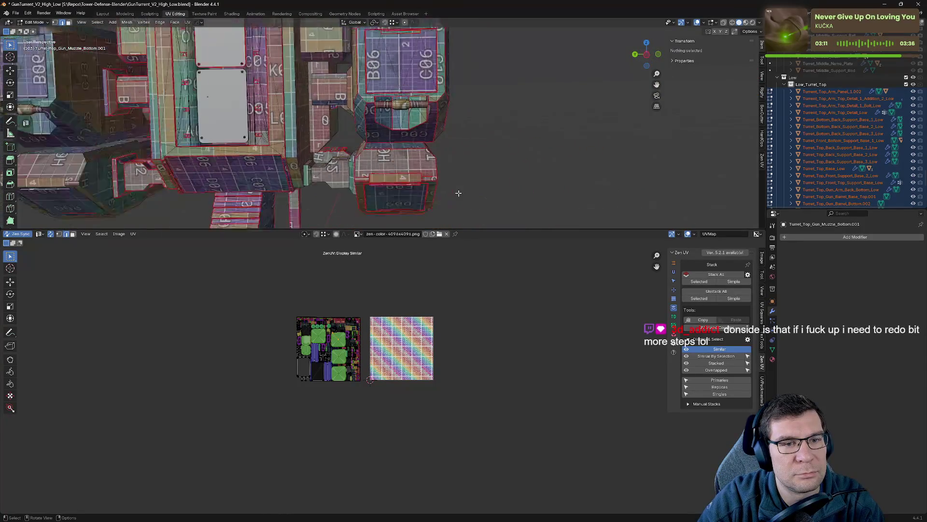
{"action": "mouse_move", "coordinate": [518, 164]}
{"action": "middle_mouse_down"}
{"action": "mouse_move", "coordinate": [474, 101]}
{"action": "mouse_move", "coordinate": [413, 116]}
{"action": "middle_mouse_up"}
- Cancel the accidental edge slide and return to Object Mode
{"action": "key", "text": "g"}
{"action": "key", "text": "g"}
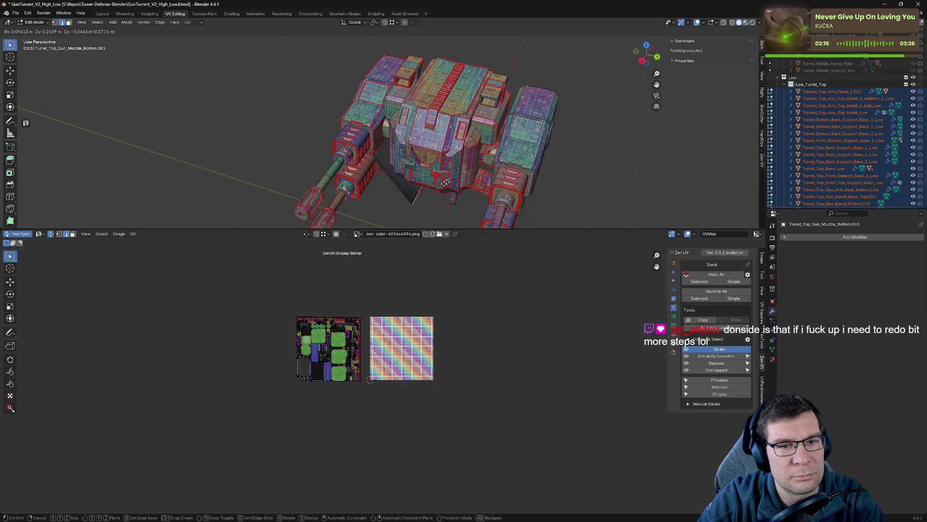
{"action": "mouse_move", "coordinate": [310, 217]}
{"action": "middle_mouse_down"}
{"action": "mouse_move", "coordinate": [510, 157]}
{"action": "mouse_move", "coordinate": [324, 94]}
{"action": "middle_mouse_up"}
{"action": "key", "text": "g"}
{"action": "scroll", "coordinate": [510, 157], "scroll_direction": "up", "scroll_amount": 5}
{"action": "right_click", "coordinate": [426, 119]}
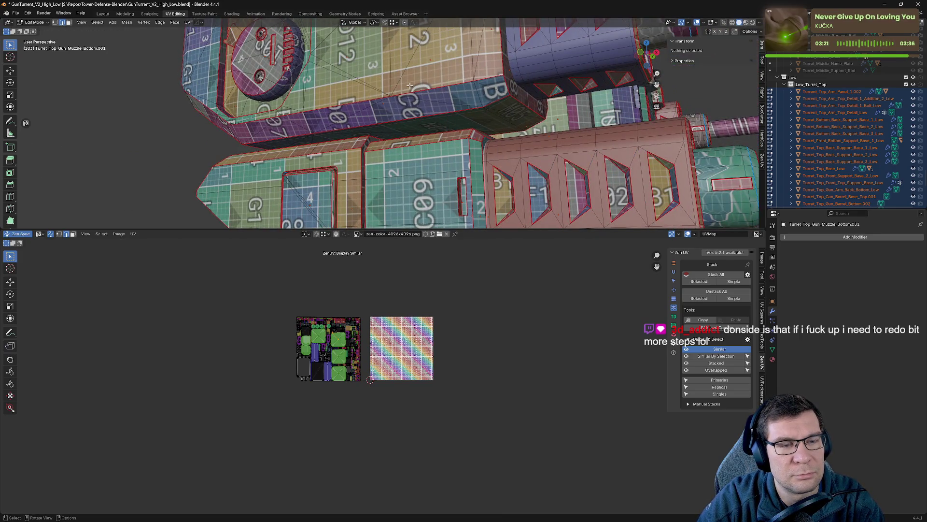
{"action": "scroll", "coordinate": [409, 85], "scroll_direction": "down", "scroll_amount": 2}
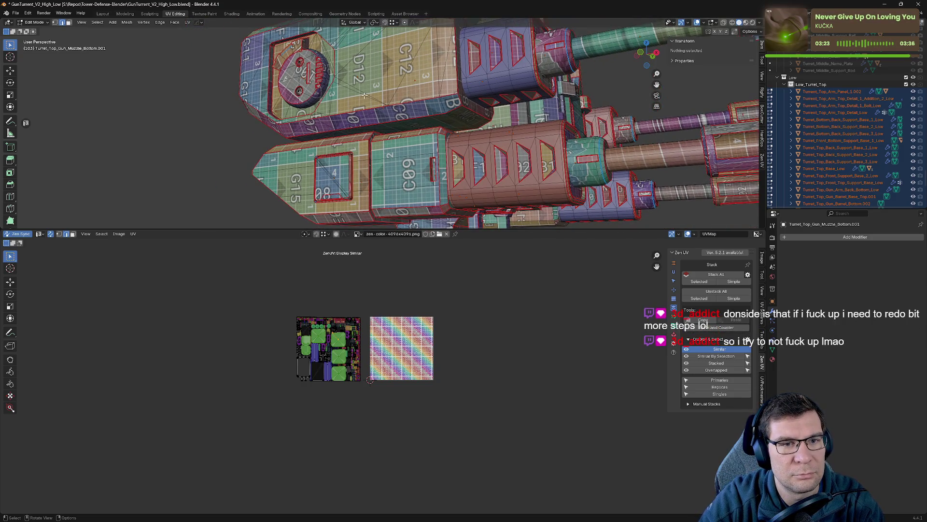
{"action": "key", "text": "Tab"}
- Inspect the checker UVs on Turret_Top_Gun_Holder_Top.001 in Edit Mode
{"action": "mouse_move", "coordinate": [365, 95]}
{"action": "middle_mouse_down"}
{"action": "mouse_move", "coordinate": [439, 144]}
{"action": "mouse_move", "coordinate": [459, 92]}
{"action": "mouse_move", "coordinate": [474, 105]}
{"action": "mouse_move", "coordinate": [492, 61]}
{"action": "middle_mouse_up"}
{"action": "scroll", "coordinate": [460, 90], "scroll_direction": "up", "scroll_amount": 5}
{"action": "mouse_move", "coordinate": [420, 186]}
{"action": "middle_mouse_down"}
{"action": "mouse_move", "coordinate": [449, 196]}
{"action": "mouse_move", "coordinate": [437, 178]}
{"action": "mouse_move", "coordinate": [424, 193]}
{"action": "mouse_move", "coordinate": [441, 164]}
{"action": "mouse_move", "coordinate": [442, 179]}
{"action": "mouse_move", "coordinate": [437, 155]}
{"action": "middle_mouse_up"}
{"action": "left_click", "coordinate": [441, 122]}
{"action": "key", "text": "Tab"}
{"action": "mouse_move", "coordinate": [501, 100]}
{"action": "middle_mouse_down"}
{"action": "mouse_move", "coordinate": [505, 125]}
{"action": "mouse_move", "coordinate": [402, 75]}
{"action": "mouse_move", "coordinate": [520, 166]}
{"action": "mouse_move", "coordinate": [504, 174]}
{"action": "middle_mouse_up"}
{"action": "scroll", "coordinate": [505, 125], "scroll_direction": "down", "scroll_amount": 5}
{"action": "key", "text": "Tab"}
{"action": "key", "text": "Tab"}
{"action": "key", "text": "Tab"}
- Check Turret_Top_Gun_Holder_Bottom.002's UVs in Edit Mode, then return to Object Mode
{"action": "left_click", "coordinate": [515, 168]}
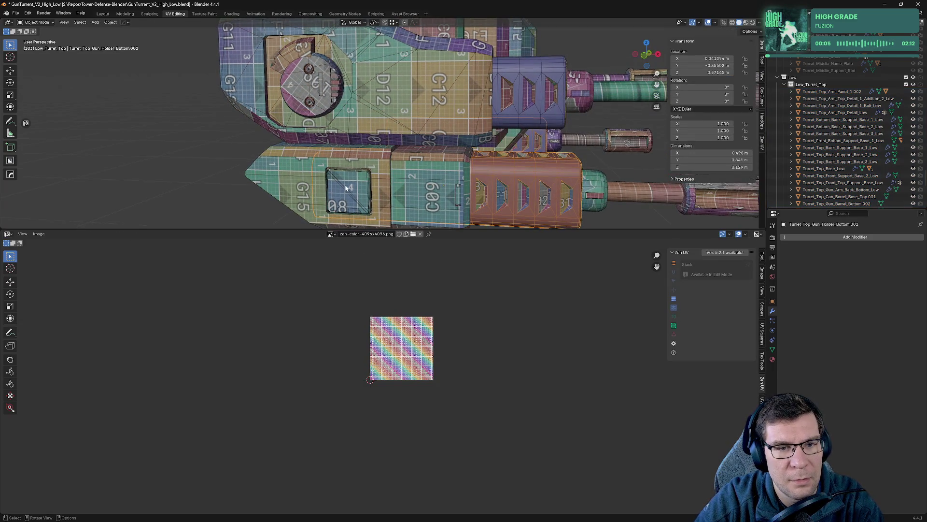
{"action": "scroll", "coordinate": [346, 188], "scroll_direction": "up", "scroll_amount": 10}
{"action": "mouse_move", "coordinate": [348, 215]}
{"action": "middle_mouse_down"}
{"action": "mouse_move", "coordinate": [534, 62]}
{"action": "mouse_move", "coordinate": [492, 106]}
{"action": "middle_mouse_up"}
{"action": "key", "text": "Tab"}
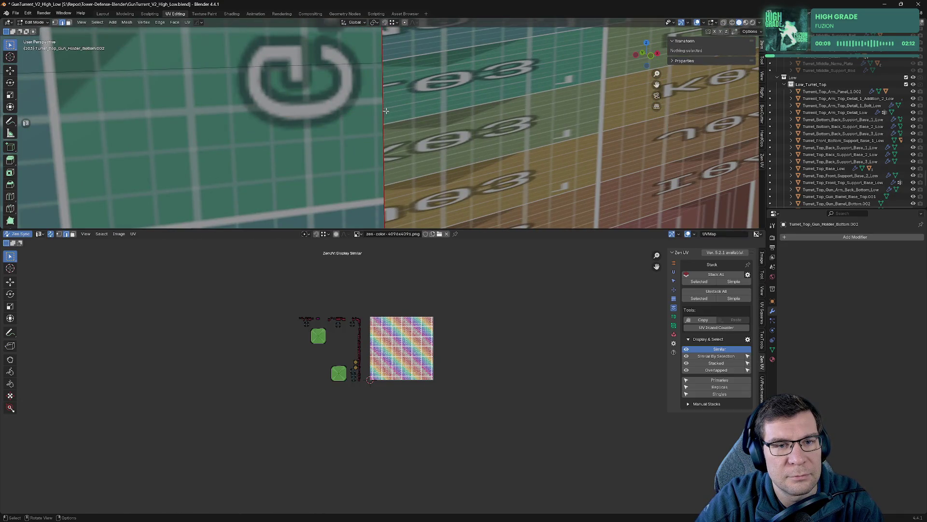
{"action": "scroll", "coordinate": [483, 140], "scroll_direction": "down", "scroll_amount": 5}
{"action": "mouse_move", "coordinate": [513, 140]}
{"action": "middle_mouse_down"}
{"action": "mouse_move", "coordinate": [559, 124]}
{"action": "mouse_move", "coordinate": [528, 91]}
{"action": "mouse_move", "coordinate": [618, 193]}
{"action": "mouse_move", "coordinate": [578, 193]}
{"action": "middle_mouse_up"}
{"action": "key", "text": "Tab"}
{"action": "scroll", "coordinate": [618, 189], "scroll_direction": "down", "scroll_amount": 4}
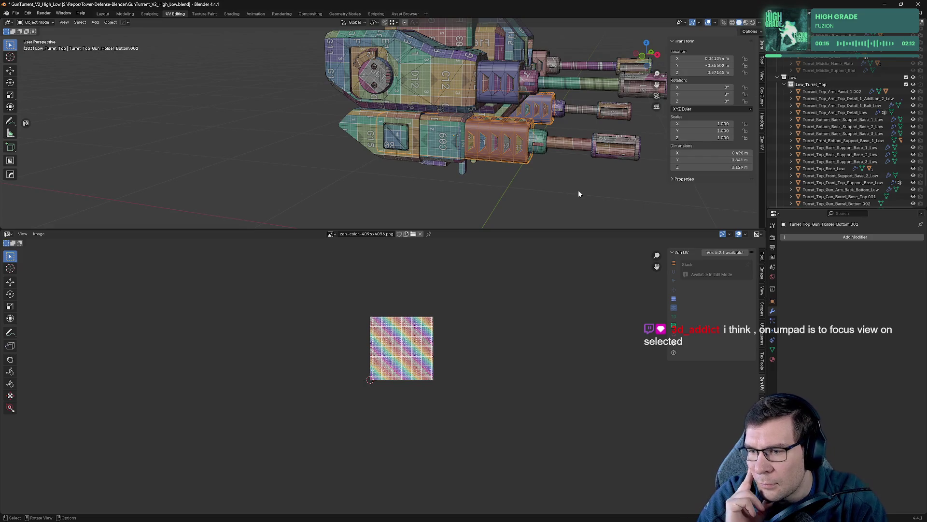
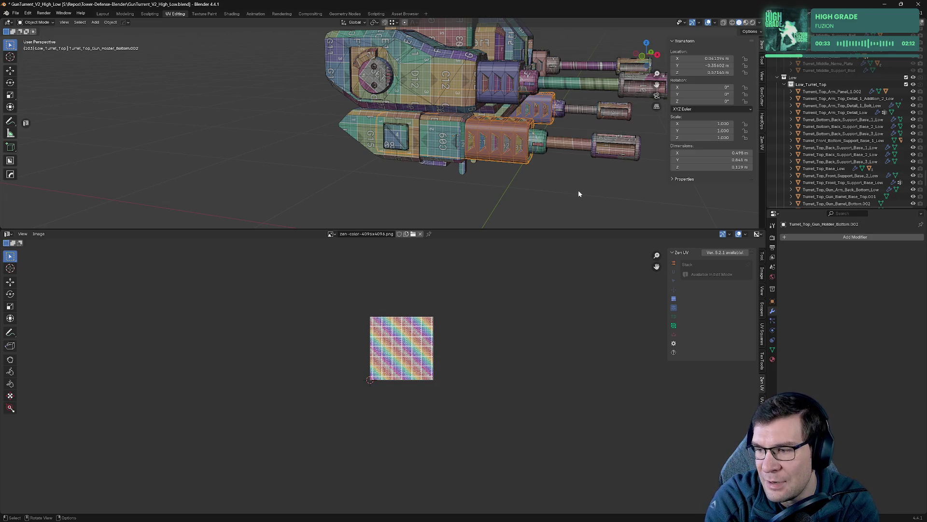
- In Edit Mode, select a diagonal edge on the holder bottom's green UV island and frame it
{"action": "key", "text": "Tab"}
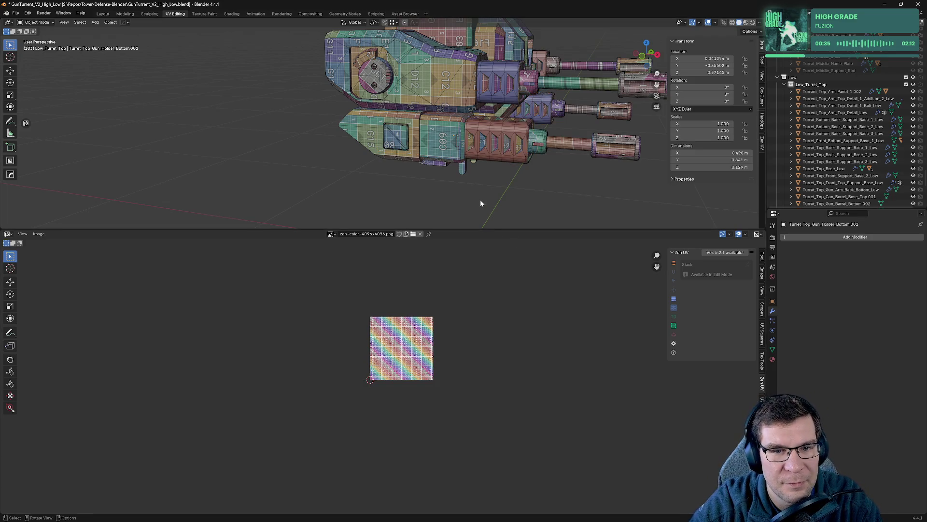
{"action": "scroll", "coordinate": [323, 348], "scroll_direction": "up", "scroll_amount": 2}
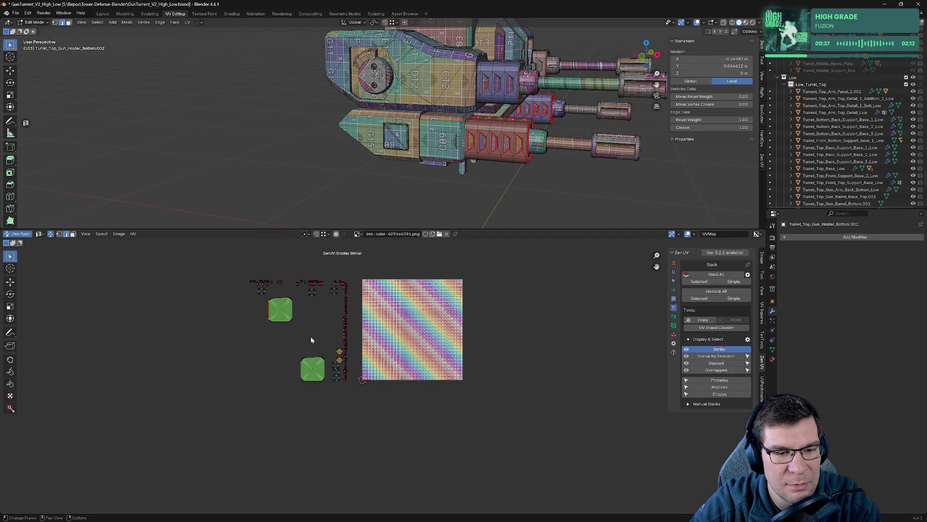
{"action": "scroll", "coordinate": [277, 312], "scroll_direction": "up", "scroll_amount": 5}
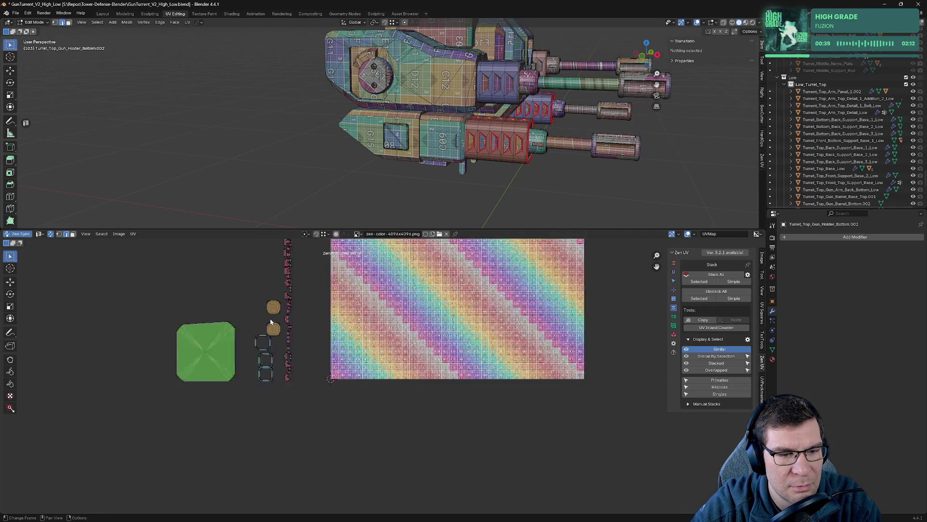
{"action": "left_click", "coordinate": [436, 350]}
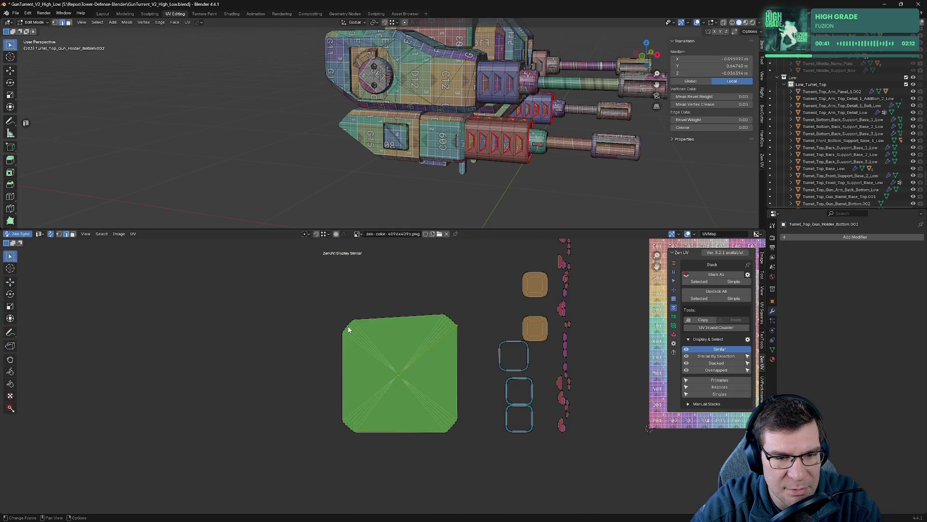
{"action": "key", "text": "KP_Decimal"}
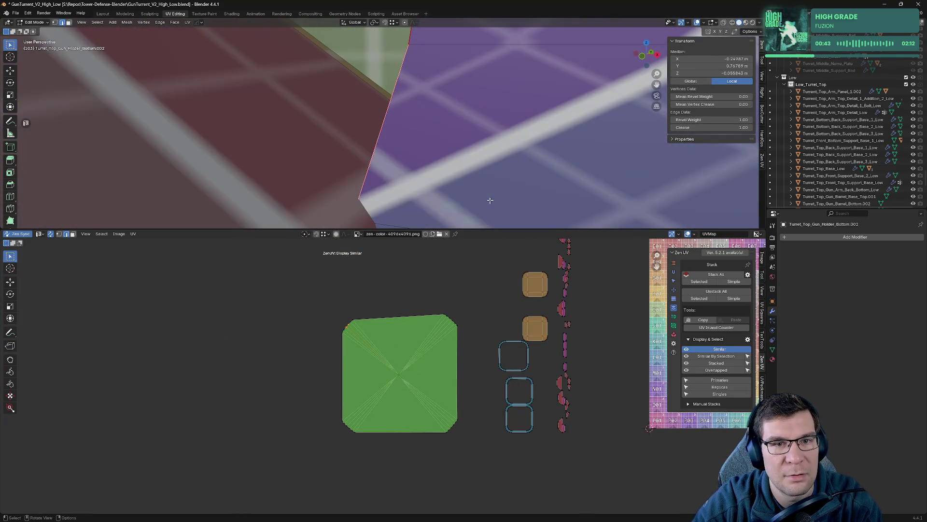
{"action": "scroll", "coordinate": [490, 200], "scroll_direction": "down", "scroll_amount": 12}
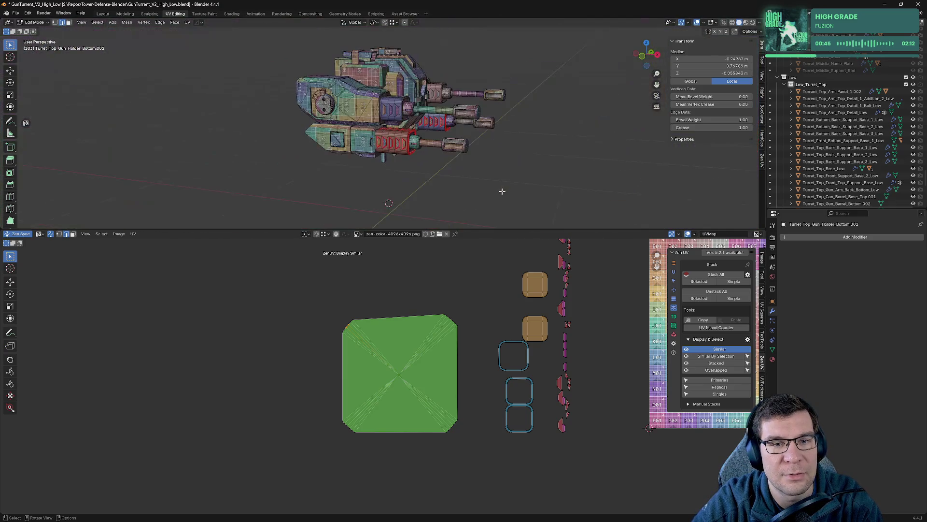
- Back in Object Mode, select the gun holder piece and isolate it in Local View
{"action": "key", "text": "Tab"}
{"action": "left_click", "coordinate": [387, 138]}
{"action": "key", "text": "KP_Divide"}
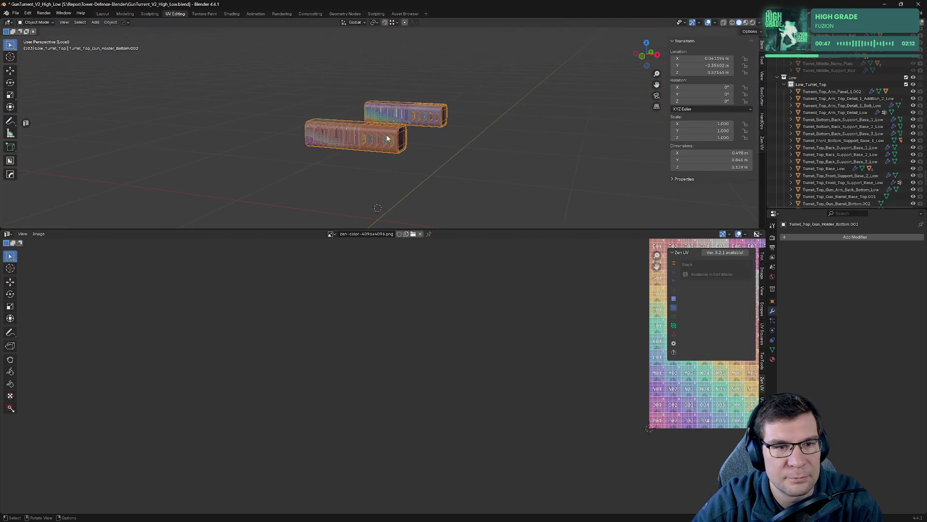
- Mark the selected holder-bottom edges as seams and select the whole mesh
{"action": "key", "text": "Tab"}
{"action": "scroll", "coordinate": [615, 208], "scroll_direction": "up", "scroll_amount": 5}
{"action": "mouse_move", "coordinate": [616, 209]}
{"action": "middle_mouse_down", "text": "shift"}
{"action": "mouse_move", "coordinate": [390, 142]}
{"action": "mouse_move", "coordinate": [500, 129]}
{"action": "mouse_move", "coordinate": [525, 152]}
{"action": "mouse_move", "coordinate": [517, 170]}
{"action": "mouse_move", "coordinate": [430, 110]}
{"action": "mouse_move", "coordinate": [465, 73]}
{"action": "mouse_move", "coordinate": [468, 174]}
{"action": "mouse_move", "coordinate": [468, 116]}
{"action": "mouse_move", "coordinate": [358, 92]}
{"action": "mouse_move", "coordinate": [436, 111]}
{"action": "mouse_move", "coordinate": [457, 83]}
{"action": "mouse_move", "coordinate": [327, 72]}
{"action": "mouse_move", "coordinate": [499, 87]}
{"action": "mouse_move", "coordinate": [507, 101]}
{"action": "mouse_move", "coordinate": [391, 130]}
{"action": "middle_mouse_up", "text": "shift"}
{"action": "key", "text": "alt+e"}
{"action": "scroll", "coordinate": [391, 149], "scroll_direction": "down", "scroll_amount": 5}
{"action": "key", "text": "a"}
- Mark an edge loop around the barrel section as a seam with Zen UV
{"action": "scroll", "coordinate": [459, 71], "scroll_direction": "up", "scroll_amount": 3}
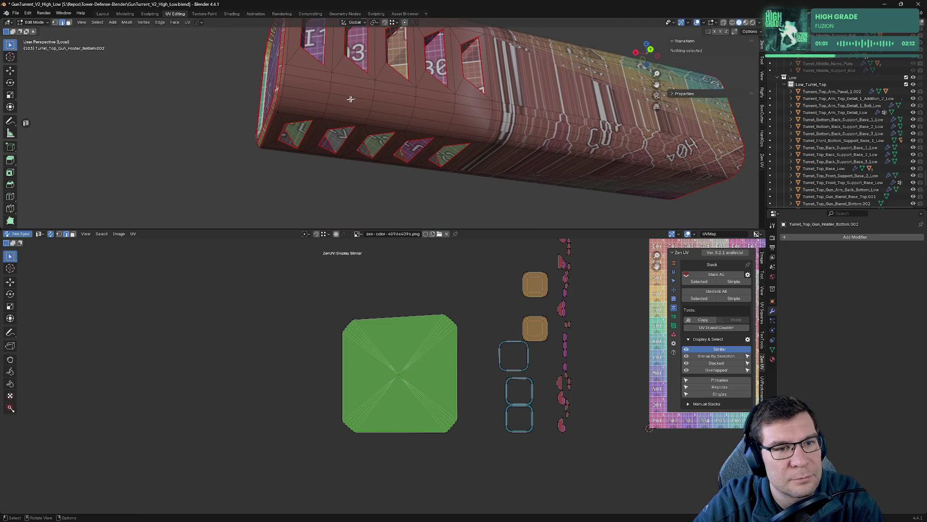
{"action": "left_click", "coordinate": [311, 92], "text": "alt"}
{"action": "key", "text": "alt+e"}
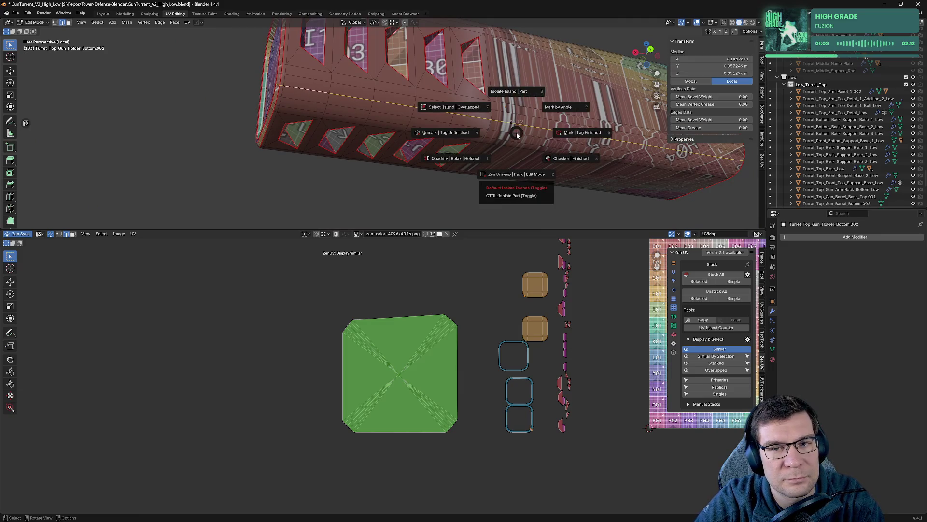
{"action": "left_click", "coordinate": [479, 177]}
{"action": "middle_click_drag", "start_coordinate": [480, 178], "coordinate": [636, 143]}
- Check the barrel's checker texture, then exit Local View and turn on X-ray
{"action": "key", "text": "Tab"}
{"action": "middle_click_drag", "start_coordinate": [369, 118], "coordinate": [435, 124]}
{"action": "scroll", "coordinate": [360, 126], "scroll_direction": "up", "scroll_amount": 3}
{"action": "key", "text": "Tab"}
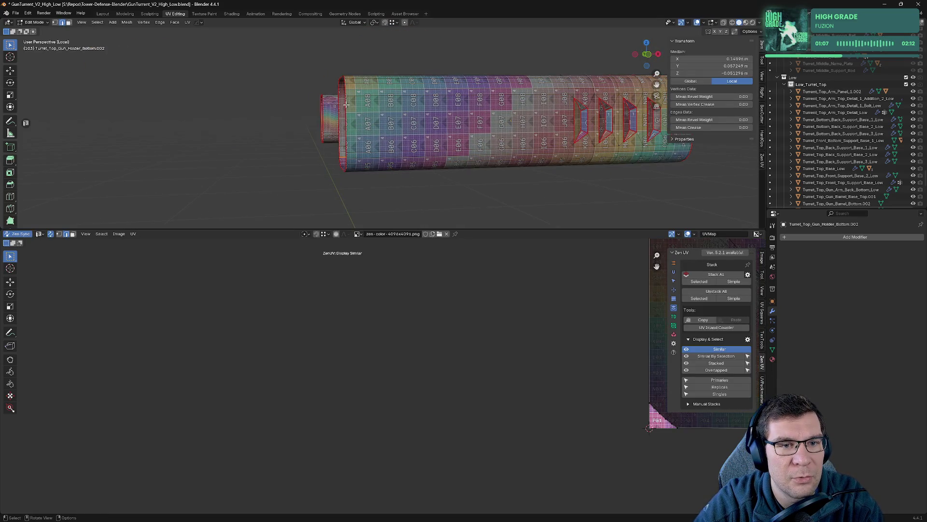
{"action": "left_click", "coordinate": [345, 112], "text": "alt"}
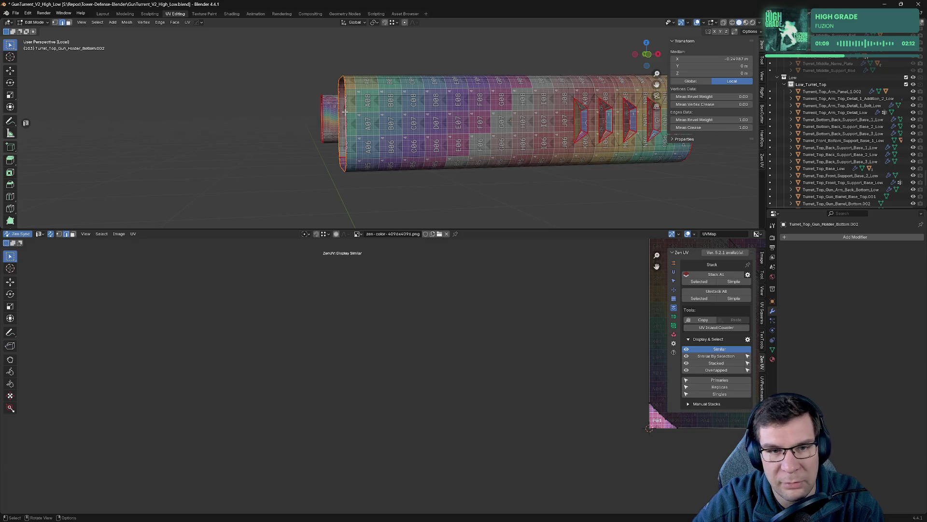
{"action": "key", "text": "KP_Divide"}
{"action": "key", "text": "alt+z"}
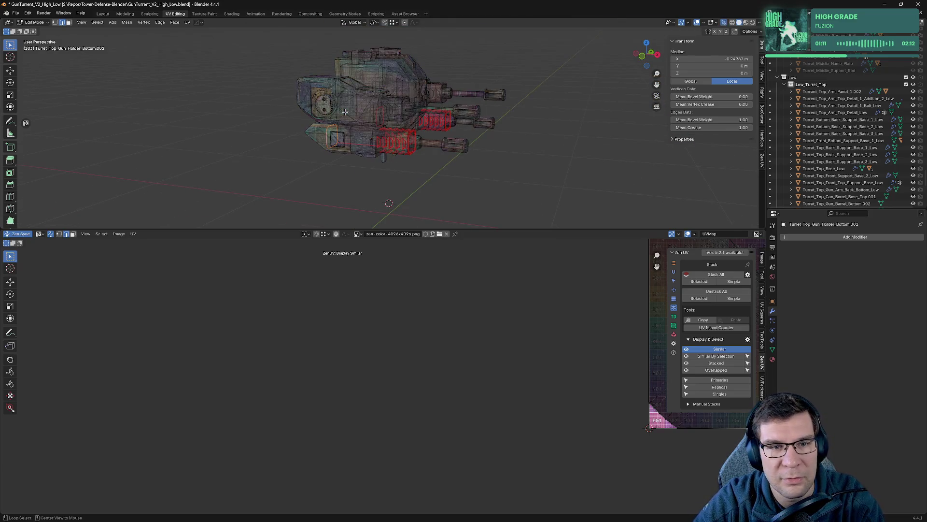
- In front orthographic view, slide the selected holder-bottom edge loop along X
{"action": "key", "text": "KP_1"}
{"action": "key", "text": "KP_3"}
{"action": "key", "text": "KP_1"}
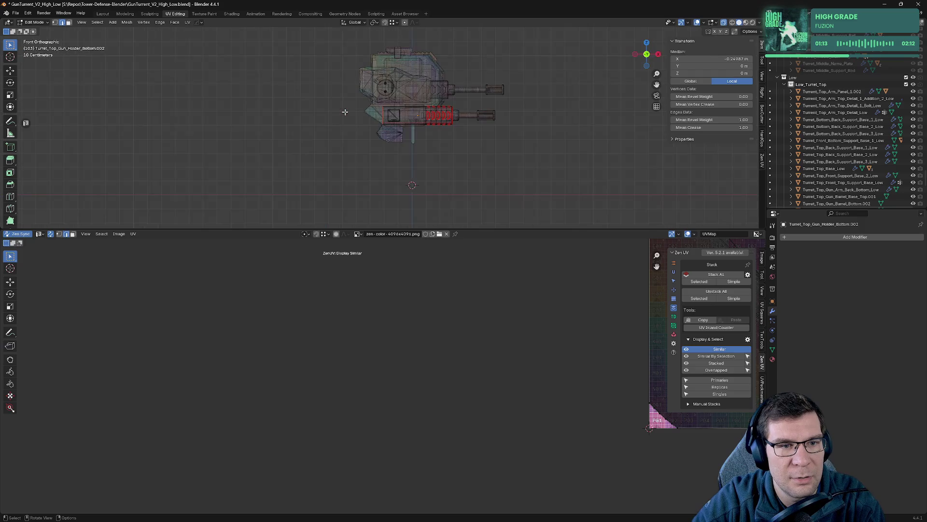
{"action": "scroll", "coordinate": [539, 132], "scroll_direction": "up", "scroll_amount": 10}
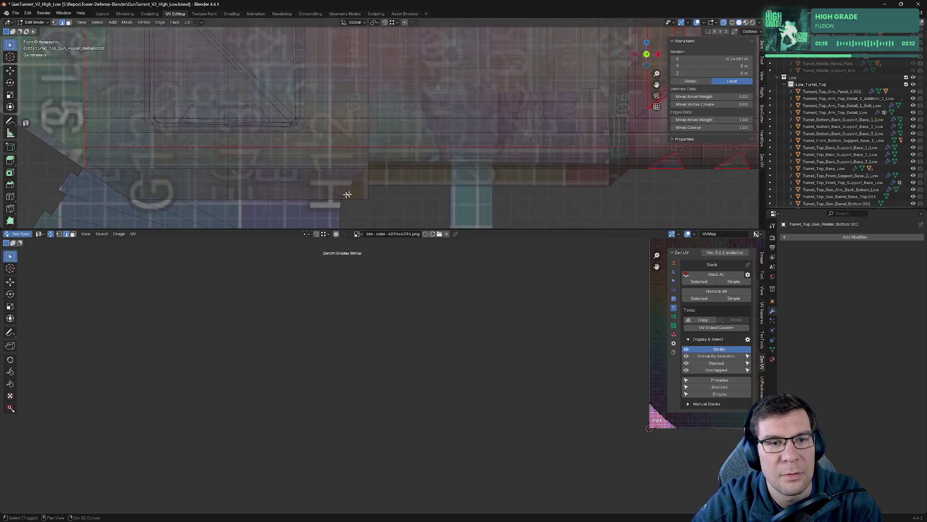
{"action": "middle_click_drag", "start_coordinate": [539, 132], "coordinate": [423, 189], "text": "shift"}
{"action": "key", "text": "g"}
{"action": "key", "text": "x"}
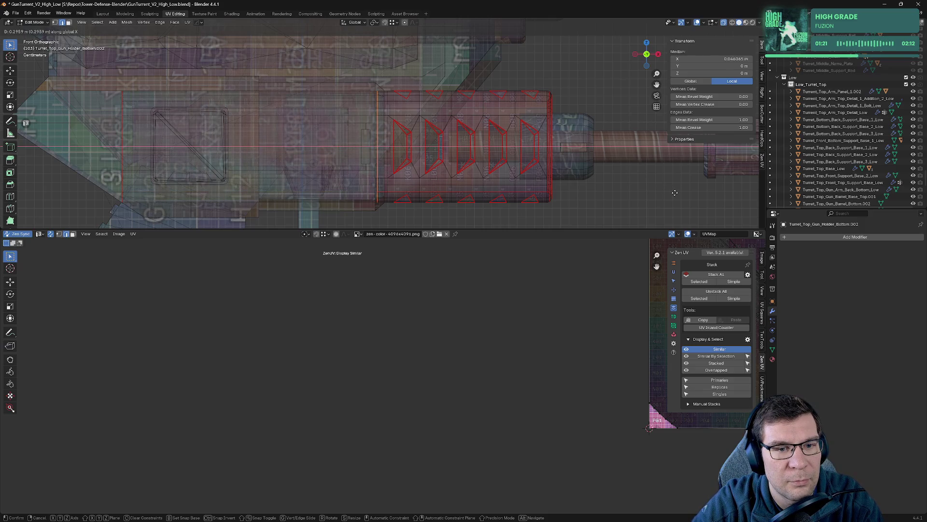
{"action": "left_click", "coordinate": [675, 193]}
- Slide another edge loop along global X to line up with the neighbouring panel
{"action": "key", "text": "Tab"}
{"action": "key", "text": "Tab"}
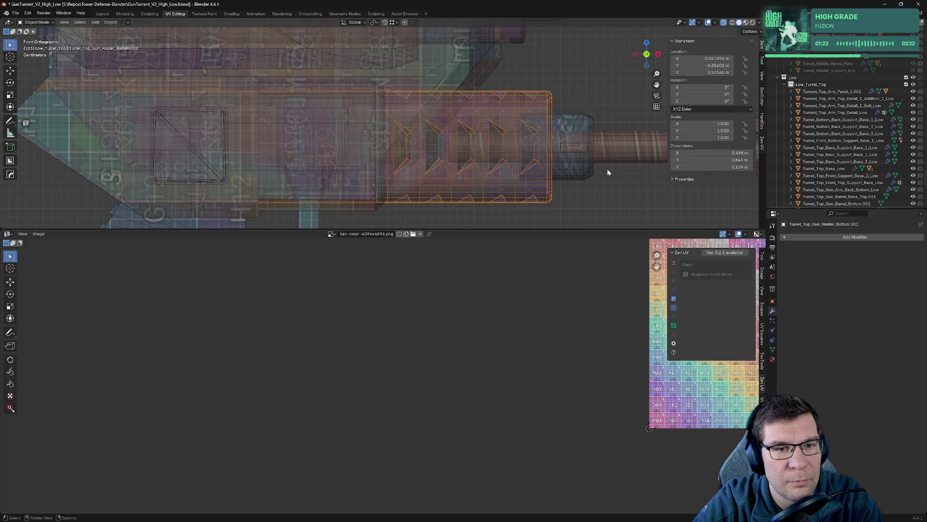
{"action": "key", "text": "alt+z"}
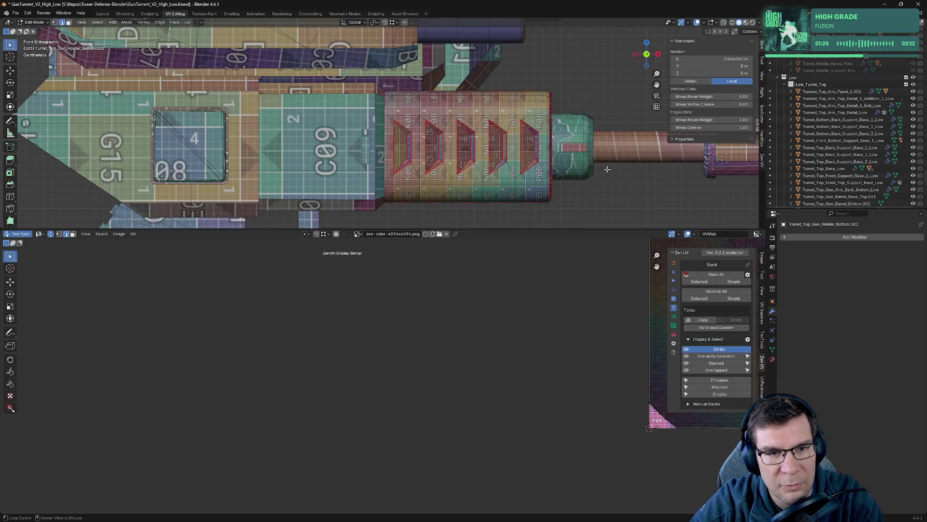
{"action": "key", "text": "KP_Divide"}
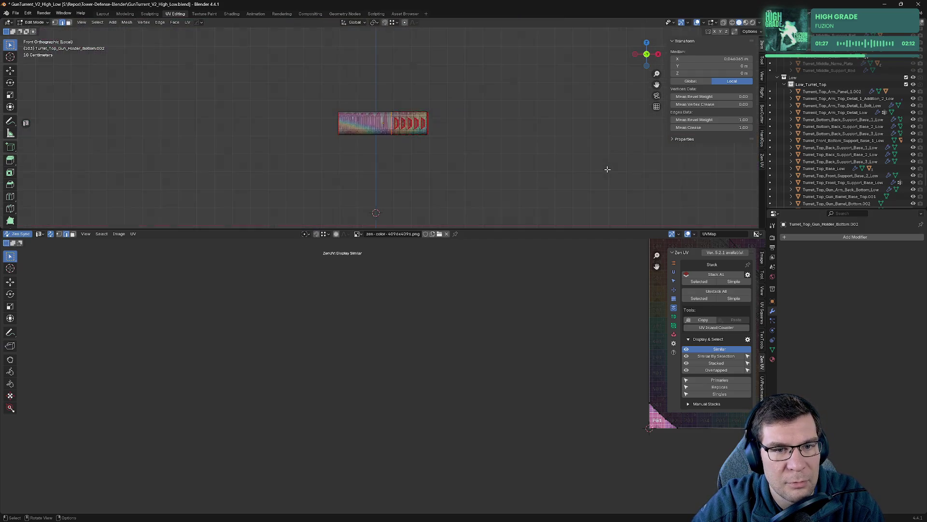
{"action": "mouse_move", "coordinate": [605, 164]}
{"action": "middle_mouse_down"}
{"action": "mouse_move", "coordinate": [479, 120]}
{"action": "mouse_move", "coordinate": [477, 145]}
{"action": "middle_mouse_up"}
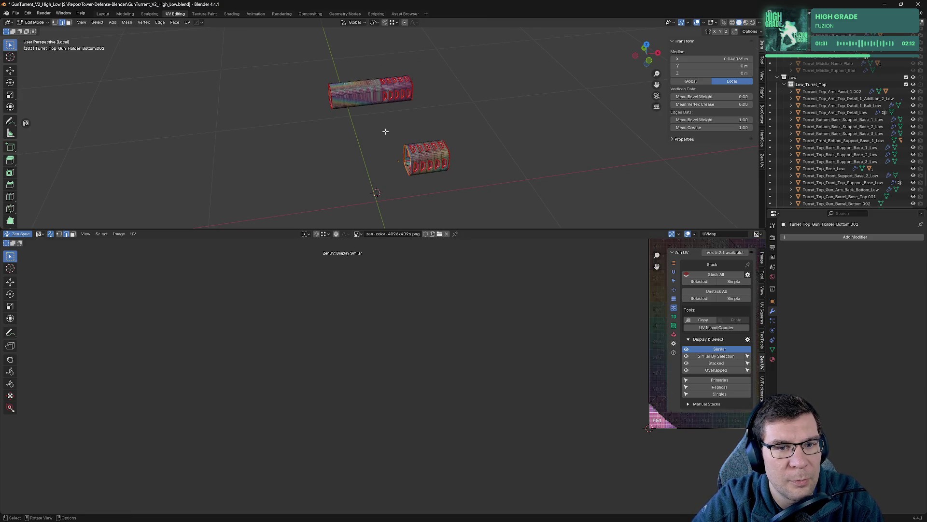
{"action": "key", "text": "Tab"}
{"action": "key", "text": "Tab"}
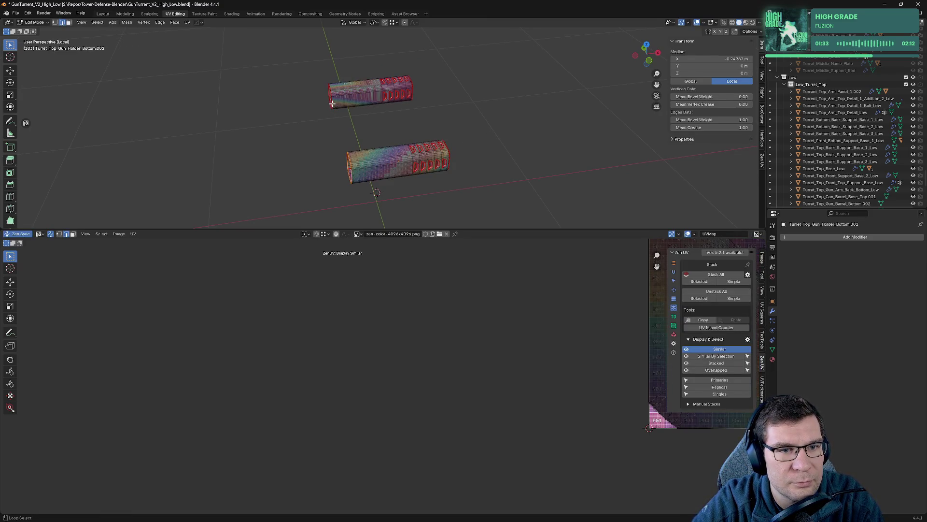
{"action": "key", "text": "KP_Divide"}
{"action": "scroll", "coordinate": [394, 132], "scroll_direction": "up", "scroll_amount": 5}
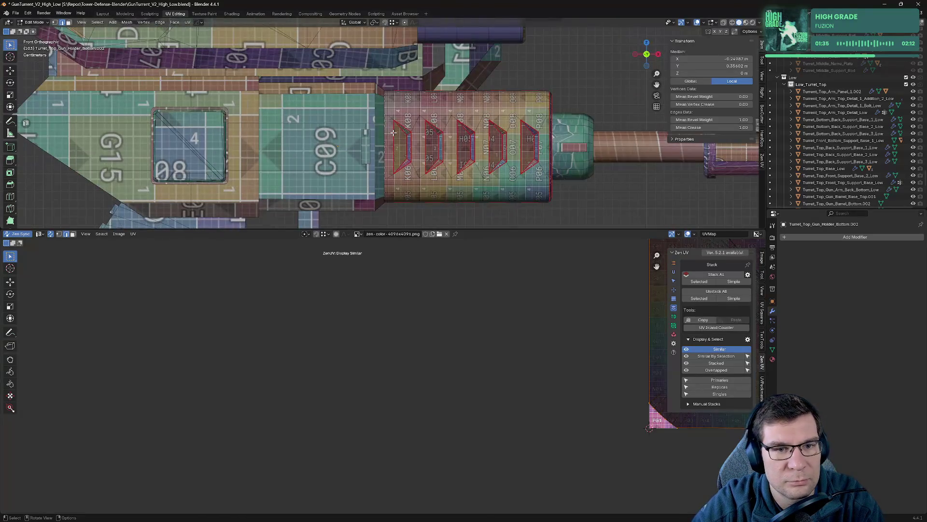
{"action": "key", "text": "alt+z"}
{"action": "key", "text": "g"}
{"action": "key", "text": "x"}
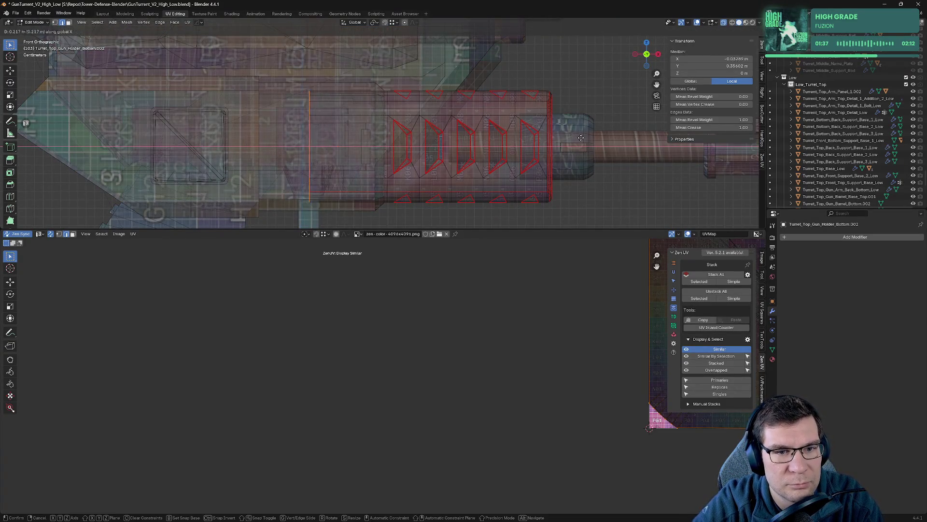
{"action": "left_click", "coordinate": [656, 150]}
- Slide the barrel edges along X in perspective, then re-isolate the two holder pieces
{"action": "scroll", "coordinate": [408, 98], "scroll_direction": "up", "scroll_amount": 6}
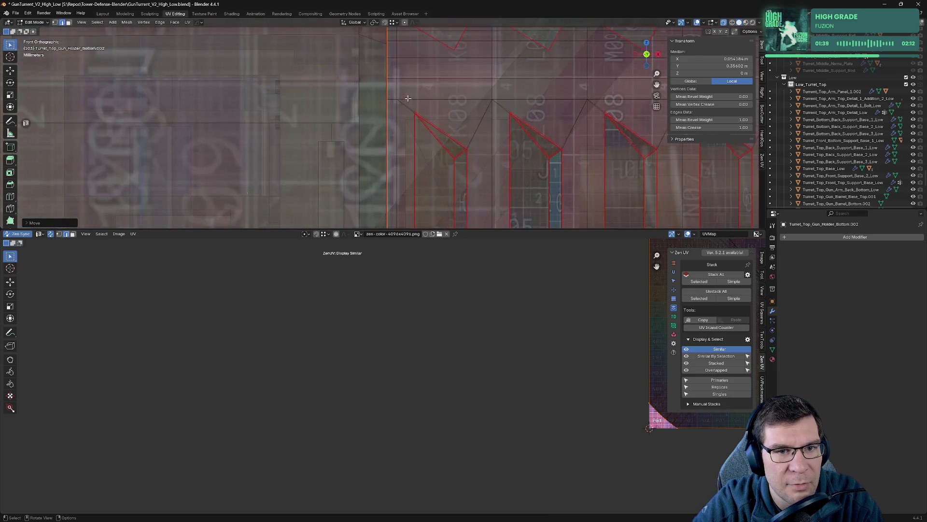
{"action": "mouse_move", "coordinate": [506, 109]}
{"action": "middle_mouse_down"}
{"action": "mouse_move", "coordinate": [497, 123]}
{"action": "mouse_move", "coordinate": [432, 129]}
{"action": "mouse_move", "coordinate": [461, 123]}
{"action": "mouse_move", "coordinate": [449, 118]}
{"action": "middle_mouse_up"}
{"action": "key", "text": "g"}
{"action": "key", "text": "x"}
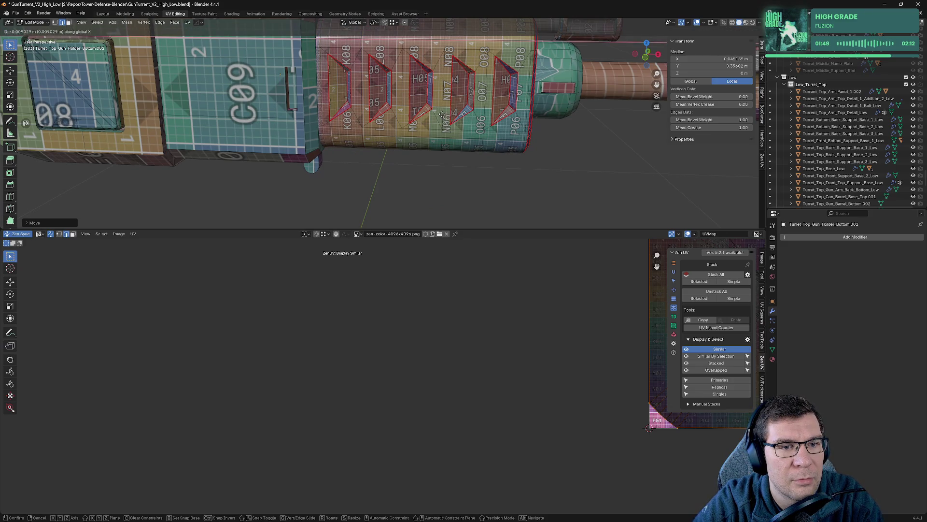
{"action": "left_click", "coordinate": [441, 113]}
{"action": "key", "text": "alt+z"}
{"action": "key", "text": "alt+z"}
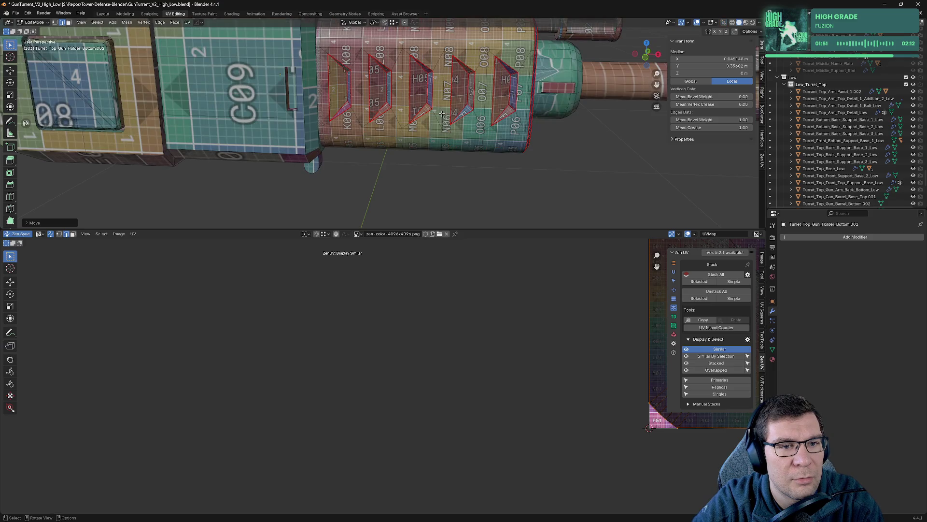
{"action": "key", "text": "alt+z"}
{"action": "key", "text": "Tab"}
{"action": "key", "text": "KP_Divide"}
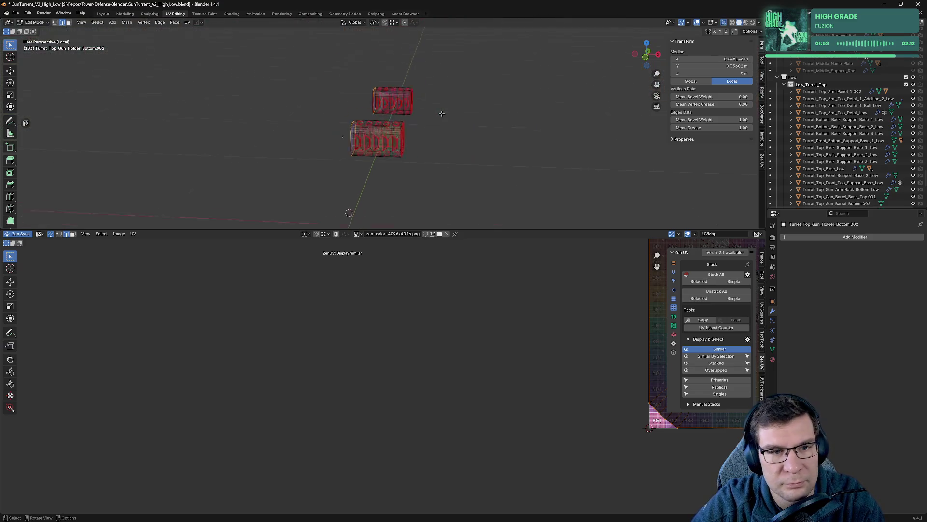
- Mark the selected holder-bottom edges as seams using the Zen UV quick tools
{"action": "key", "text": "Tab"}
{"action": "key", "text": "KP_Decimal"}
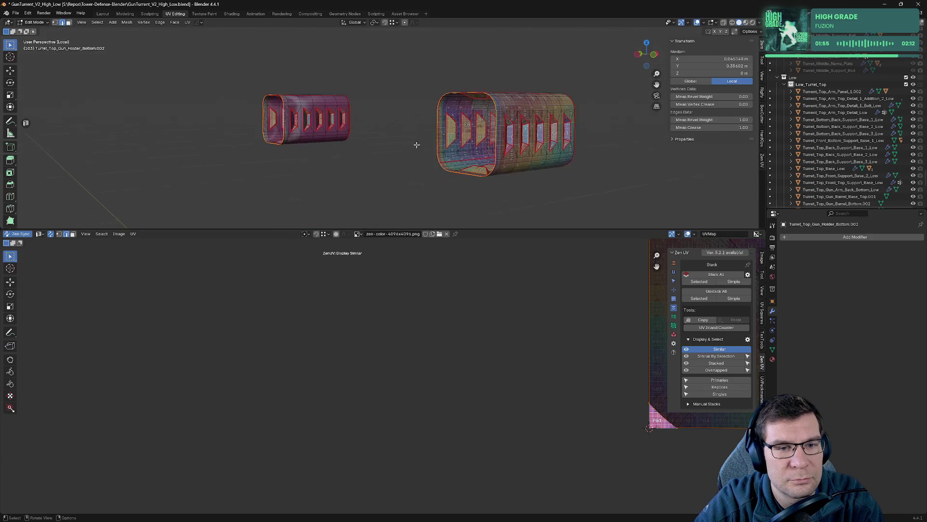
{"action": "left_click", "coordinate": [497, 145]}
{"action": "key", "text": "alt+a"}
{"action": "left_click", "coordinate": [604, 152]}
{"action": "mouse_move", "coordinate": [605, 152]}
{"action": "middle_mouse_down"}
{"action": "mouse_move", "coordinate": [563, 145]}
{"action": "mouse_move", "coordinate": [563, 163]}
{"action": "mouse_move", "coordinate": [506, 155]}
{"action": "middle_mouse_up"}
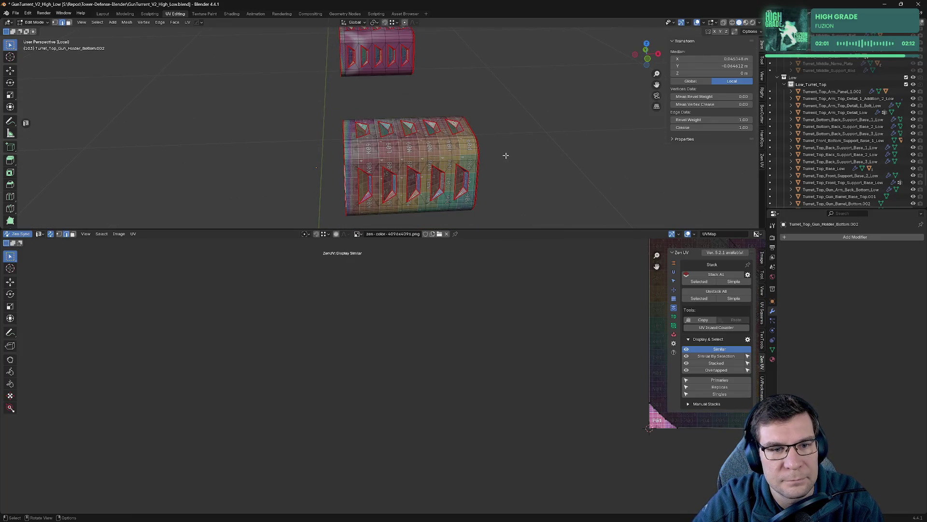
{"action": "middle_click_drag", "start_coordinate": [428, 124], "coordinate": [432, 121]}
{"action": "key", "text": "alt+a"}
{"action": "left_click", "coordinate": [491, 123]}
- Save GunTurrent_V2_High_Low.blend, check the checker, and select the gun holder top
{"action": "key", "text": "ctrl+s"}
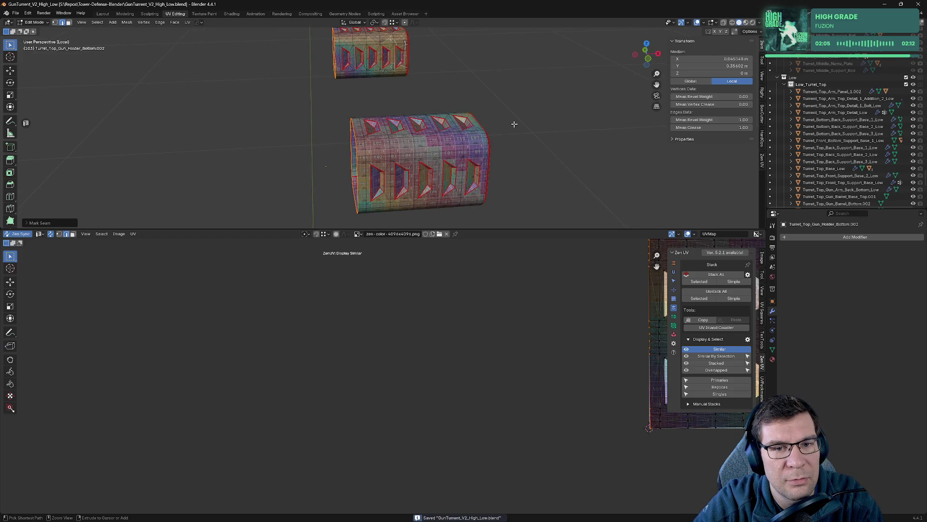
{"action": "key", "text": "Tab"}
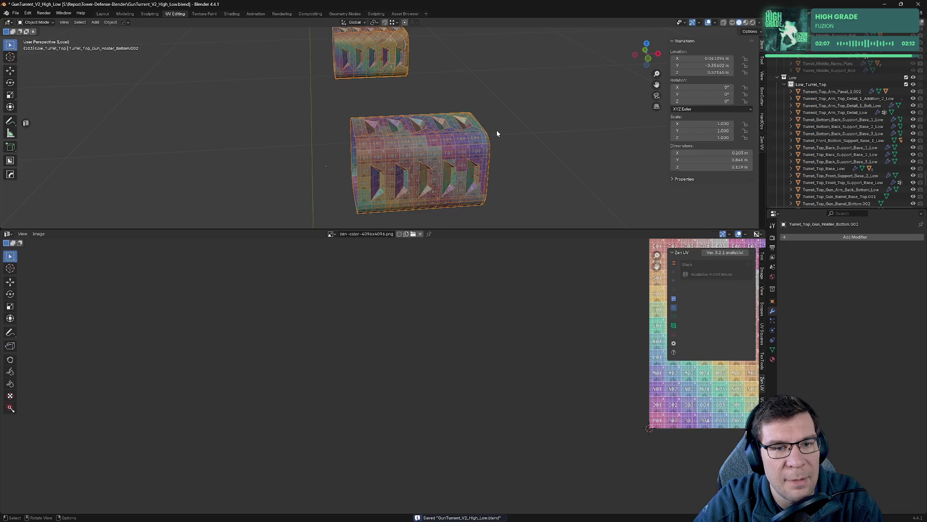
{"action": "key", "text": "Tab"}
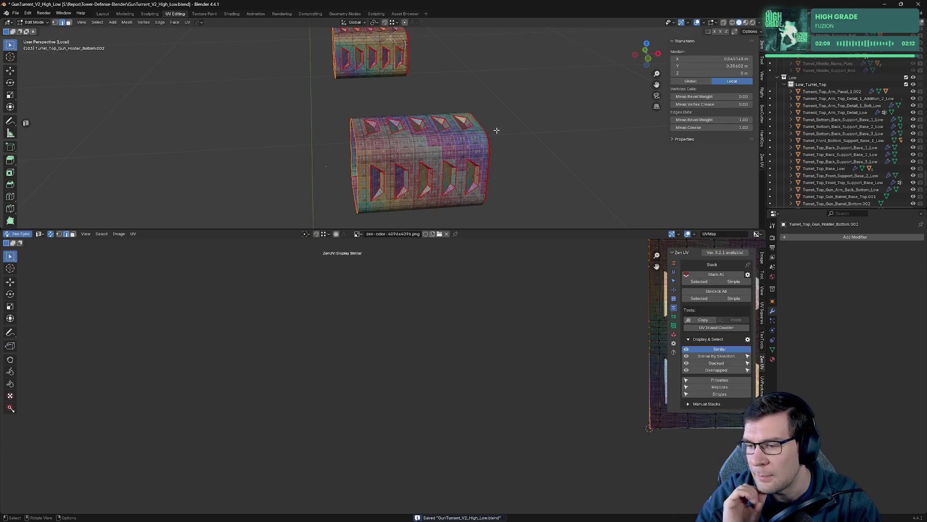
{"action": "key", "text": "KP_Divide"}
{"action": "scroll", "coordinate": [478, 145], "scroll_direction": "down", "scroll_amount": 10}
{"action": "mouse_move", "coordinate": [459, 162]}
{"action": "middle_mouse_down"}
{"action": "mouse_move", "coordinate": [375, 172]}
{"action": "mouse_move", "coordinate": [415, 91]}
{"action": "mouse_move", "coordinate": [394, 148]}
{"action": "middle_mouse_up"}
{"action": "key", "text": "Tab"}
{"action": "left_click", "coordinate": [382, 128]}
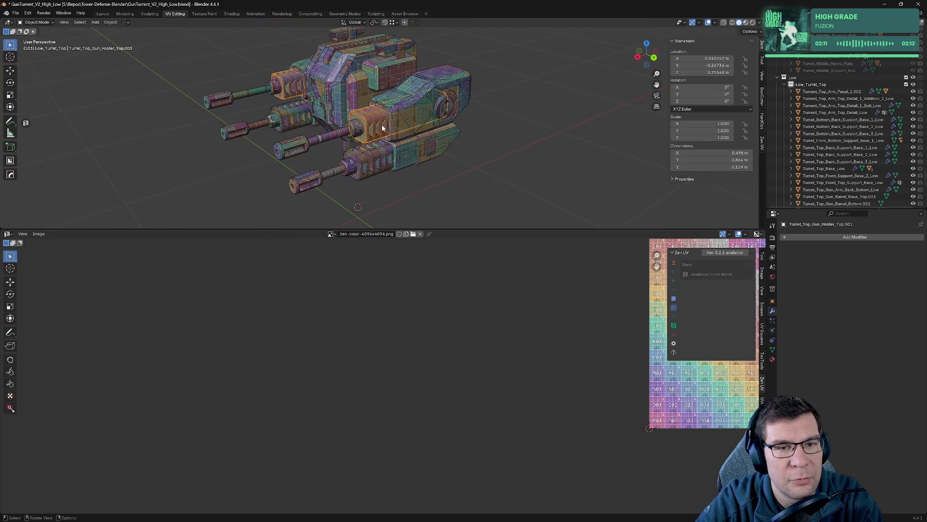
- Isolate the gun holder top pieces and view them from the front
{"action": "key", "text": "KP_Divide"}
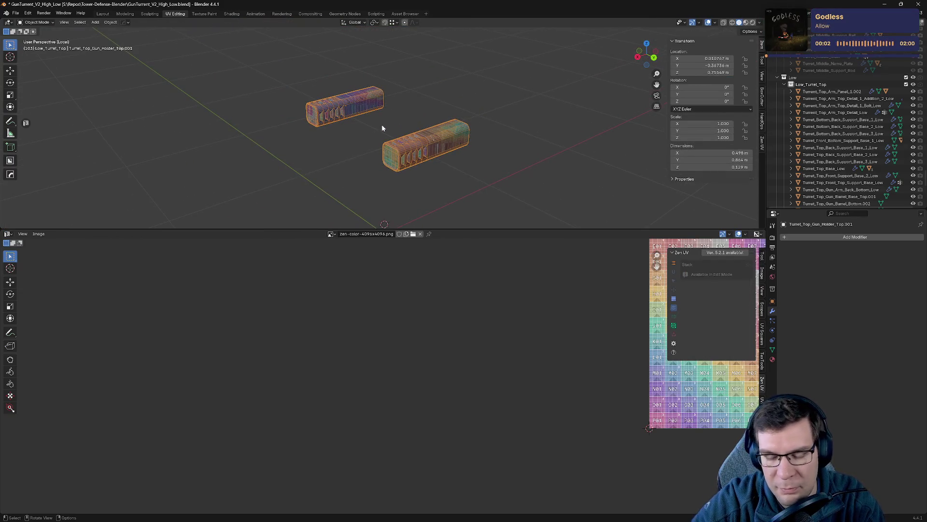
{"action": "key", "text": "KP_1"}
{"action": "mouse_move", "coordinate": [381, 128]}
{"action": "middle_mouse_down"}
{"action": "mouse_move", "coordinate": [432, 182]}
{"action": "mouse_move", "coordinate": [429, 124]}
{"action": "middle_mouse_up"}
{"action": "scroll", "coordinate": [410, 145], "scroll_direction": "up", "scroll_amount": 4}
{"action": "middle_click_drag", "start_coordinate": [392, 175], "coordinate": [349, 124]}
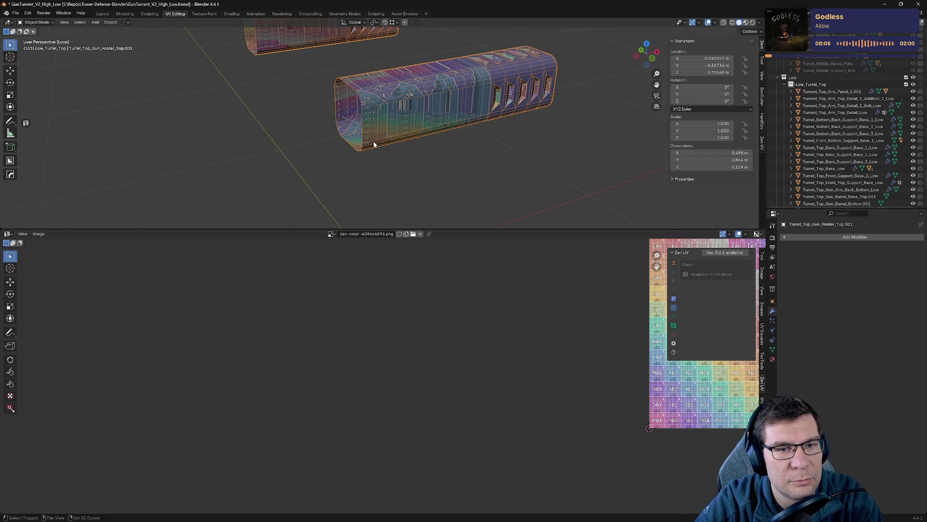
{"action": "key", "text": "h"}
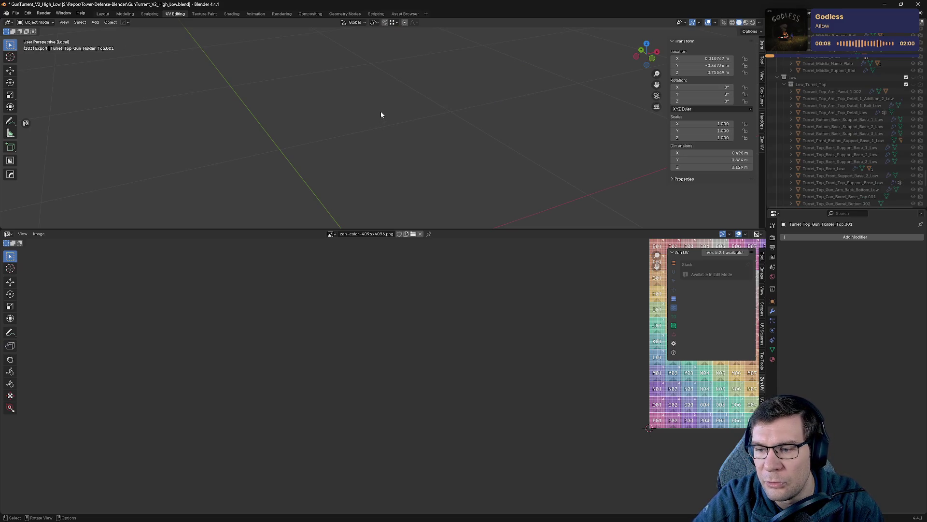
{"action": "key", "text": "KP_1"}
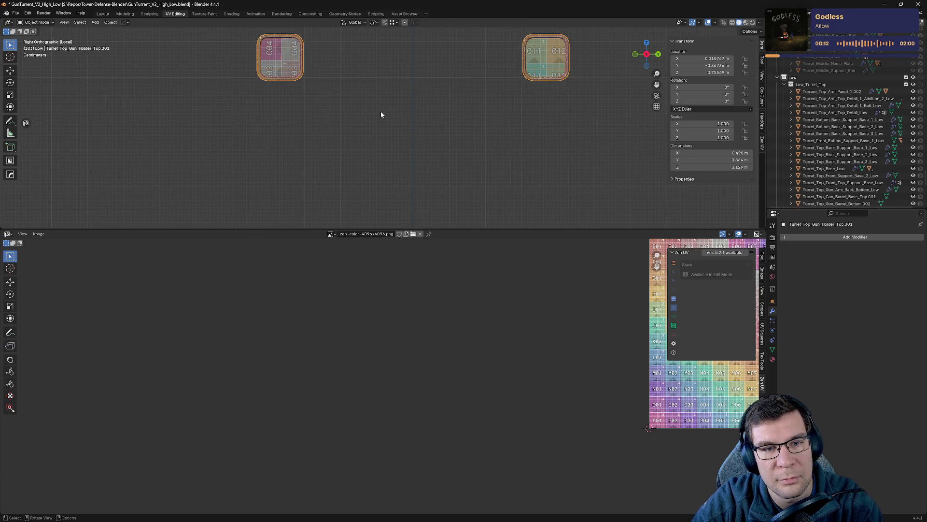
{"action": "mouse_move", "coordinate": [381, 114]}
{"action": "middle_mouse_down"}
{"action": "mouse_move", "coordinate": [431, 108]}
{"action": "mouse_move", "coordinate": [431, 116]}
{"action": "middle_mouse_up"}
- Select an edge loop on the gun holder top and slide it along X
{"action": "key", "text": "Tab"}
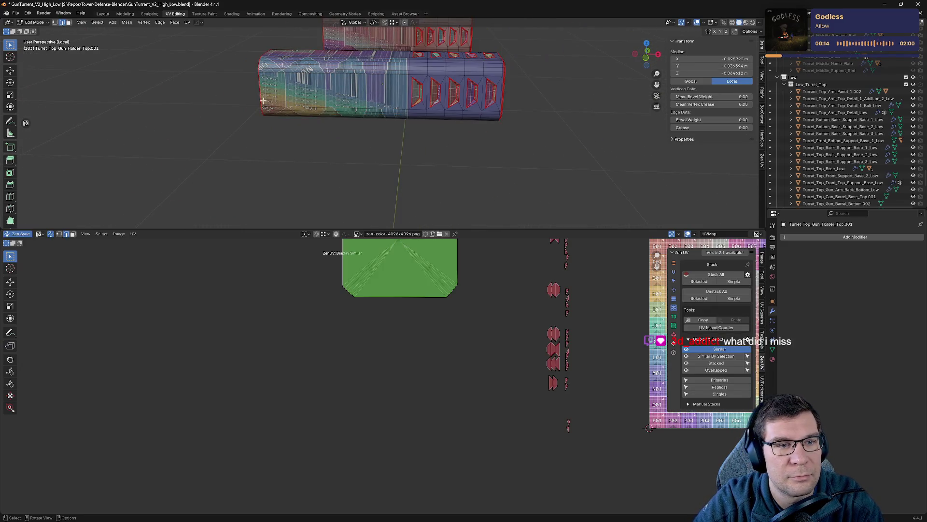
{"action": "left_click", "coordinate": [316, 40], "text": "alt"}
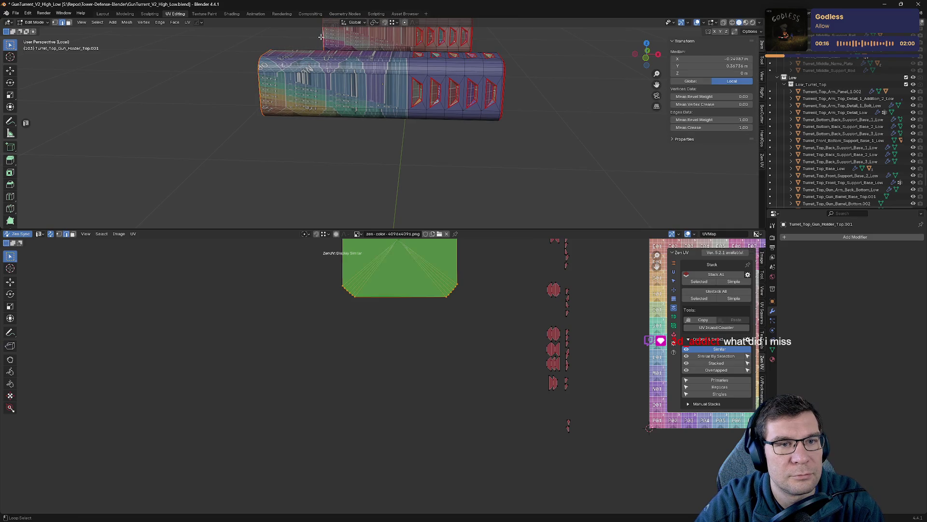
{"action": "key", "text": "KP_1"}
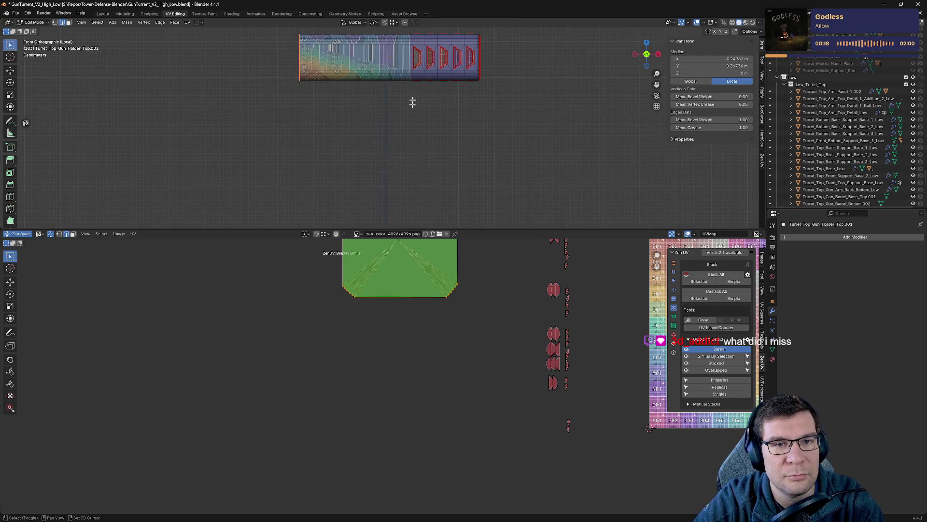
{"action": "middle_click", "coordinate": [410, 100], "text": "alt"}
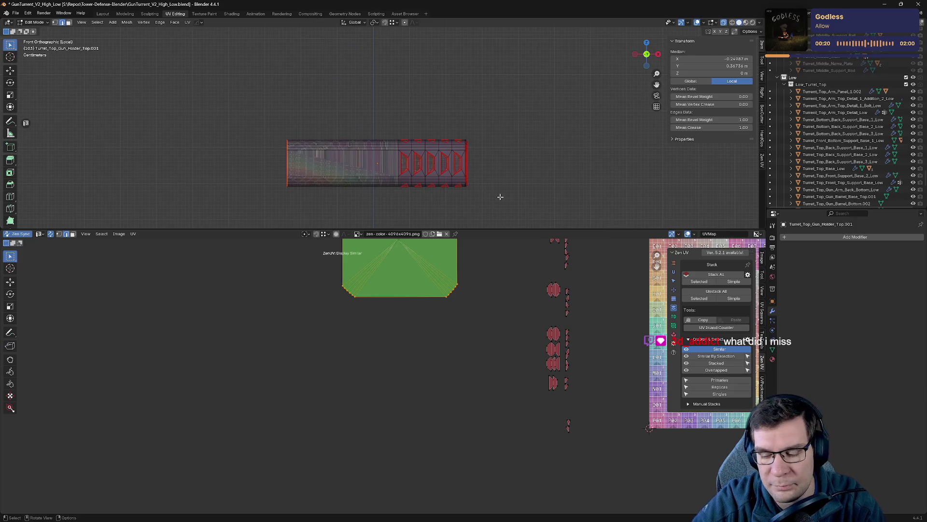
{"action": "key", "text": "KP_Divide"}
{"action": "key", "text": "KP_1"}
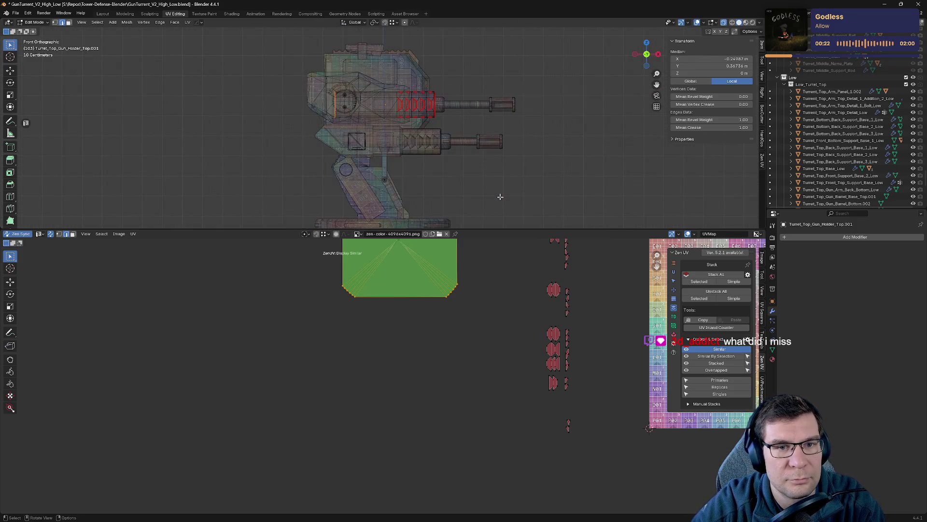
{"action": "scroll", "coordinate": [406, 92], "scroll_direction": "up", "scroll_amount": 6}
{"action": "key", "text": "g"}
{"action": "key", "text": "x"}
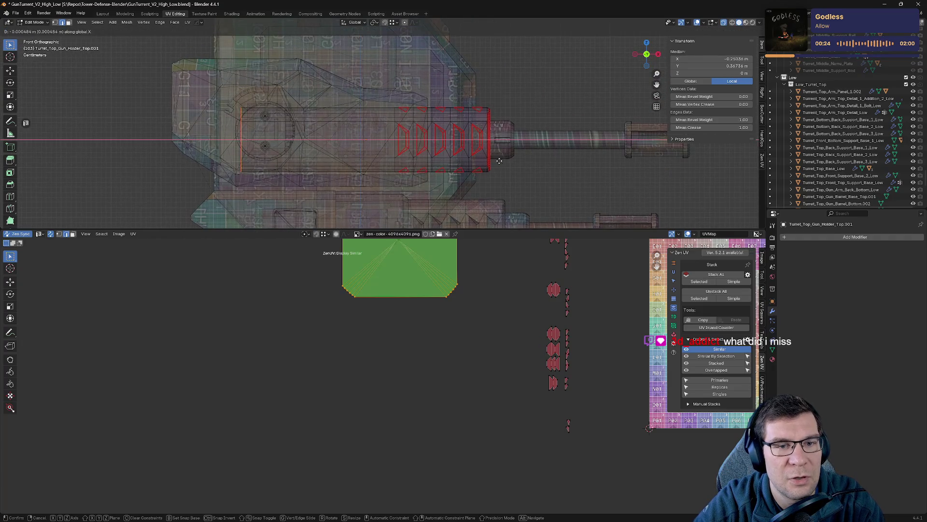
{"action": "left_click", "coordinate": [645, 184]}
- Slide the loops further along X to match the barrel, with X-ray on
{"action": "mouse_move", "coordinate": [543, 68]}
{"action": "middle_mouse_down"}
{"action": "mouse_move", "coordinate": [465, 113]}
{"action": "mouse_move", "coordinate": [516, 72]}
{"action": "middle_mouse_up"}
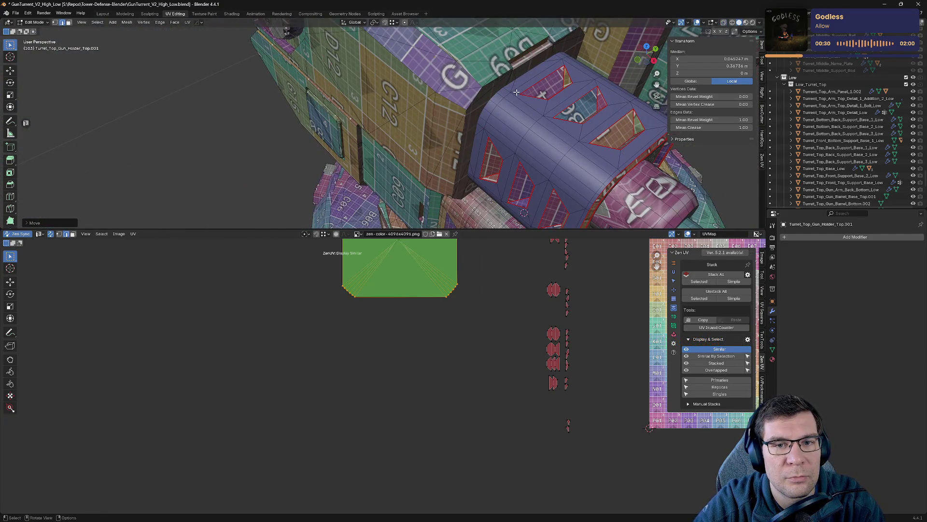
{"action": "key", "text": "g"}
{"action": "key", "text": "x"}
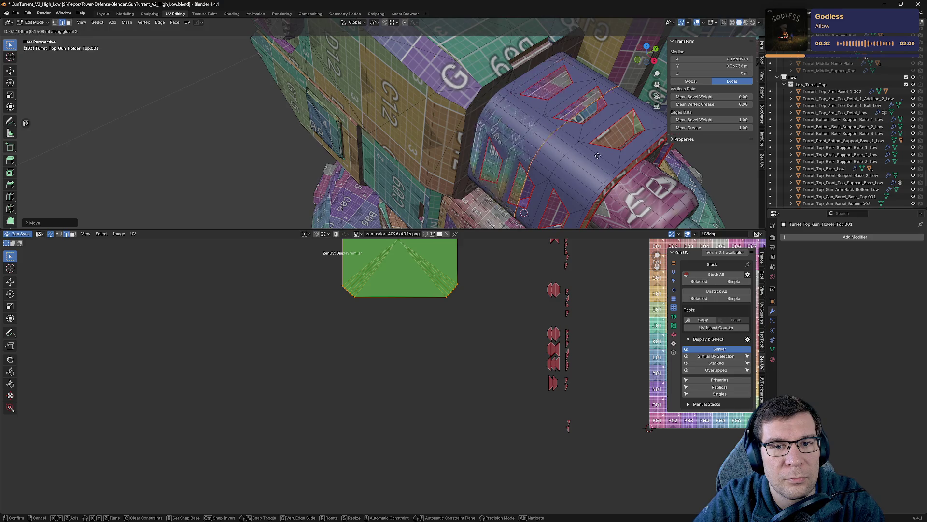
{"action": "left_click", "coordinate": [558, 124]}
{"action": "key", "text": "alt+z"}
{"action": "key", "text": "alt+z"}
{"action": "mouse_move", "coordinate": [558, 125]}
{"action": "middle_mouse_down"}
{"action": "mouse_move", "coordinate": [504, 137]}
{"action": "mouse_move", "coordinate": [513, 138]}
{"action": "middle_mouse_up"}
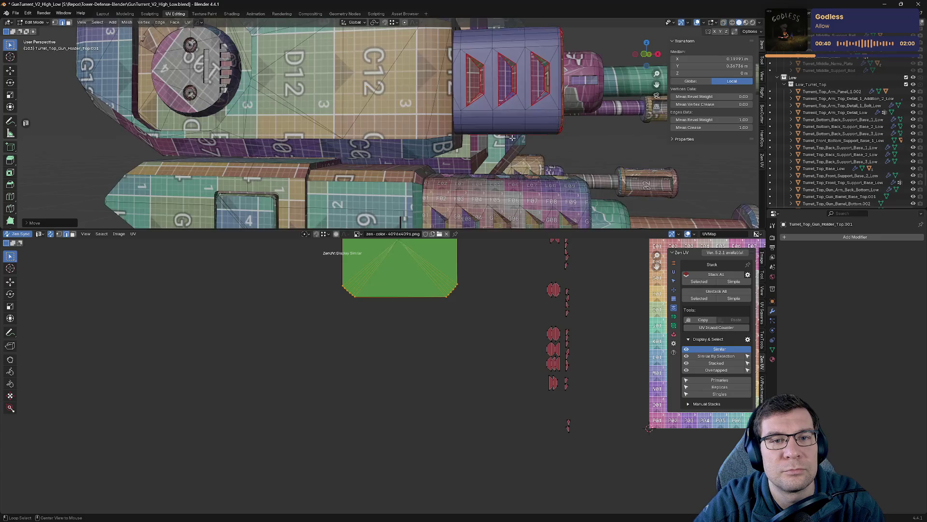
- Re-isolate the holder part in Object Mode, cancelling an unwanted move
{"action": "key", "text": "Tab"}
{"action": "key", "text": "KP_Divide"}
{"action": "scroll", "coordinate": [512, 140], "scroll_direction": "up", "scroll_amount": 8}
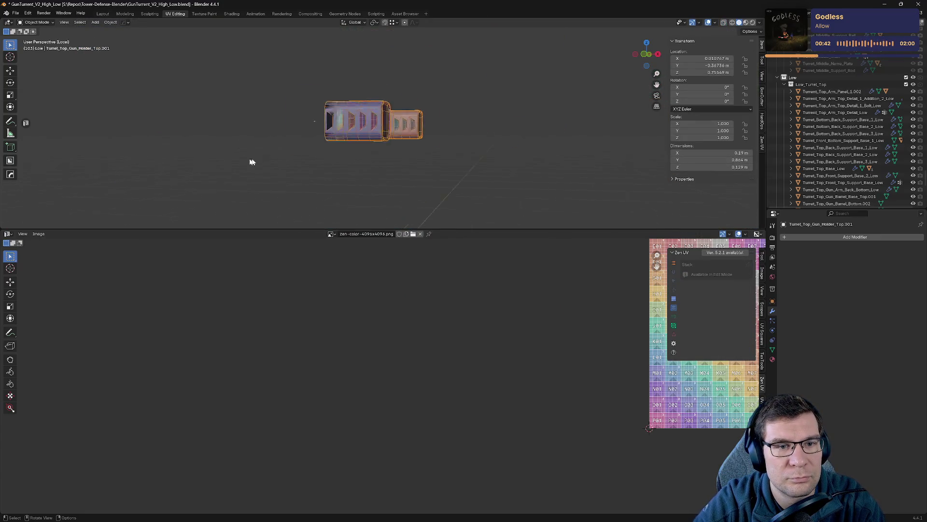
{"action": "key", "text": "KP_Divide"}
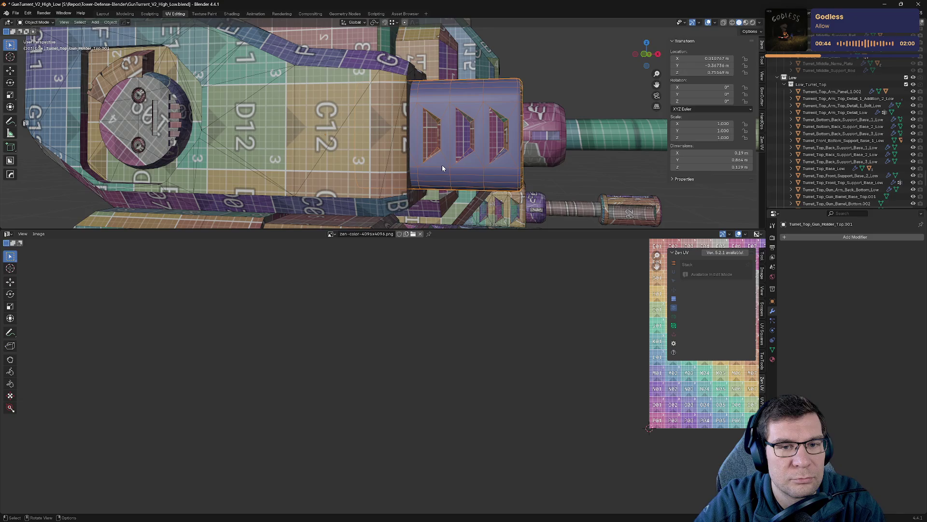
{"action": "key", "text": "KP_Divide"}
{"action": "mouse_move", "coordinate": [473, 139]}
{"action": "middle_mouse_down", "text": "shift"}
{"action": "mouse_move", "coordinate": [561, 145]}
{"action": "mouse_move", "coordinate": [516, 135]}
{"action": "middle_mouse_up", "text": "shift"}
{"action": "key", "text": "g"}
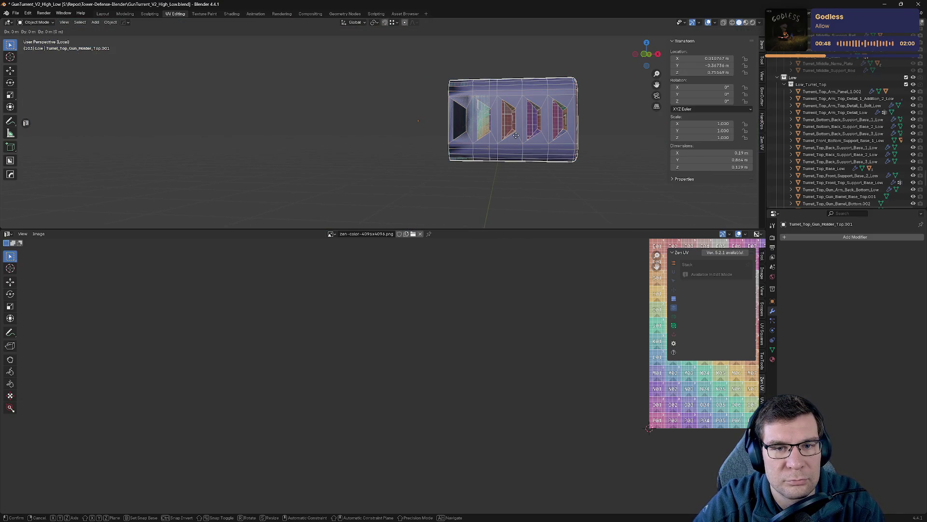
{"action": "key", "text": "Escape"}
- Isolate the gun holder top again in X-ray and enter Edit Mode
{"action": "key", "text": "KP_Divide"}
{"action": "key", "text": "Tab"}
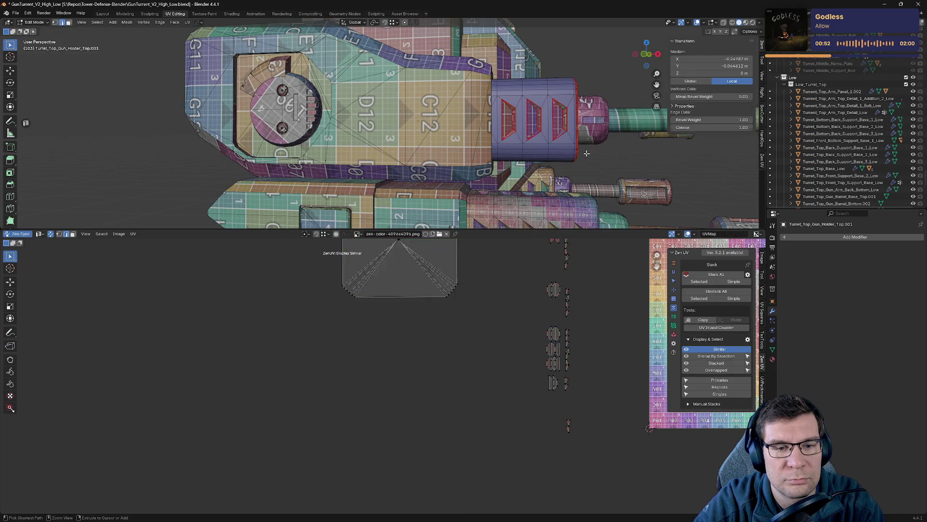
{"action": "key", "text": "Tab"}
{"action": "key", "text": "alt+z"}
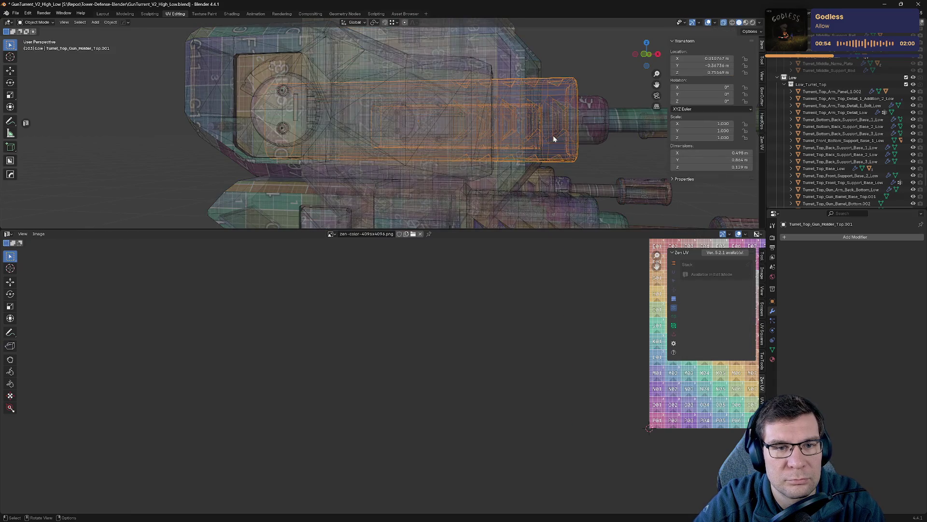
{"action": "middle_click_drag", "start_coordinate": [553, 135], "coordinate": [563, 128]}
{"action": "key", "text": "KP_Divide"}
{"action": "key", "text": "Tab"}
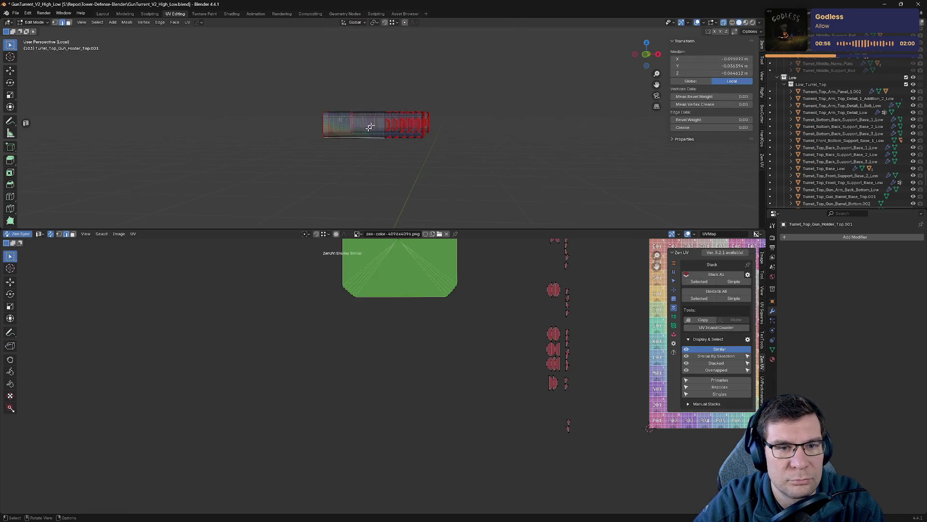
- Select both end edge loops of the holder and slide them along X
{"action": "key", "text": "KP_Decimal"}
{"action": "left_click", "coordinate": [217, 132], "text": "alt"}
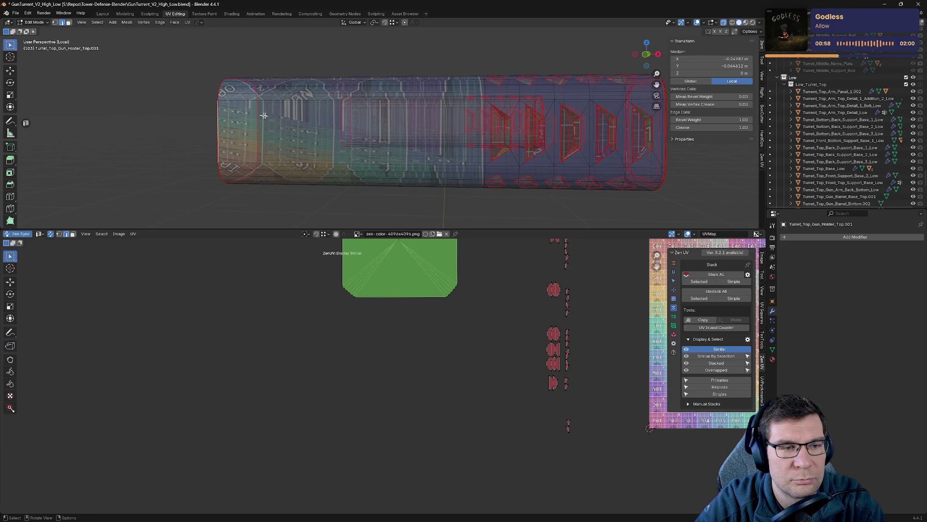
{"action": "middle_click_drag", "start_coordinate": [263, 116], "coordinate": [283, 116]}
{"action": "left_click", "coordinate": [294, 113], "text": "alt+shift"}
{"action": "left_click", "coordinate": [345, 155], "text": "alt+shift"}
{"action": "key", "text": "alt+z"}
{"action": "key", "text": "g"}
{"action": "key", "text": "x"}
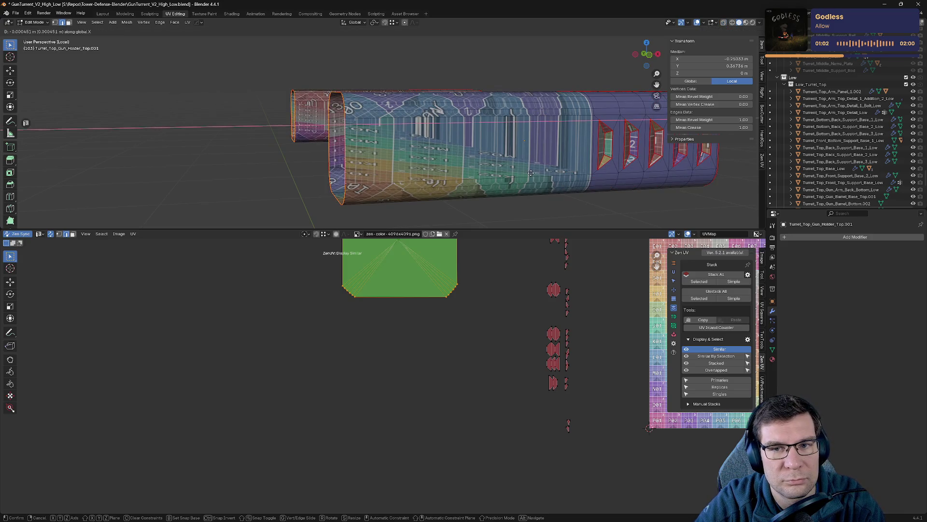
{"action": "left_click", "coordinate": [531, 174]}
{"action": "middle_click_drag", "start_coordinate": [534, 175], "coordinate": [546, 182]}
- Dissolve the selected vertices and delete the first piece's end-cap face
{"action": "key", "text": "x"}
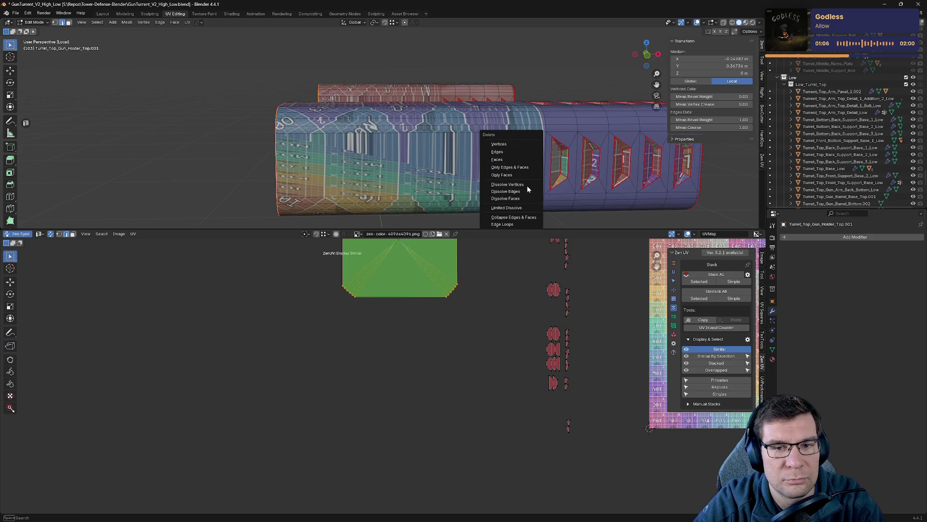
{"action": "left_click", "coordinate": [526, 186]}
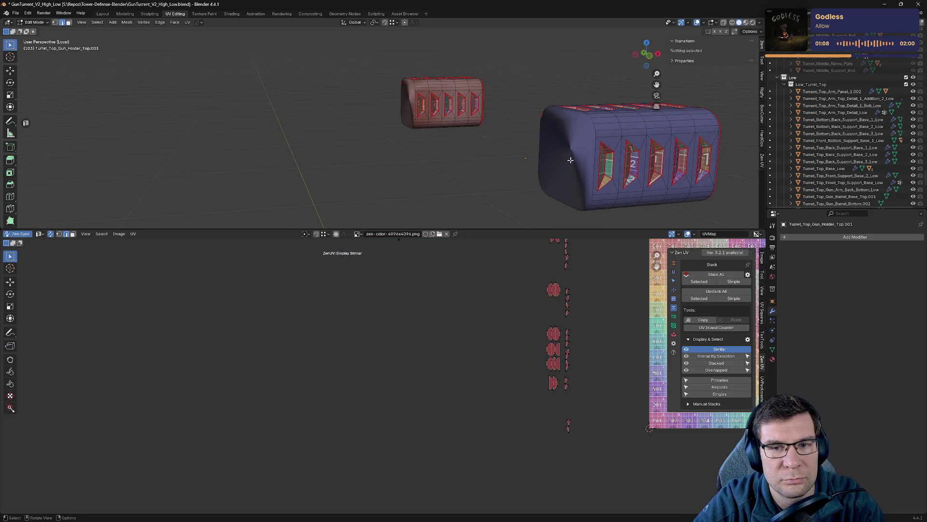
{"action": "left_click", "coordinate": [574, 153]}
{"action": "key", "text": "x"}
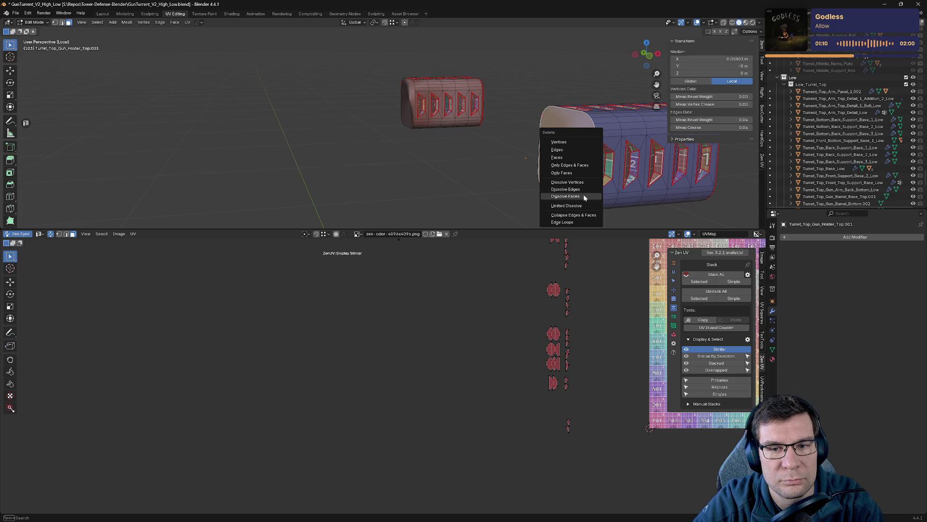
{"action": "left_click", "coordinate": [570, 156]}
- Dissolve and delete the other holder piece's end-cap faces
{"action": "middle_click_drag", "start_coordinate": [570, 154], "coordinate": [604, 177]}
{"action": "left_click", "coordinate": [398, 99]}
{"action": "key", "text": "x"}
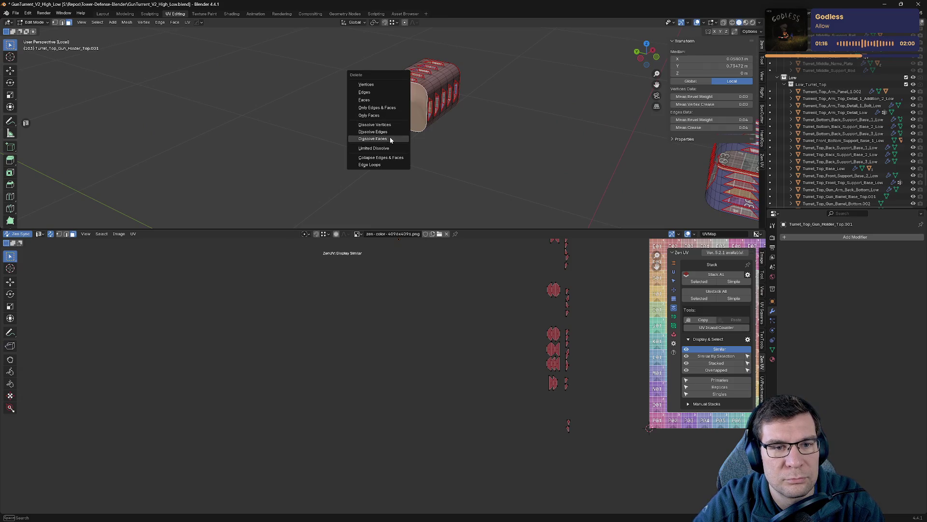
{"action": "left_click", "coordinate": [389, 138]}
{"action": "key", "text": "x"}
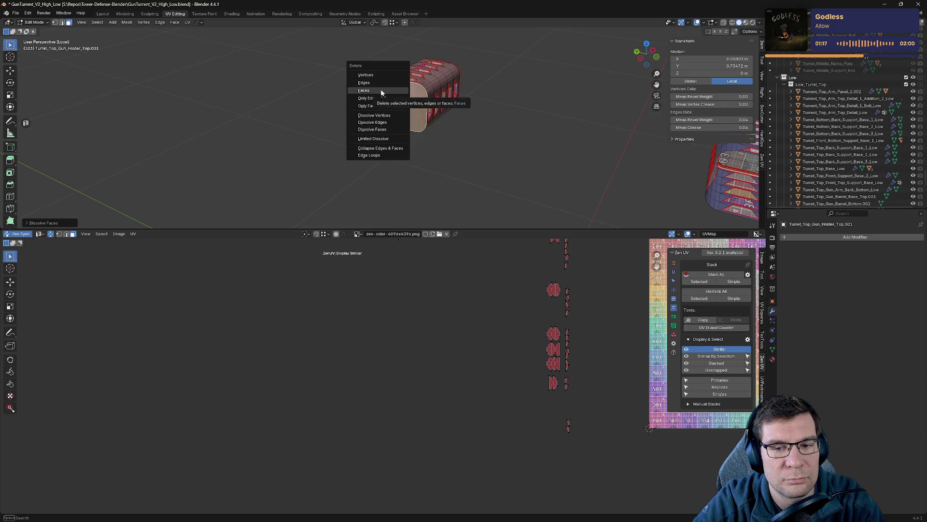
{"action": "left_click", "coordinate": [381, 91]}
{"action": "mouse_move", "coordinate": [500, 142]}
{"action": "middle_mouse_down"}
{"action": "mouse_move", "coordinate": [547, 156]}
{"action": "mouse_move", "coordinate": [518, 150]}
{"action": "middle_mouse_up"}
- Return to Object Mode and exit Local View to show the full turret
{"action": "key", "text": "Tab"}
{"action": "key", "text": "KP_Divide"}
{"action": "scroll", "coordinate": [519, 154], "scroll_direction": "up", "scroll_amount": 2}
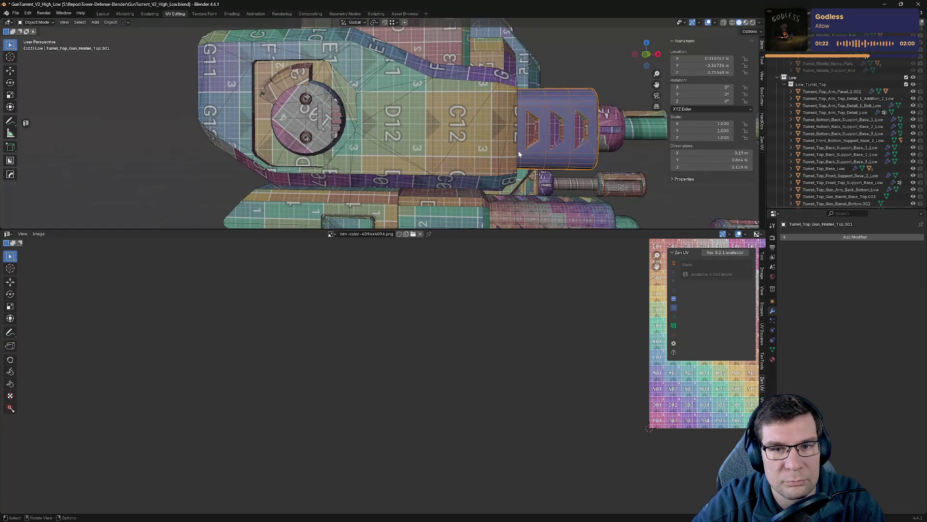
- Orbit and zoom around the gun holder to inspect its checker pattern up close
{"action": "middle_click_drag", "start_coordinate": [521, 153], "coordinate": [473, 193]}
{"action": "scroll", "coordinate": [457, 208], "scroll_direction": "up", "scroll_amount": 8}
{"action": "scroll", "coordinate": [457, 208], "scroll_direction": "down", "scroll_amount": 6}
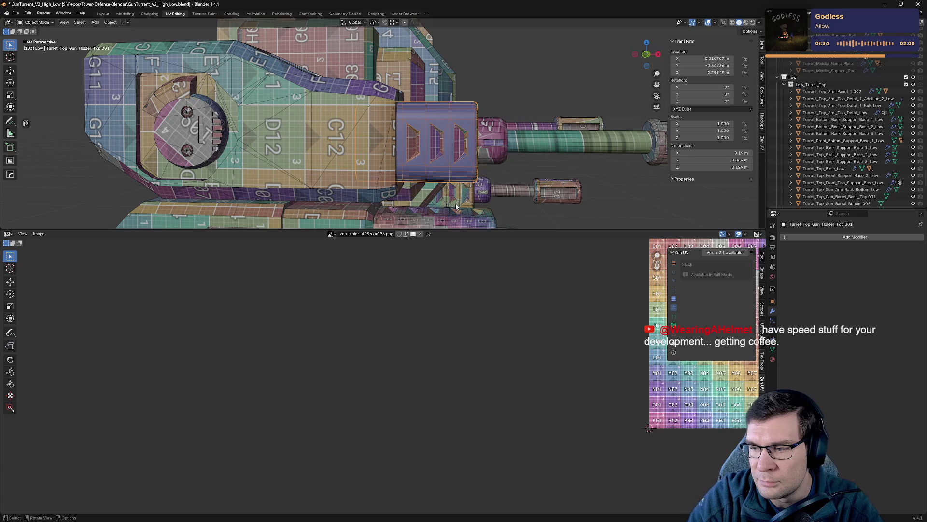
{"action": "scroll", "coordinate": [426, 154], "scroll_direction": "up", "scroll_amount": 5}
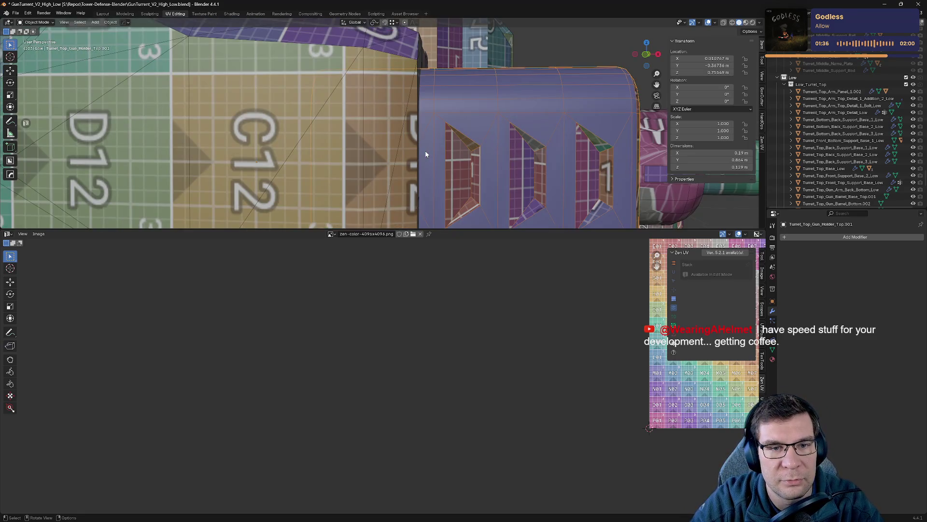
- Switch to Front view, enter Edit Mode on the gun holder and select an edge
{"action": "key", "text": "KP_1"}
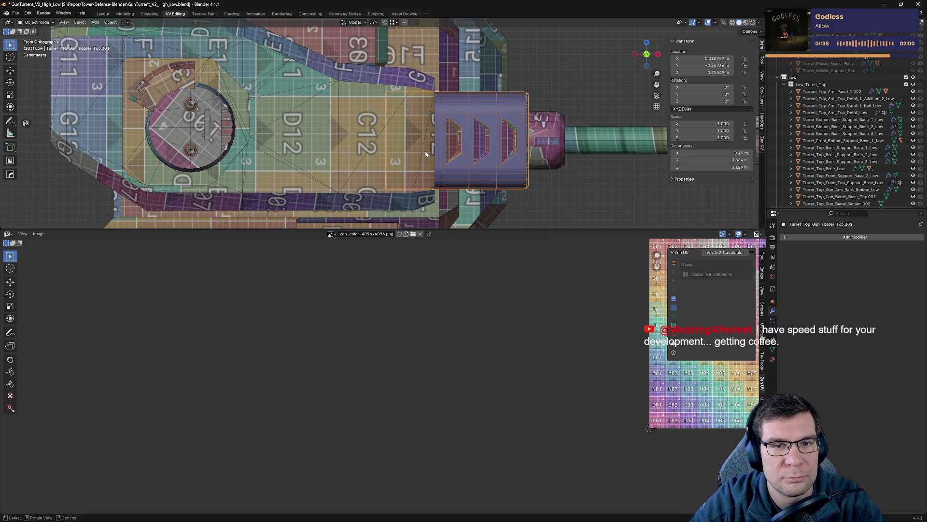
{"action": "key", "text": "Tab"}
{"action": "left_click", "coordinate": [437, 132]}
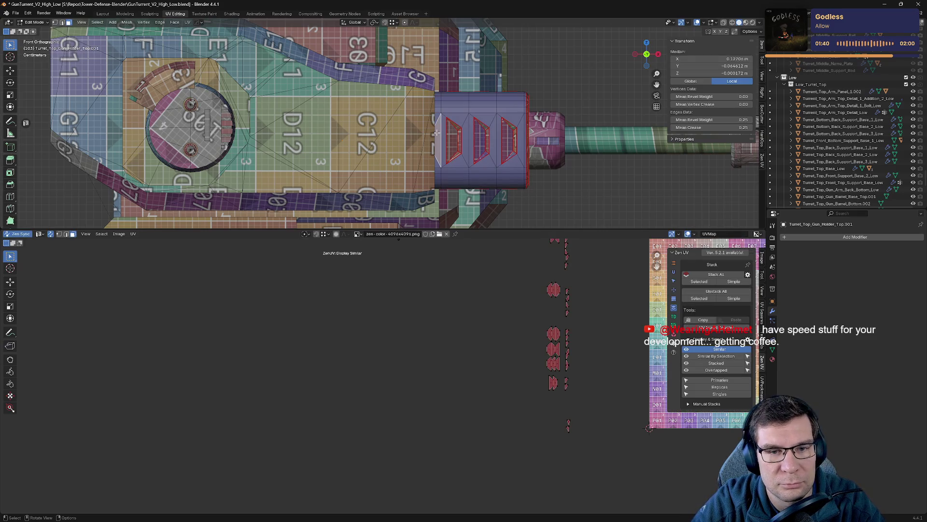
- Isolate the gun holder and dissolve the vertices of the linked triangle piece beside the leftmost slot
{"action": "key", "text": "KP_Divide"}
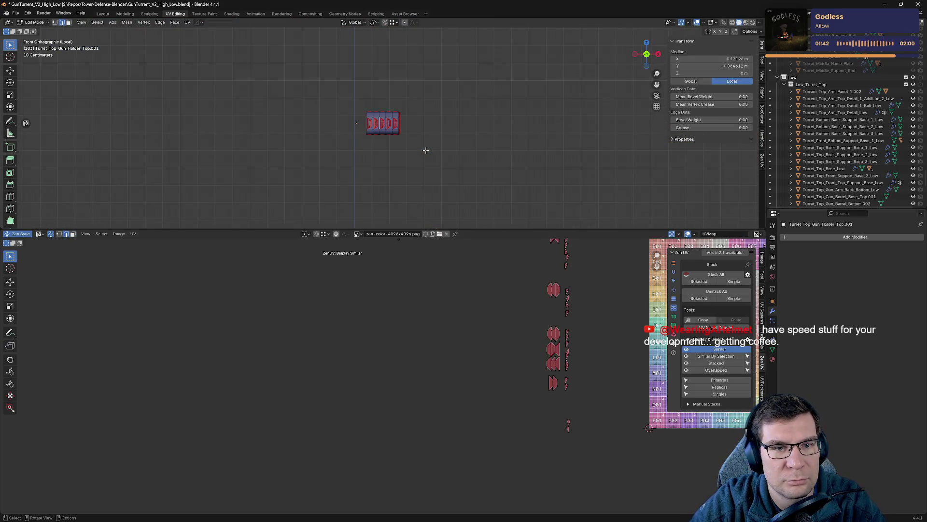
{"action": "middle_click_drag", "start_coordinate": [361, 122], "coordinate": [473, 121], "text": "shift"}
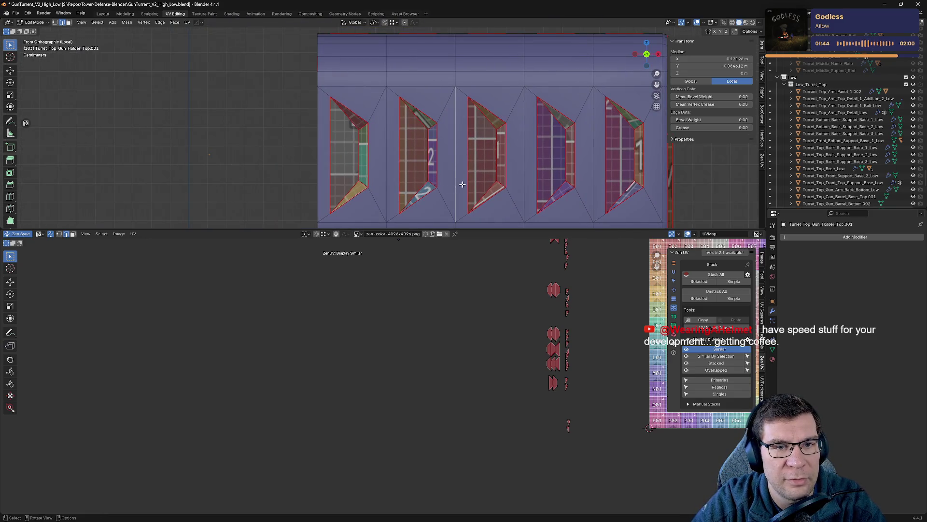
{"action": "middle_click_drag", "start_coordinate": [367, 106], "coordinate": [391, 101], "text": "shift"}
{"action": "left_click", "coordinate": [387, 95]}
{"action": "left_click", "coordinate": [372, 82]}
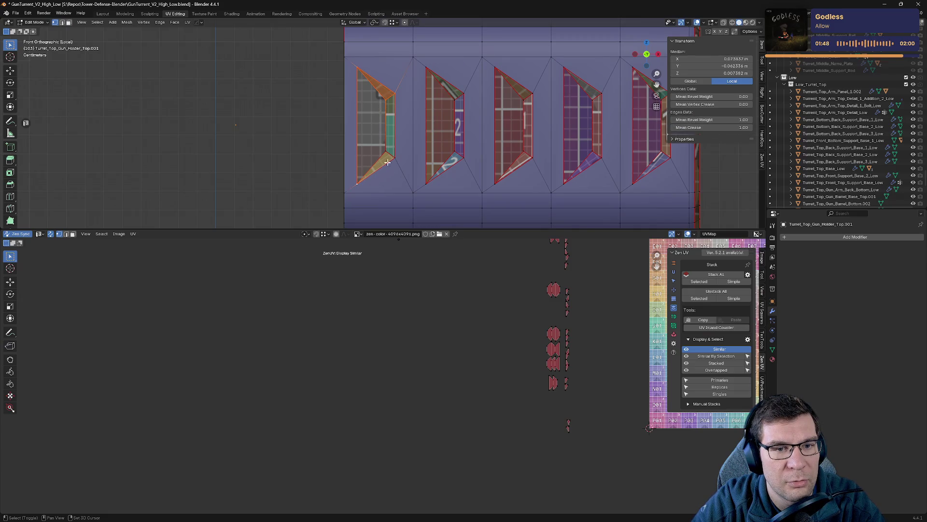
{"action": "key", "text": "l"}
{"action": "key", "text": "x"}
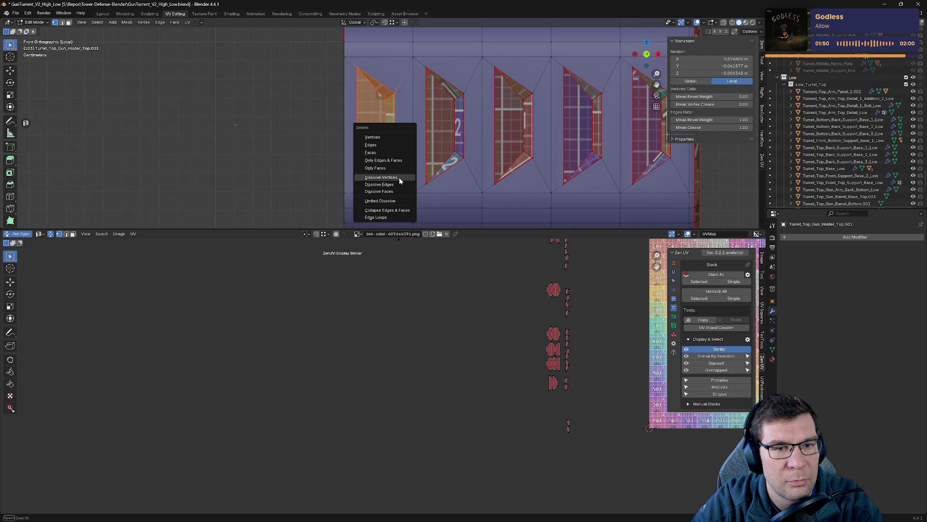
{"action": "left_click", "coordinate": [399, 178]}
- Dissolve the vertices of the next linked diagonal piece beside the slots
{"action": "left_click", "coordinate": [428, 71]}
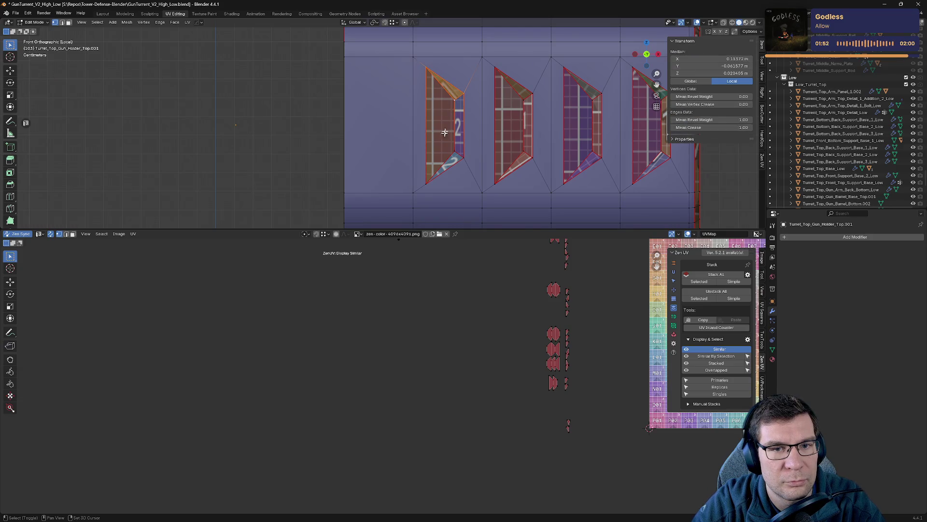
{"action": "key", "text": "l"}
{"action": "key", "text": "x"}
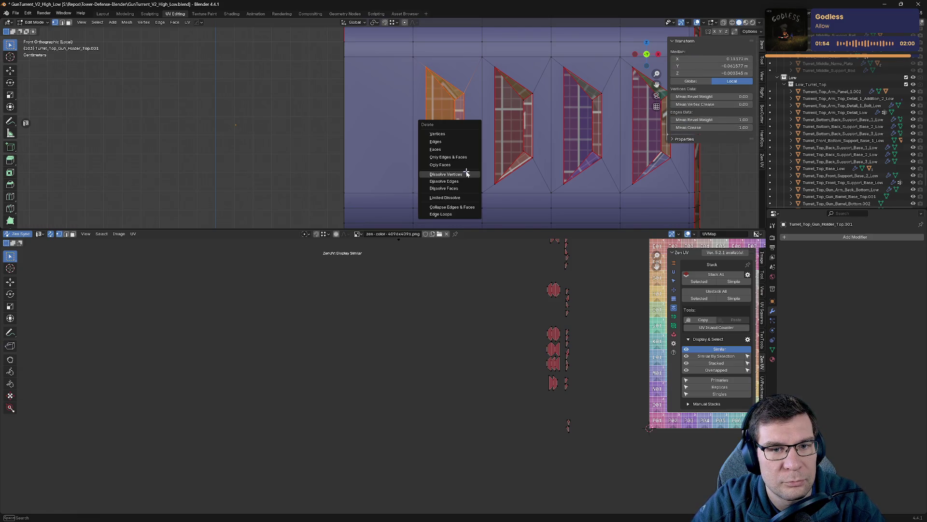
{"action": "left_click", "coordinate": [467, 174]}
{"action": "mouse_move", "coordinate": [470, 182]}
{"action": "middle_mouse_down"}
{"action": "mouse_move", "coordinate": [474, 56]}
{"action": "mouse_move", "coordinate": [422, 158]}
{"action": "mouse_move", "coordinate": [466, 186]}
{"action": "mouse_move", "coordinate": [489, 189]}
{"action": "mouse_move", "coordinate": [490, 161]}
{"action": "mouse_move", "coordinate": [386, 130]}
{"action": "middle_mouse_up"}
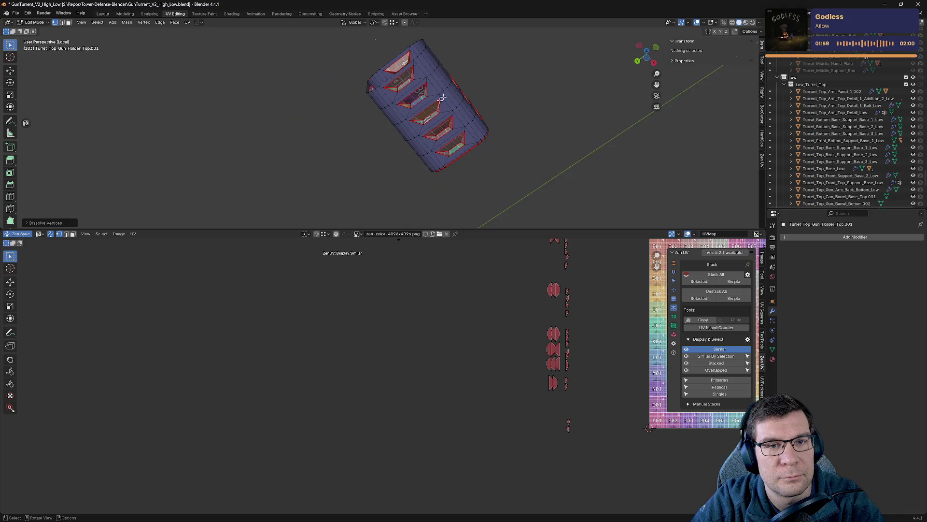
{"action": "scroll", "coordinate": [381, 129], "scroll_direction": "up", "scroll_amount": 6}
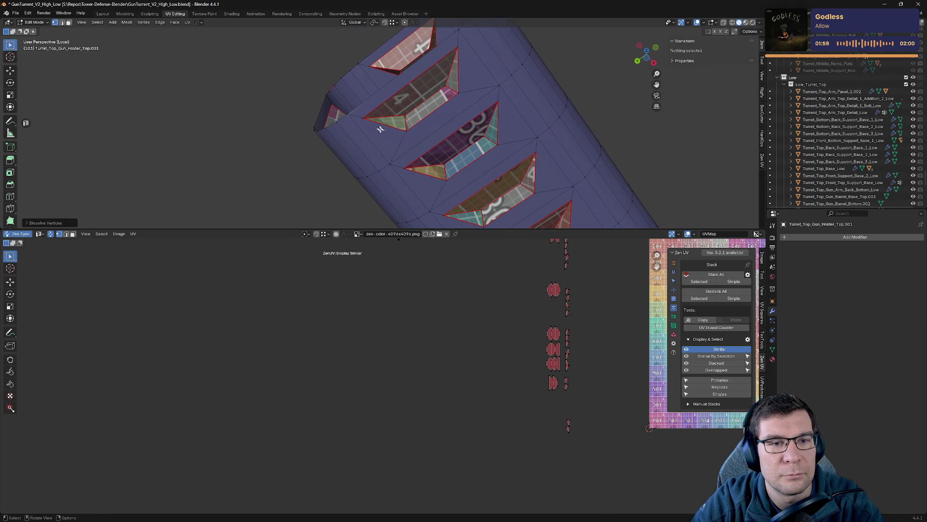
- In face select mode, pick the strip and slanted faces around hole 4 and dissolve their vertices
{"action": "key", "text": "3"}
{"action": "left_click", "coordinate": [412, 107]}
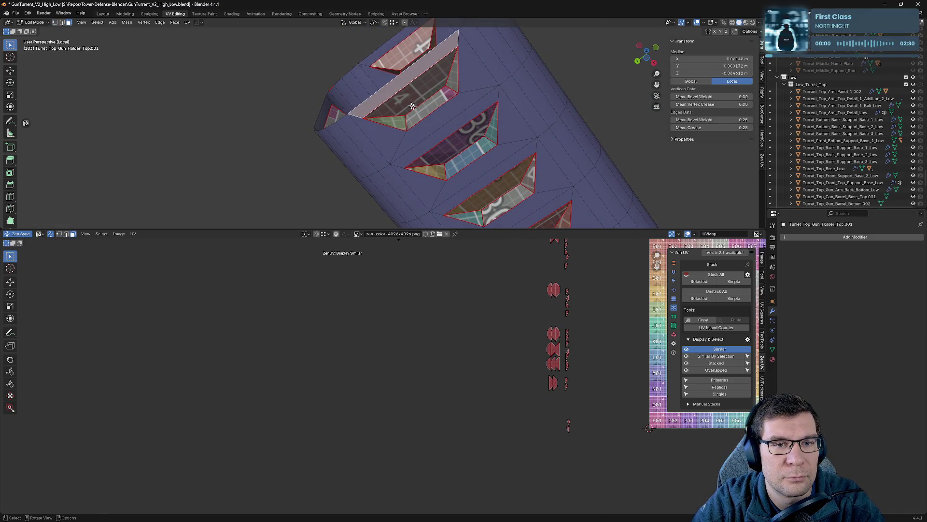
{"action": "left_click", "coordinate": [456, 85]}
{"action": "left_click", "coordinate": [441, 100]}
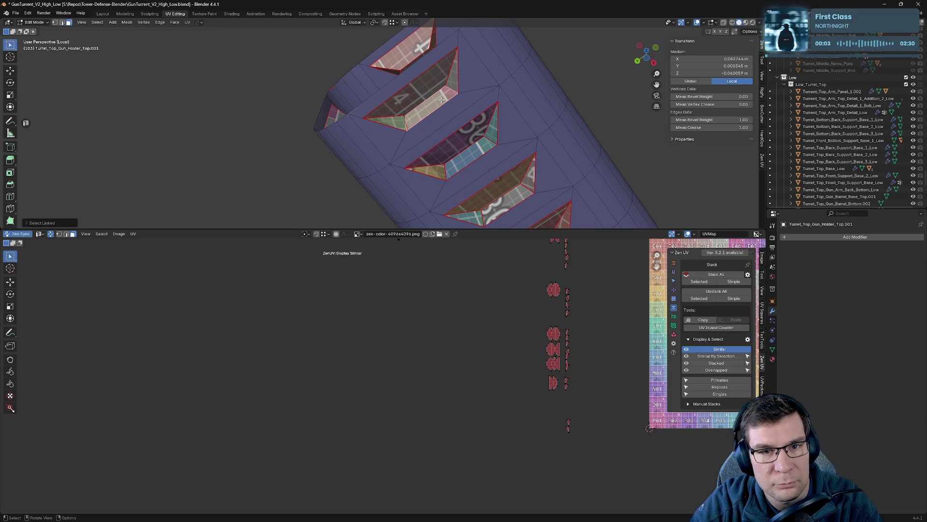
{"action": "left_click", "coordinate": [447, 87]}
{"action": "left_click", "coordinate": [451, 85]}
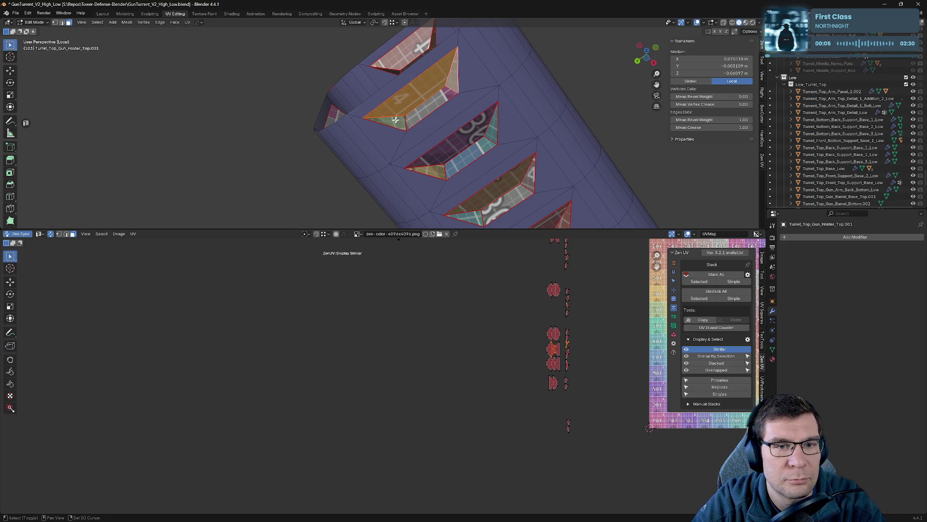
{"action": "left_click", "coordinate": [420, 110], "text": "shift"}
{"action": "key", "text": "x"}
{"action": "key", "text": "x"}
{"action": "left_click", "coordinate": [512, 120]}
- On the part's other side, select the next slot's faces and dissolve their vertices
{"action": "mouse_move", "coordinate": [460, 91]}
{"action": "middle_mouse_down"}
{"action": "mouse_move", "coordinate": [516, 172]}
{"action": "mouse_move", "coordinate": [480, 169]}
{"action": "middle_mouse_up"}
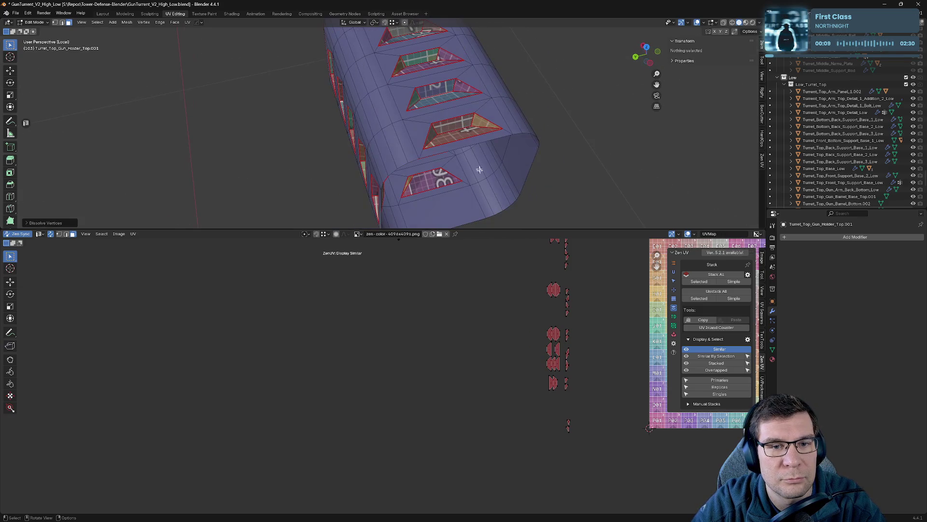
{"action": "left_click", "coordinate": [448, 125]}
{"action": "left_click", "coordinate": [434, 136]}
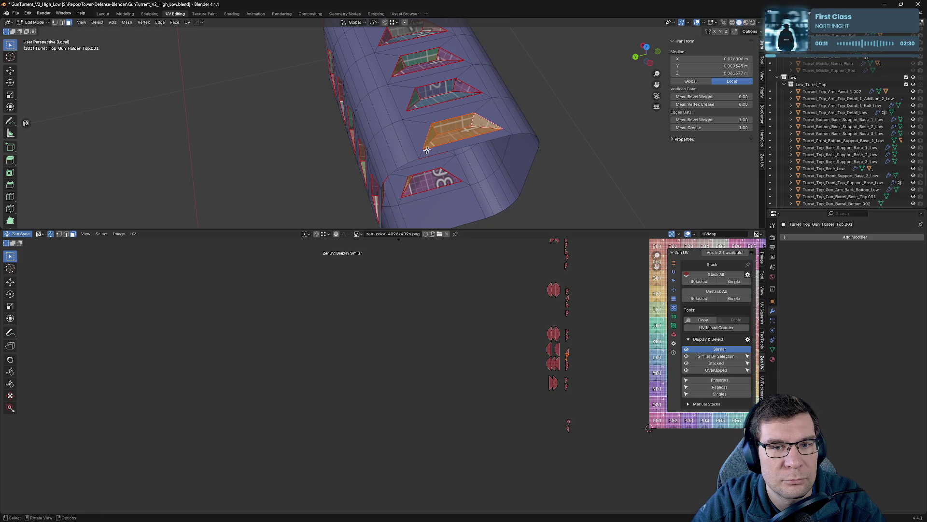
{"action": "middle_click_drag", "start_coordinate": [435, 135], "coordinate": [396, 212]}
{"action": "left_click", "coordinate": [407, 203], "text": "shift"}
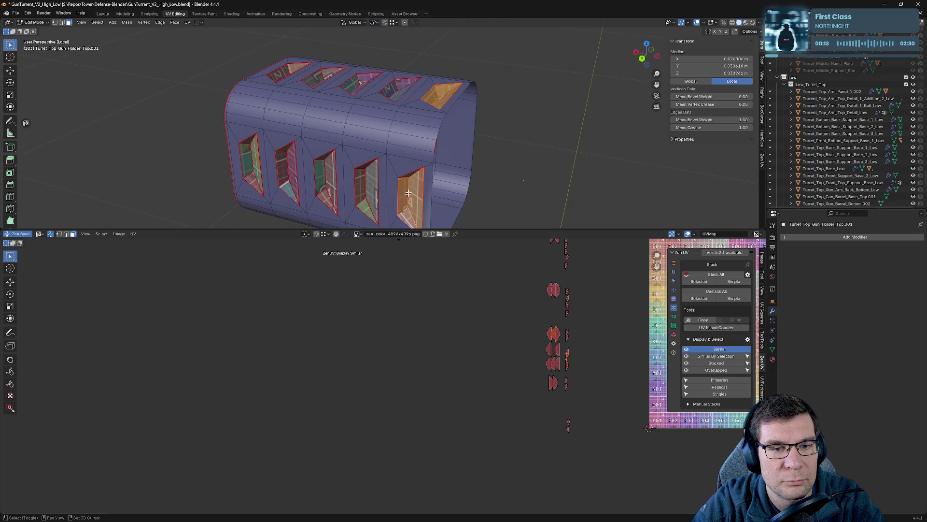
{"action": "key", "text": "x"}
{"action": "left_click", "coordinate": [421, 178]}
- Box-select the first slot's inner faces and dissolve their extra vertices
{"action": "mouse_move", "coordinate": [421, 178]}
{"action": "middle_mouse_down"}
{"action": "mouse_move", "coordinate": [483, 161]}
{"action": "mouse_move", "coordinate": [399, 136]}
{"action": "mouse_move", "coordinate": [416, 143]}
{"action": "middle_mouse_up"}
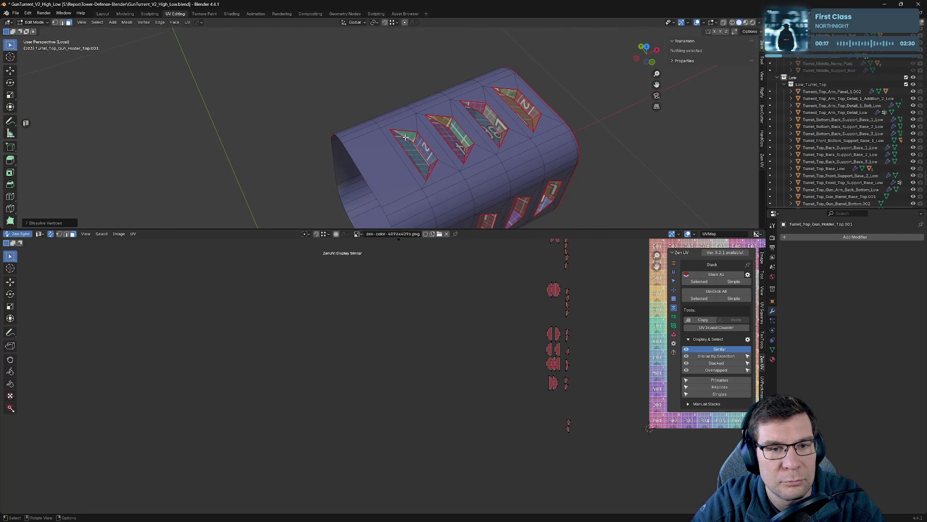
{"action": "left_click", "coordinate": [421, 144]}
{"action": "key", "text": "b"}
{"action": "left_click_drag", "start_coordinate": [420, 143], "coordinate": [430, 163]}
{"action": "key", "text": "x"}
{"action": "left_click", "coordinate": [431, 166]}
- Dissolve the fourth slot's extra diagonal edges and clear the selection
{"action": "mouse_move", "coordinate": [431, 166]}
{"action": "middle_mouse_down"}
{"action": "mouse_move", "coordinate": [430, 153]}
{"action": "mouse_move", "coordinate": [370, 154]}
{"action": "middle_mouse_up"}
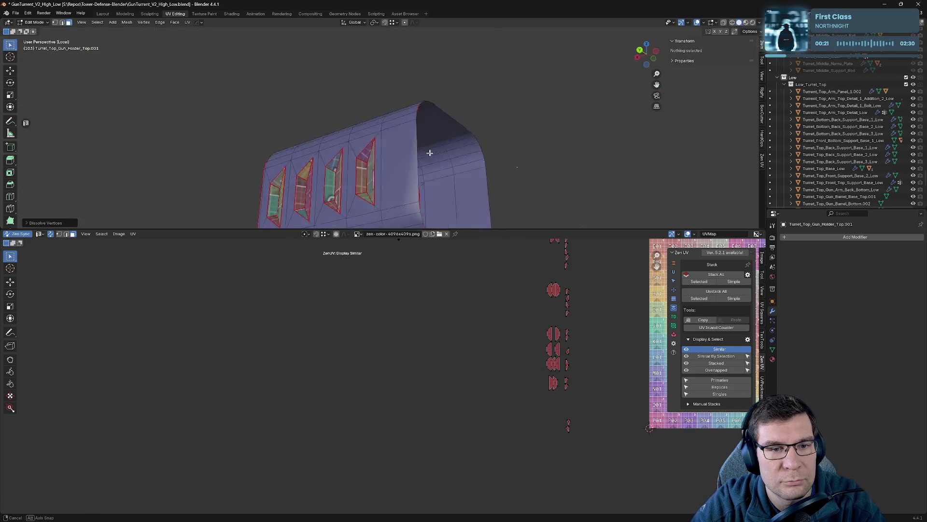
{"action": "left_click_drag", "start_coordinate": [384, 221], "coordinate": [386, 221]}
{"action": "key", "text": "x"}
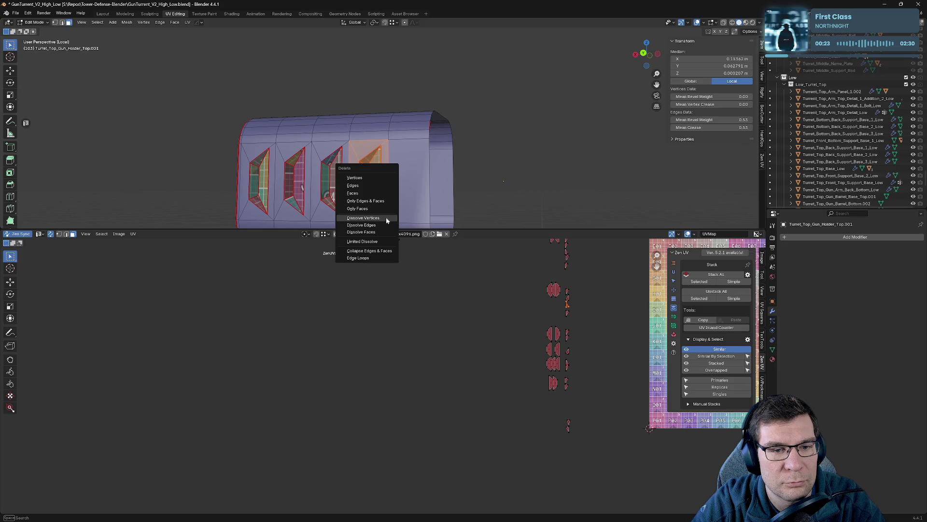
{"action": "left_click", "coordinate": [387, 219]}
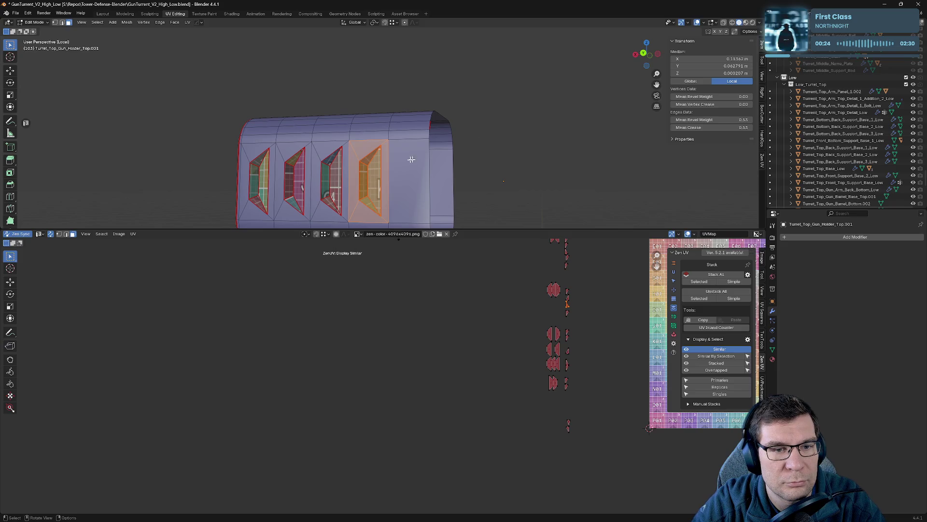
{"action": "left_click", "coordinate": [411, 160]}
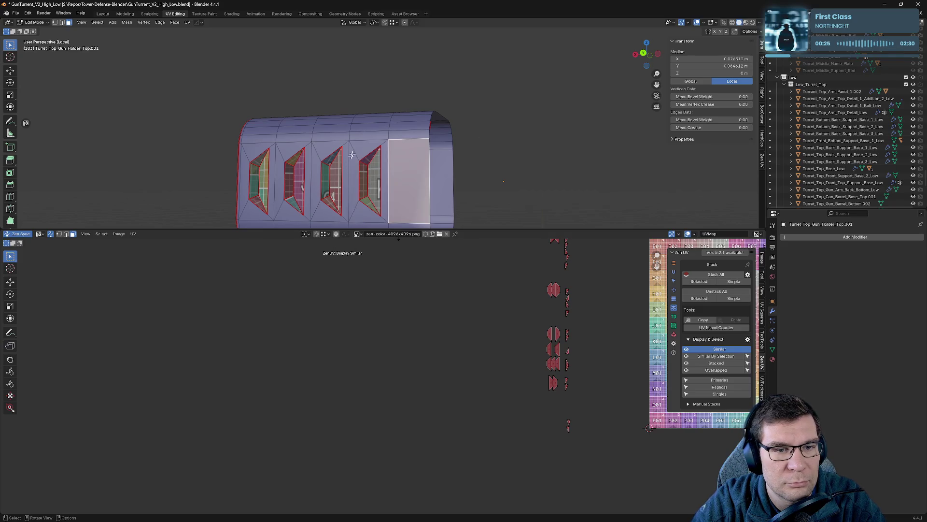
{"action": "left_click_drag", "start_coordinate": [383, 178], "coordinate": [384, 177]}
- From a more frontal view, select the fourth slot's remaining geometry and dissolve its vertices
{"action": "mouse_move", "coordinate": [476, 151]}
{"action": "middle_mouse_down"}
{"action": "mouse_move", "coordinate": [508, 135]}
{"action": "mouse_move", "coordinate": [523, 147]}
{"action": "middle_mouse_up"}
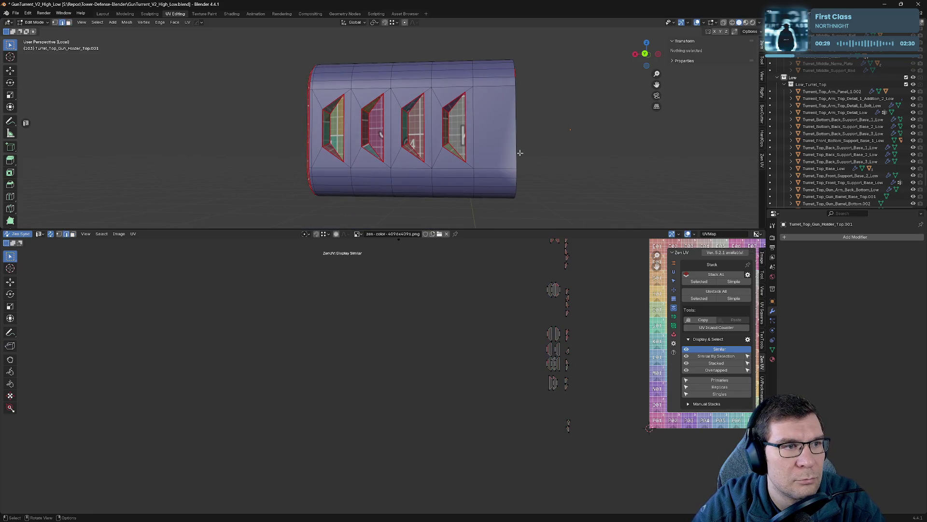
{"action": "left_click_drag", "start_coordinate": [471, 166], "coordinate": [471, 165]}
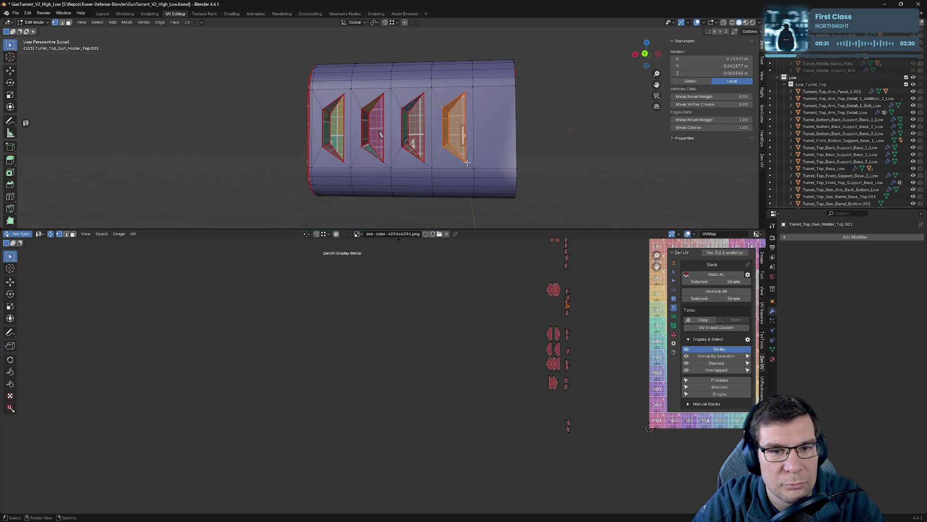
{"action": "key", "text": "x"}
{"action": "left_click", "coordinate": [467, 161]}
- Dissolve the vertices of the fourth slot's top edge, then return to Front view
{"action": "mouse_move", "coordinate": [465, 160]}
{"action": "middle_mouse_down"}
{"action": "mouse_move", "coordinate": [474, 145]}
{"action": "mouse_move", "coordinate": [472, 182]}
{"action": "mouse_move", "coordinate": [333, 139]}
{"action": "middle_mouse_up"}
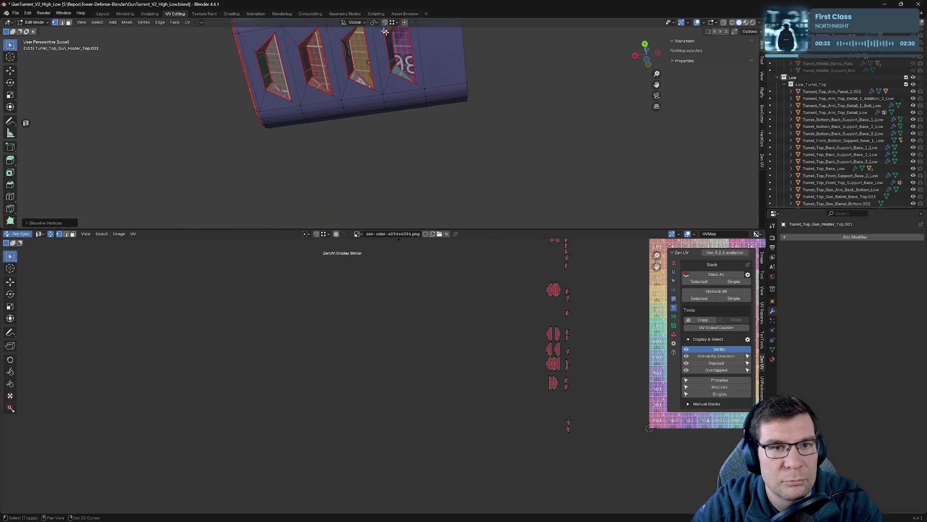
{"action": "middle_click_drag", "start_coordinate": [478, 117], "coordinate": [397, 123]}
{"action": "left_click_drag", "start_coordinate": [401, 129], "coordinate": [401, 129]}
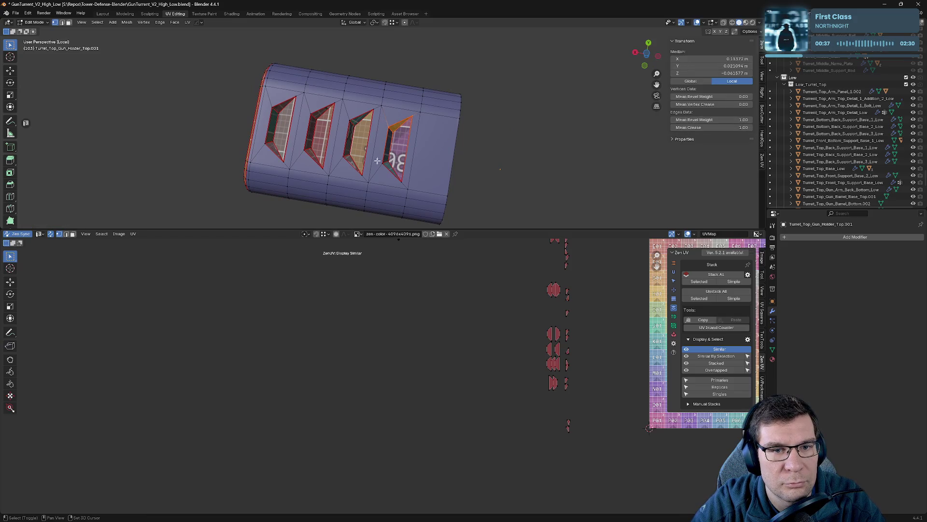
{"action": "key", "text": "x"}
{"action": "left_click", "coordinate": [384, 181]}
{"action": "mouse_move", "coordinate": [384, 181]}
{"action": "middle_mouse_down"}
{"action": "mouse_move", "coordinate": [427, 121]}
{"action": "mouse_move", "coordinate": [321, 161]}
{"action": "mouse_move", "coordinate": [382, 168]}
{"action": "mouse_move", "coordinate": [471, 131]}
{"action": "mouse_move", "coordinate": [383, 144]}
{"action": "mouse_move", "coordinate": [478, 130]}
{"action": "middle_mouse_up"}
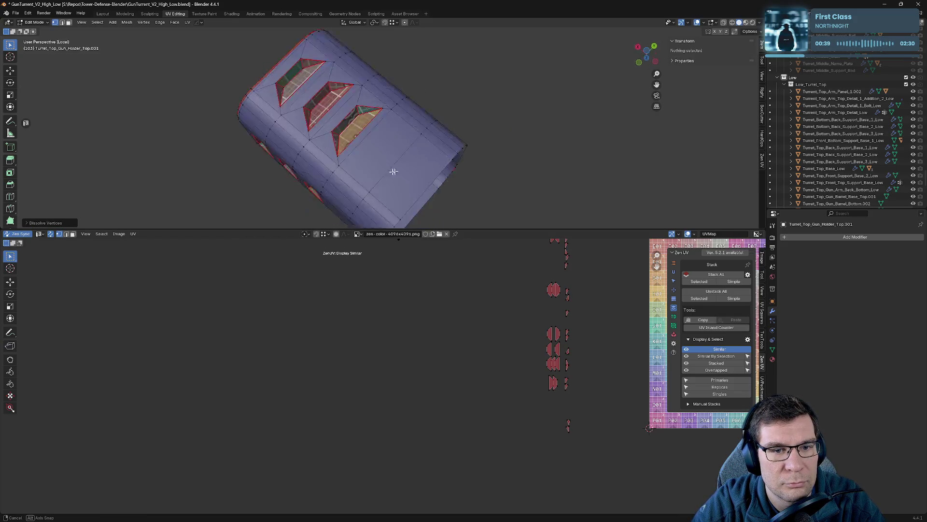
{"action": "key", "text": "KP_1"}
- Isolate the gun holder parts and dissolve the fourth window's vertices
{"action": "key", "text": "Tab"}
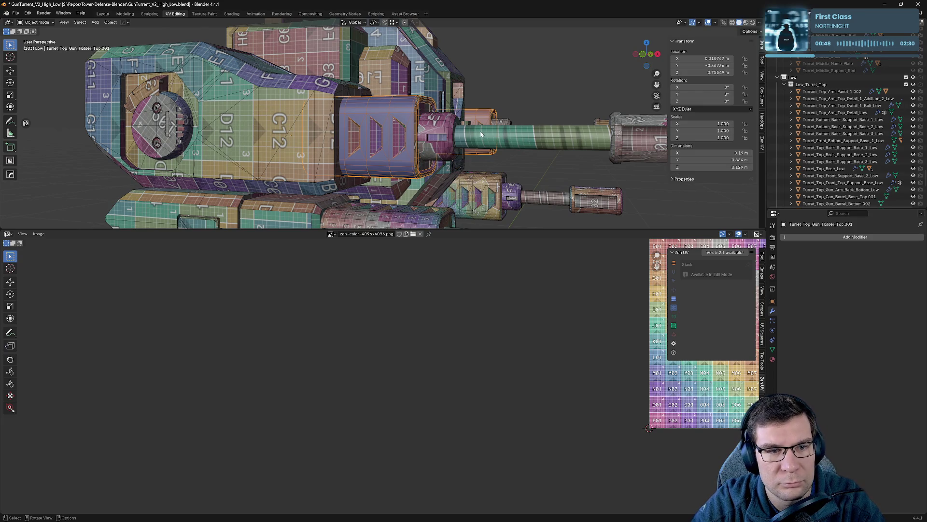
{"action": "key", "text": "Tab"}
{"action": "key", "text": "Tab"}
{"action": "key", "text": "KP_Divide"}
{"action": "middle_click_drag", "start_coordinate": [480, 131], "coordinate": [462, 167]}
{"action": "scroll", "coordinate": [405, 150], "scroll_direction": "up", "scroll_amount": 3}
{"action": "mouse_move", "coordinate": [406, 153]}
{"action": "middle_mouse_down"}
{"action": "mouse_move", "coordinate": [451, 140]}
{"action": "mouse_move", "coordinate": [477, 147]}
{"action": "mouse_move", "coordinate": [407, 150]}
{"action": "mouse_move", "coordinate": [429, 151]}
{"action": "middle_mouse_up"}
{"action": "key", "text": "Tab"}
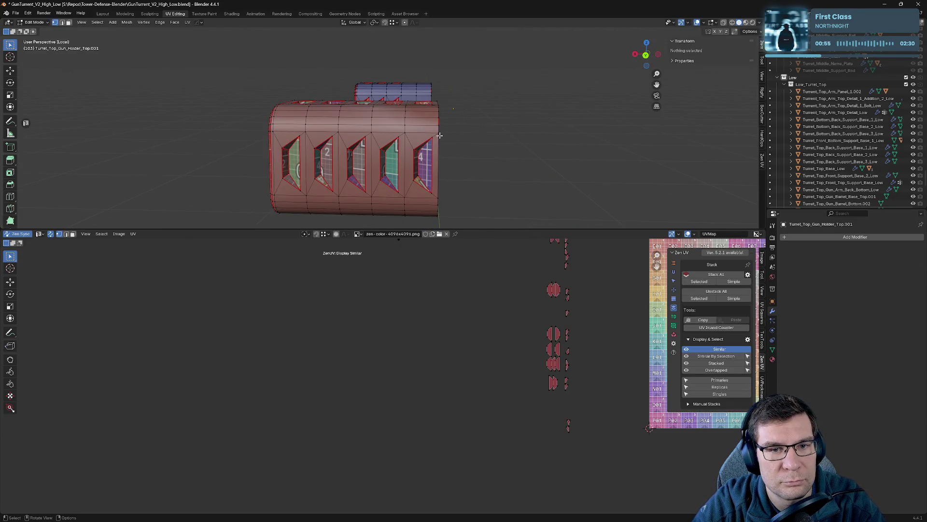
{"action": "left_click_drag", "start_coordinate": [398, 193], "coordinate": [398, 193]}
{"action": "key", "text": "x"}
{"action": "left_click", "coordinate": [391, 192]}
- Select the fifth window's geometry and dissolve its vertices
{"action": "left_click_drag", "start_coordinate": [409, 141], "coordinate": [436, 196]}
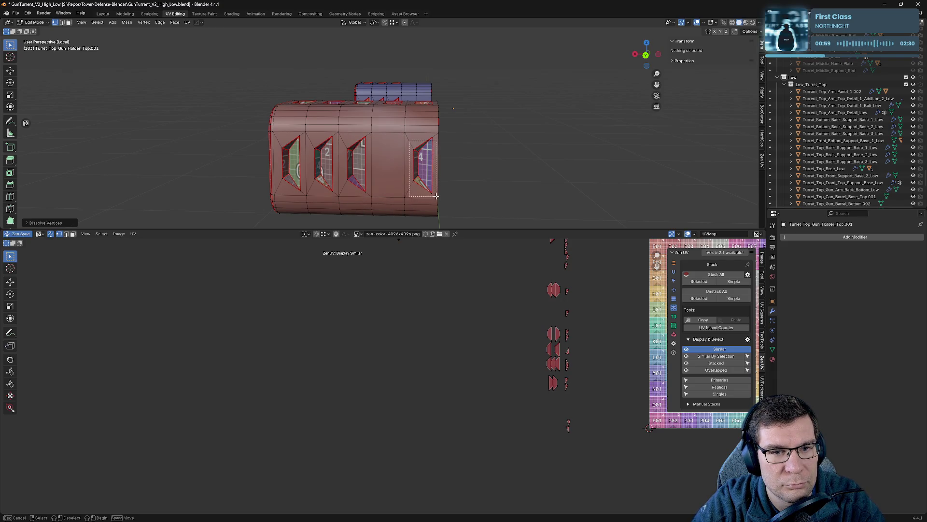
{"action": "key", "text": "x"}
{"action": "key", "text": "Escape"}
{"action": "right_click", "coordinate": [429, 141]}
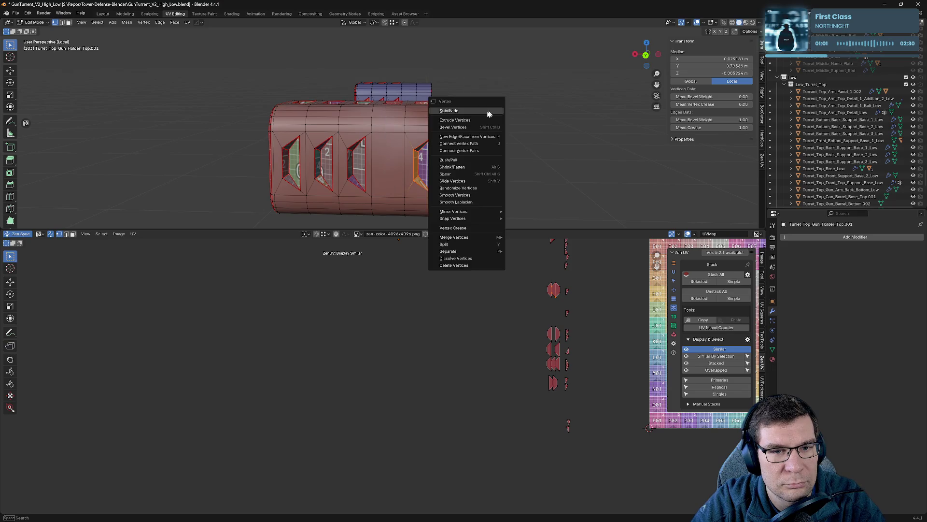
{"action": "key", "text": "Escape"}
{"action": "key", "text": "x"}
{"action": "left_click", "coordinate": [436, 143]}
- From below, select several window edges and dissolve their geometry
{"action": "mouse_move", "coordinate": [435, 158]}
{"action": "middle_mouse_down"}
{"action": "mouse_move", "coordinate": [468, 108]}
{"action": "mouse_move", "coordinate": [447, 126]}
{"action": "mouse_move", "coordinate": [412, 81]}
{"action": "mouse_move", "coordinate": [425, 66]}
{"action": "mouse_move", "coordinate": [358, 3]}
{"action": "middle_mouse_up"}
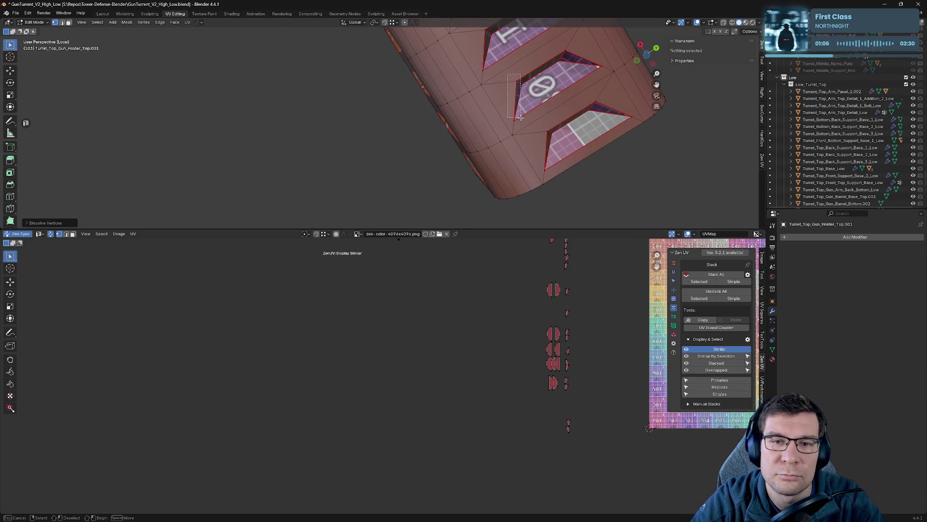
{"action": "left_click_drag", "start_coordinate": [520, 118], "coordinate": [520, 117]}
{"action": "left_click_drag", "start_coordinate": [559, 45], "coordinate": [604, 73]}
{"action": "right_click", "coordinate": [601, 72]}
{"action": "left_click", "coordinate": [554, 58]}
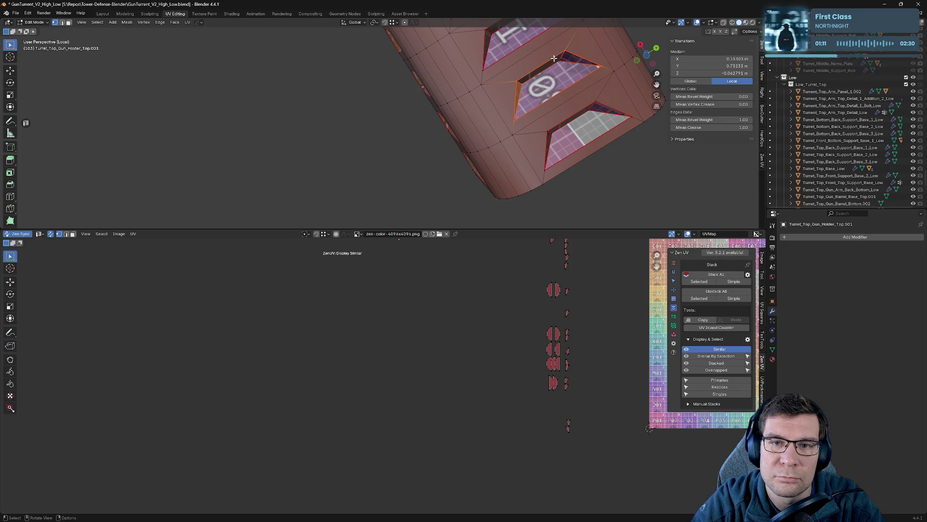
{"action": "key", "text": "x"}
{"action": "left_click", "coordinate": [561, 72]}
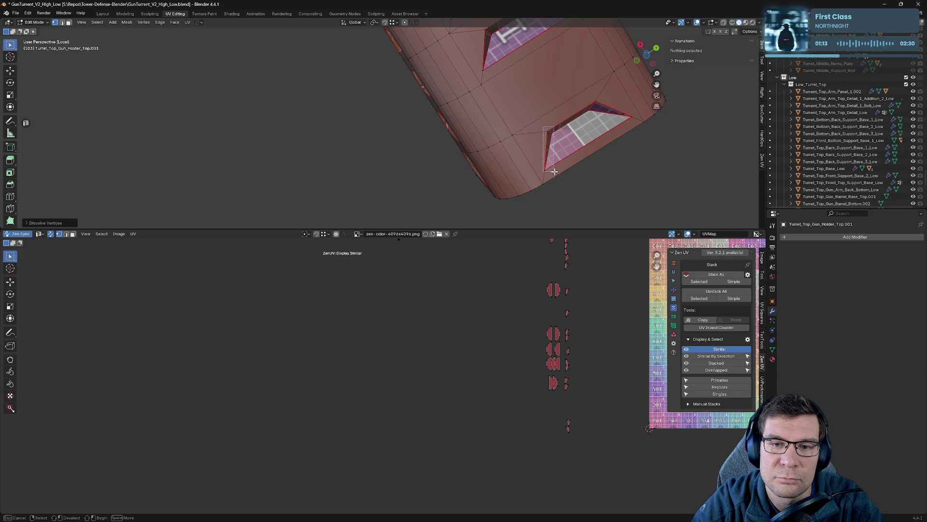
- Dissolve the vertices of the window's left and remaining edges
{"action": "left_click_drag", "start_coordinate": [554, 171], "coordinate": [555, 172]}
{"action": "left_click_drag", "start_coordinate": [631, 127], "coordinate": [632, 127]}
{"action": "key", "text": "x"}
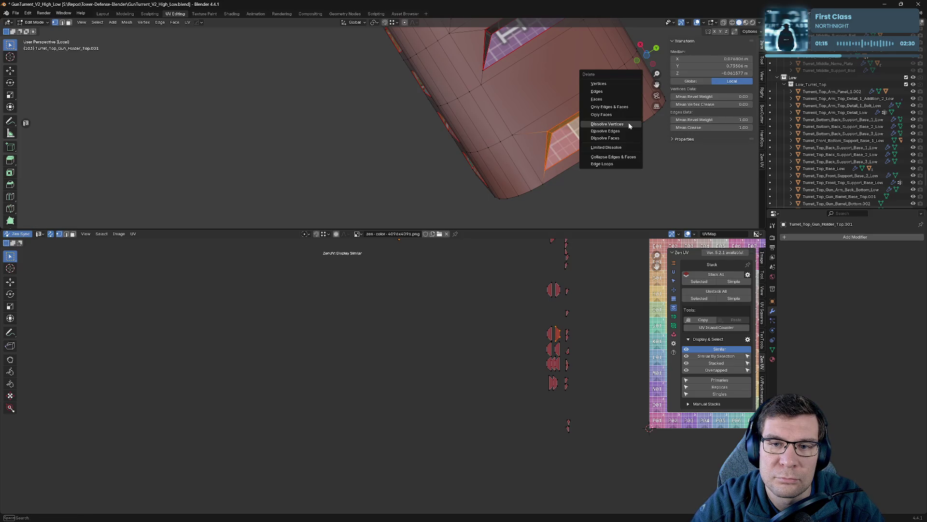
{"action": "left_click", "coordinate": [628, 122]}
{"action": "mouse_move", "coordinate": [628, 122]}
{"action": "middle_mouse_down"}
{"action": "mouse_move", "coordinate": [564, 155]}
{"action": "mouse_move", "coordinate": [571, 116]}
{"action": "middle_mouse_up"}
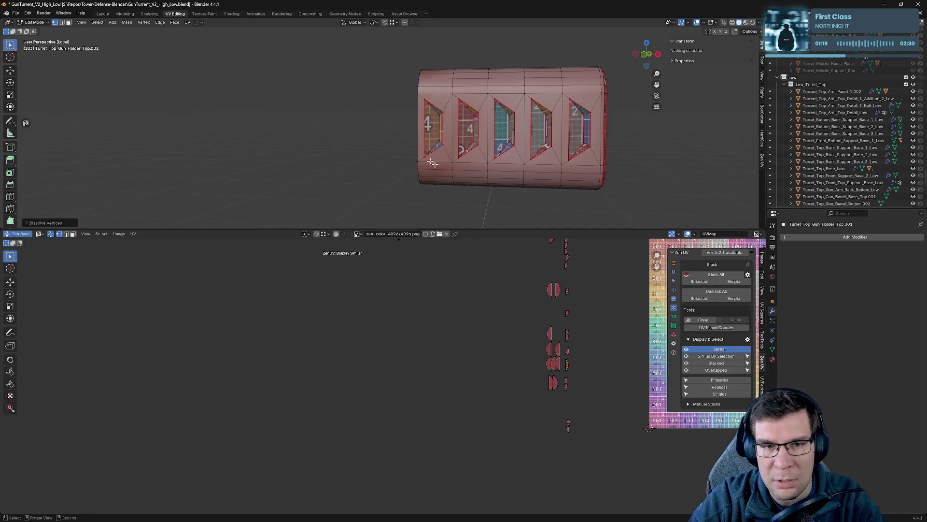
- Box-select the leftmost window's faces and dissolve their vertices
{"action": "mouse_move", "coordinate": [425, 98]}
{"action": "left_mouse_down"}
{"action": "mouse_move", "coordinate": [431, 185]}
{"action": "mouse_move", "coordinate": [446, 163]}
{"action": "mouse_move", "coordinate": [484, 158]}
{"action": "left_mouse_up"}
{"action": "key", "text": "ctrl+x"}
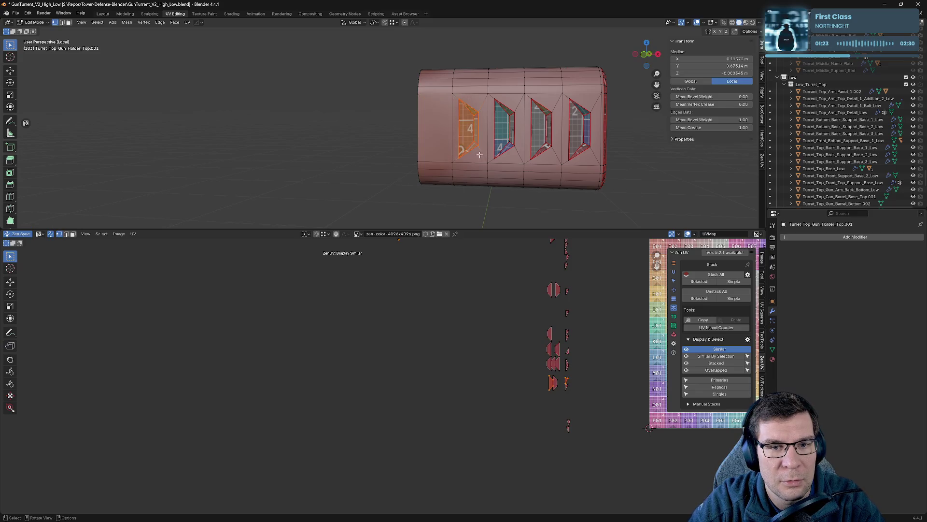
{"action": "key", "text": "x"}
{"action": "left_click", "coordinate": [478, 156]}
{"action": "mouse_move", "coordinate": [478, 156]}
{"action": "middle_mouse_down"}
{"action": "mouse_move", "coordinate": [445, 137]}
{"action": "mouse_move", "coordinate": [393, 141]}
{"action": "middle_mouse_up"}
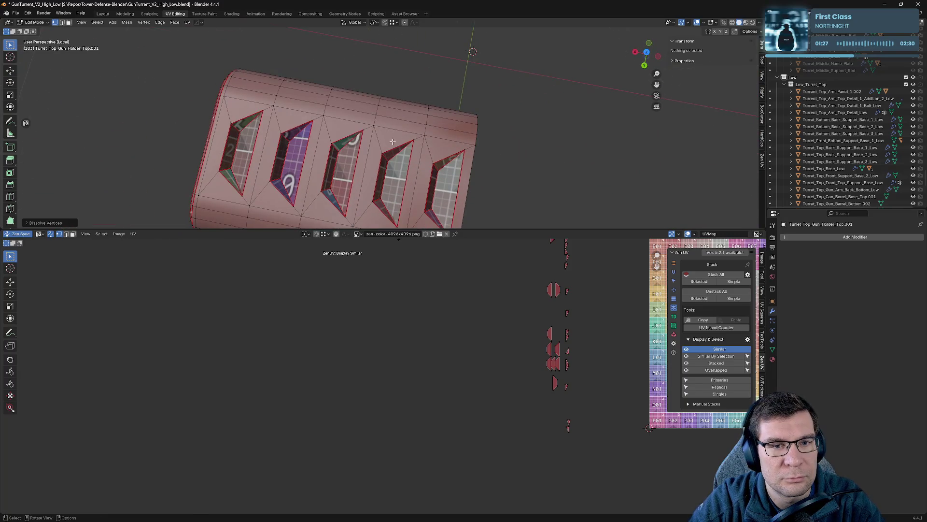
- Select the fourth and fifth windows' inner faces and dissolve them
{"action": "left_click_drag", "start_coordinate": [413, 157], "coordinate": [413, 157]}
{"action": "left_click_drag", "start_coordinate": [379, 201], "coordinate": [401, 229], "text": "shift"}
{"action": "key", "text": "ctrl+l"}
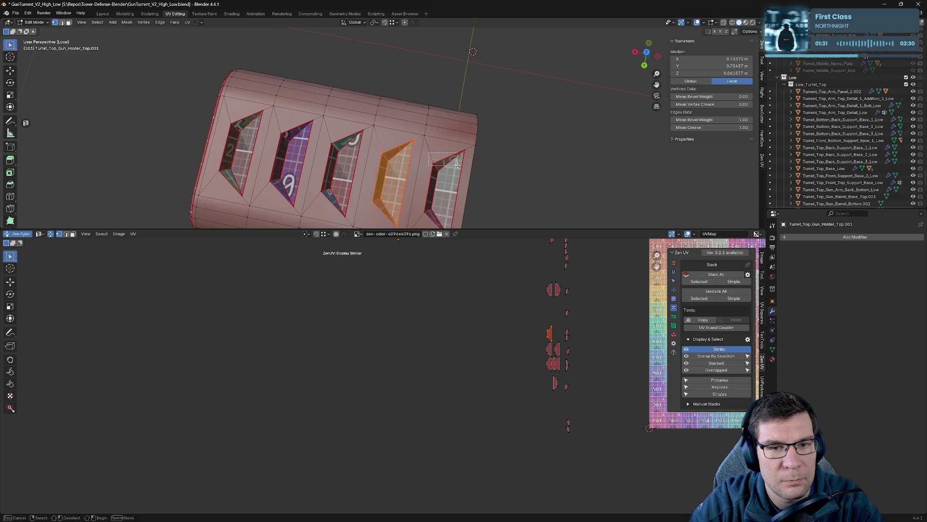
{"action": "middle_click_drag", "start_coordinate": [455, 181], "coordinate": [449, 144]}
{"action": "left_click_drag", "start_coordinate": [451, 207], "coordinate": [454, 209], "text": "shift"}
{"action": "key", "text": "x"}
{"action": "left_click", "coordinate": [474, 137]}
- Dissolve the vertical edge loop across the side using Dissolve Edges instead of vertices
{"action": "mouse_move", "coordinate": [528, 145]}
{"action": "middle_mouse_down"}
{"action": "mouse_move", "coordinate": [507, 107]}
{"action": "mouse_move", "coordinate": [400, 74]}
{"action": "mouse_move", "coordinate": [372, 97]}
{"action": "mouse_move", "coordinate": [366, 88]}
{"action": "middle_mouse_up"}
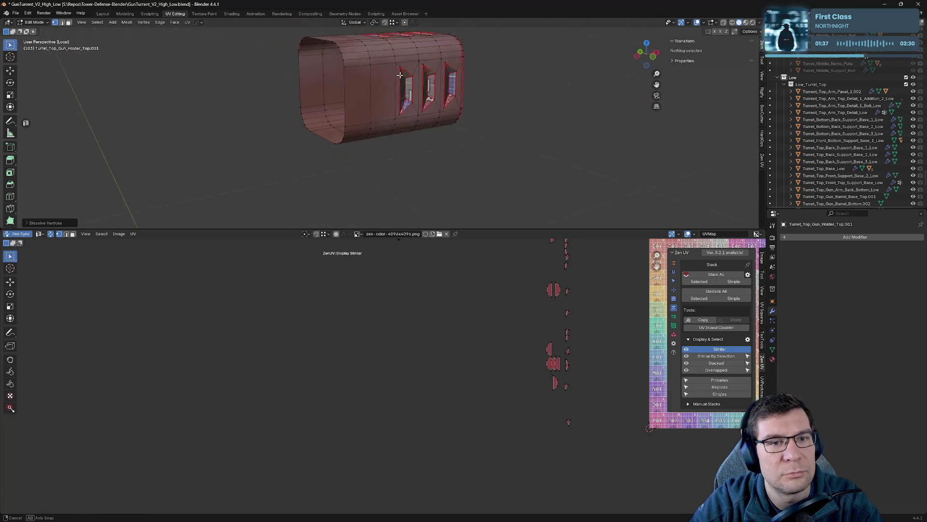
{"action": "left_click_drag", "start_coordinate": [336, 34], "coordinate": [358, 115]}
{"action": "middle_click_drag", "start_coordinate": [358, 114], "coordinate": [358, 107]}
{"action": "left_click", "coordinate": [351, 83], "text": "alt"}
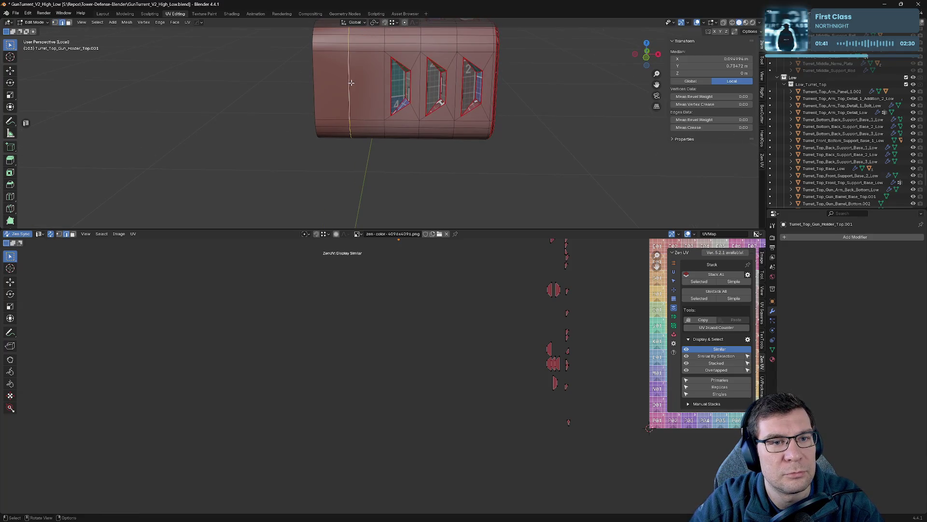
{"action": "key", "text": "x"}
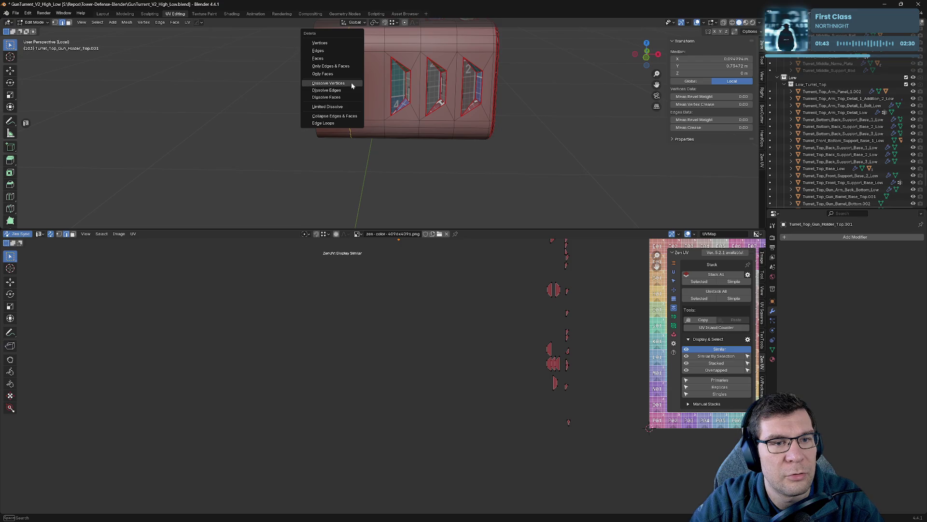
{"action": "left_click", "coordinate": [351, 83]}
{"action": "key", "text": "ctrl+z"}
{"action": "key", "text": "x"}
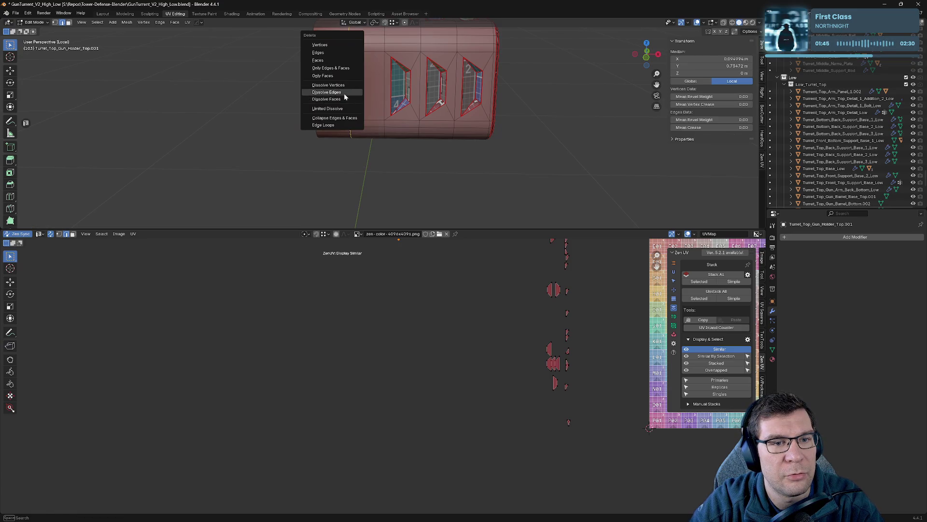
{"action": "left_click", "coordinate": [345, 97]}
- Dissolve the matching edge loop on the right part, select a loop on the left mesh, and exit Local View
{"action": "mouse_move", "coordinate": [367, 96]}
{"action": "middle_mouse_down"}
{"action": "mouse_move", "coordinate": [482, 117]}
{"action": "mouse_move", "coordinate": [669, 100]}
{"action": "middle_mouse_up"}
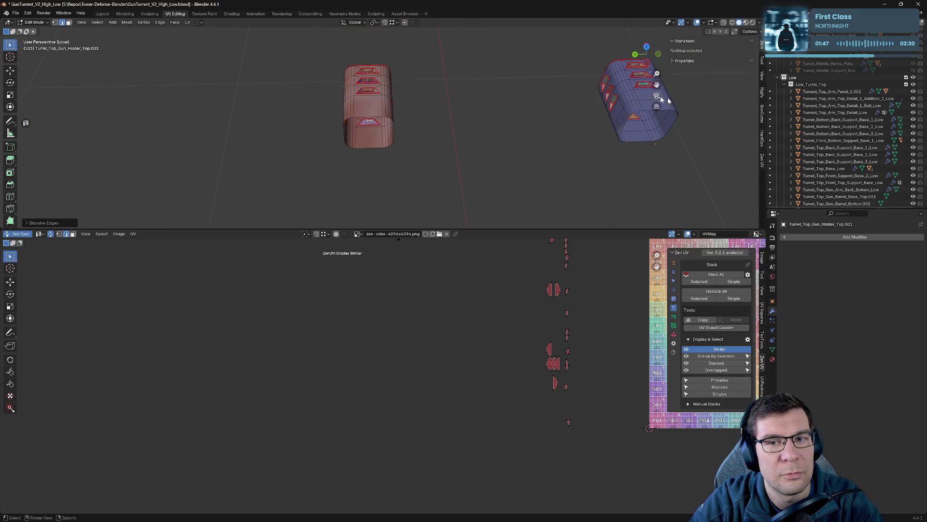
{"action": "left_click", "coordinate": [639, 102], "text": "alt"}
{"action": "key", "text": "x"}
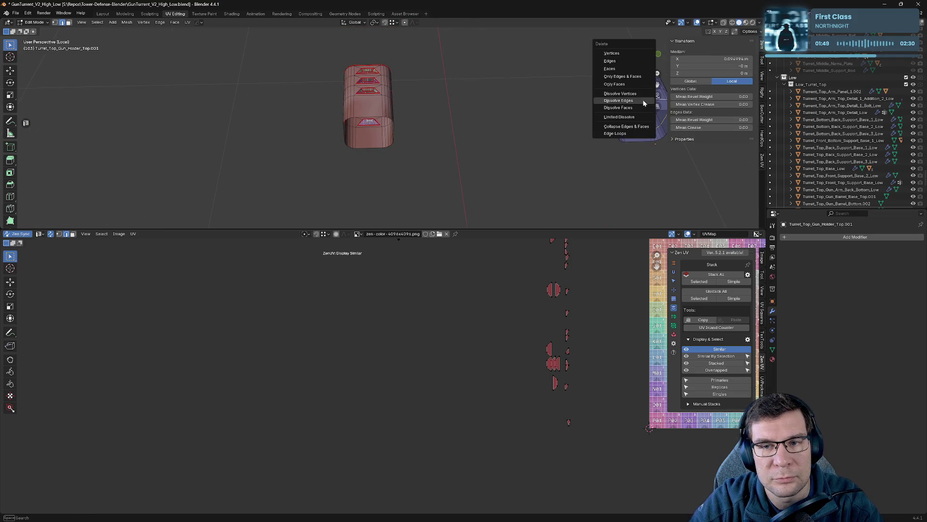
{"action": "left_click", "coordinate": [635, 104]}
{"action": "left_click", "coordinate": [370, 118]}
{"action": "left_click", "coordinate": [370, 118], "text": "alt"}
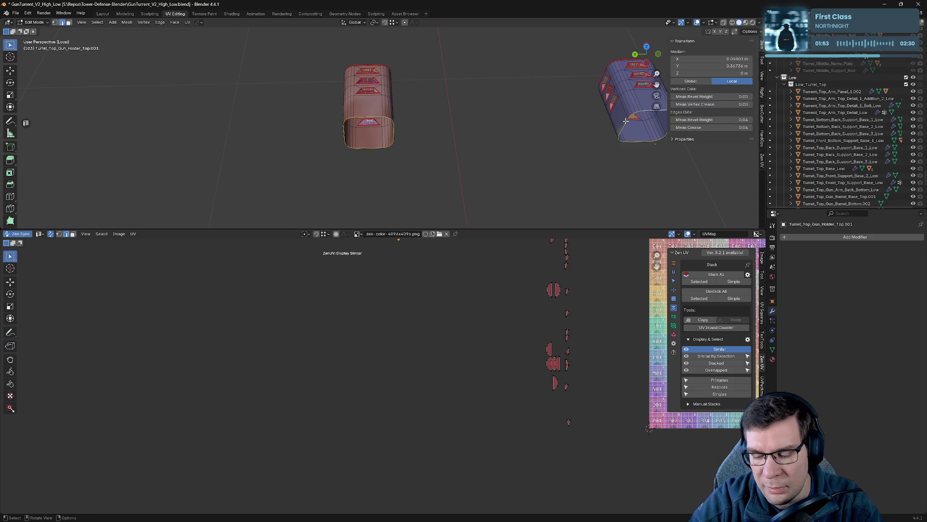
{"action": "key", "text": "KP_Divide"}
- With X-ray on, slide the selected edge loop slightly along the X axis
{"action": "mouse_move", "coordinate": [466, 121]}
{"action": "middle_mouse_down"}
{"action": "mouse_move", "coordinate": [488, 123]}
{"action": "mouse_move", "coordinate": [473, 119]}
{"action": "middle_mouse_up"}
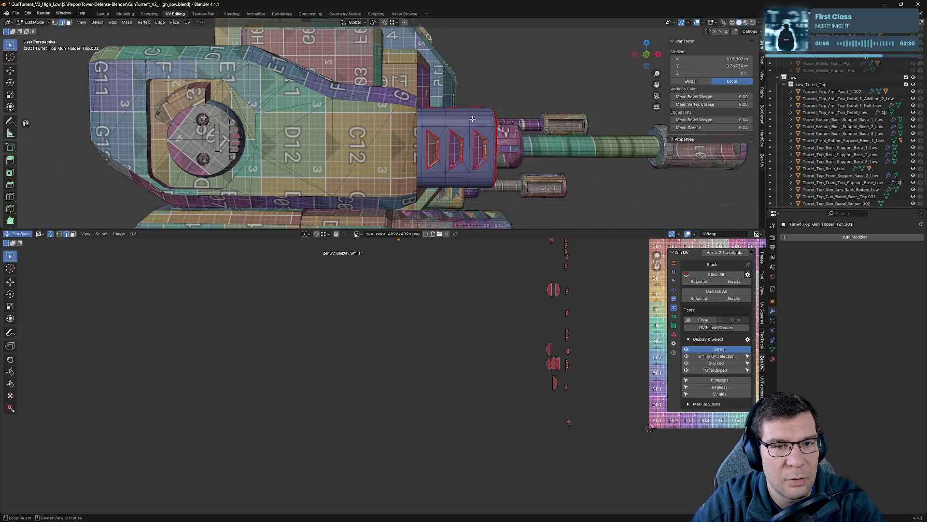
{"action": "key", "text": "alt+z"}
{"action": "key", "text": "g"}
{"action": "key", "text": "x"}
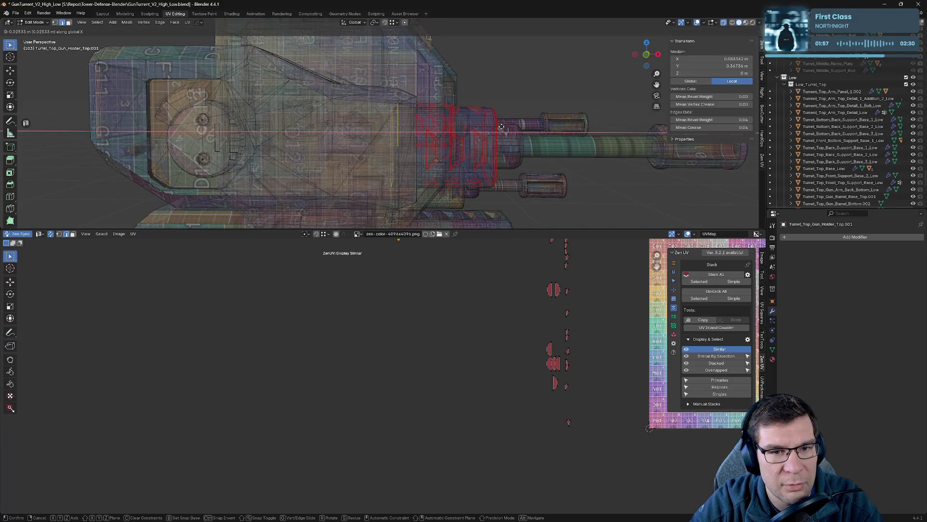
{"action": "left_click", "coordinate": [508, 123]}
{"action": "key", "text": "alt+z"}
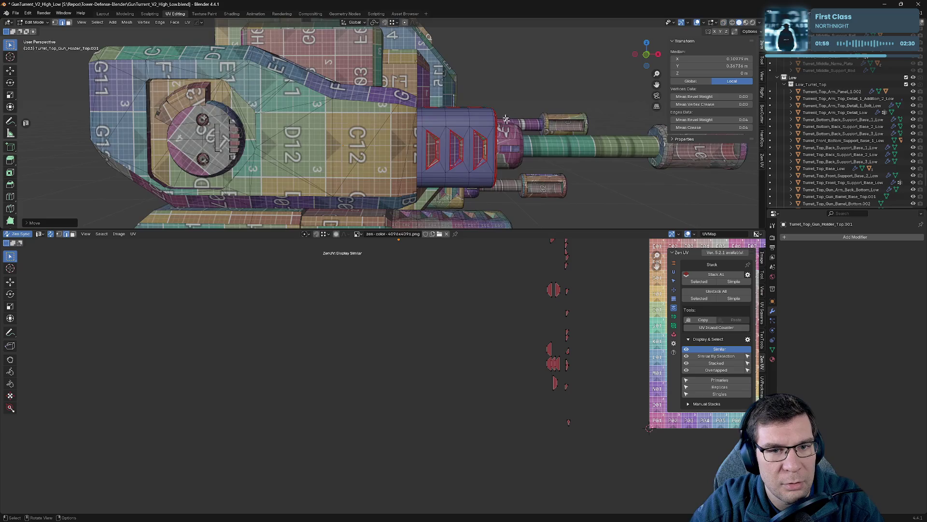
- Isolate the gun holder in Local View and apply the checker texture
{"action": "key", "text": "KP_Divide"}
{"action": "mouse_move", "coordinate": [505, 112]}
{"action": "middle_mouse_down"}
{"action": "mouse_move", "coordinate": [353, 134]}
{"action": "mouse_move", "coordinate": [517, 126]}
{"action": "mouse_move", "coordinate": [468, 75]}
{"action": "mouse_move", "coordinate": [472, 137]}
{"action": "mouse_move", "coordinate": [385, 131]}
{"action": "mouse_move", "coordinate": [452, 211]}
{"action": "mouse_move", "coordinate": [451, 189]}
{"action": "mouse_move", "coordinate": [390, 143]}
{"action": "mouse_move", "coordinate": [464, 168]}
{"action": "middle_mouse_up"}
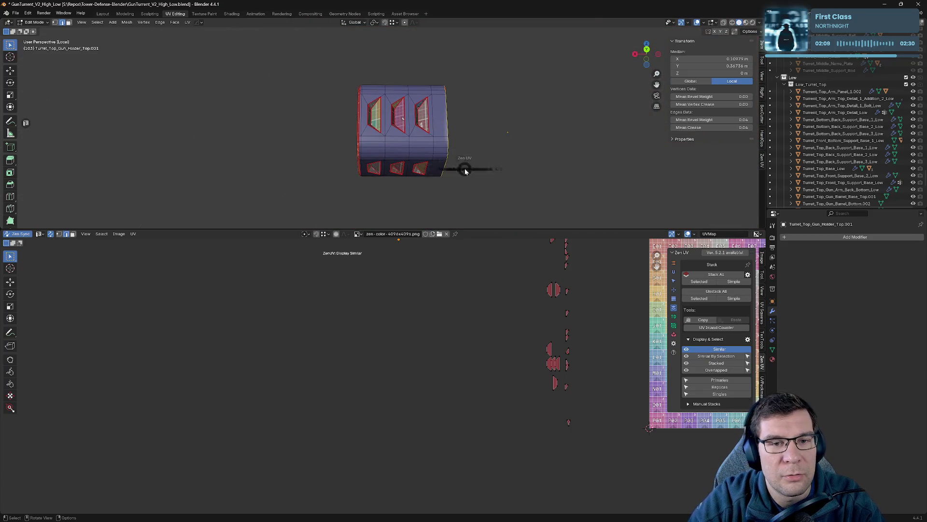
{"action": "left_click", "coordinate": [522, 165]}
- Select edges along the gun holder's bottom and mark them as a seam with the Zen UV pie
{"action": "scroll", "coordinate": [409, 144], "scroll_direction": "up", "scroll_amount": 5}
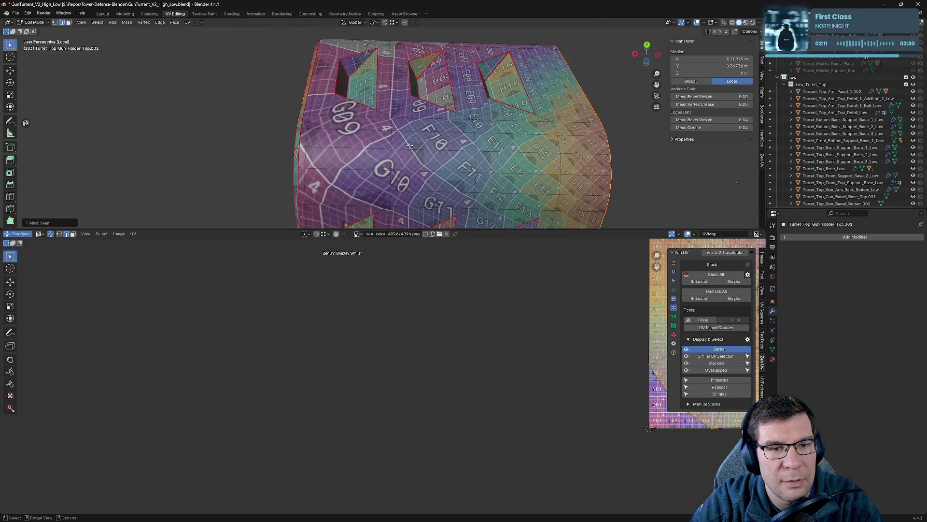
{"action": "left_click", "coordinate": [419, 170]}
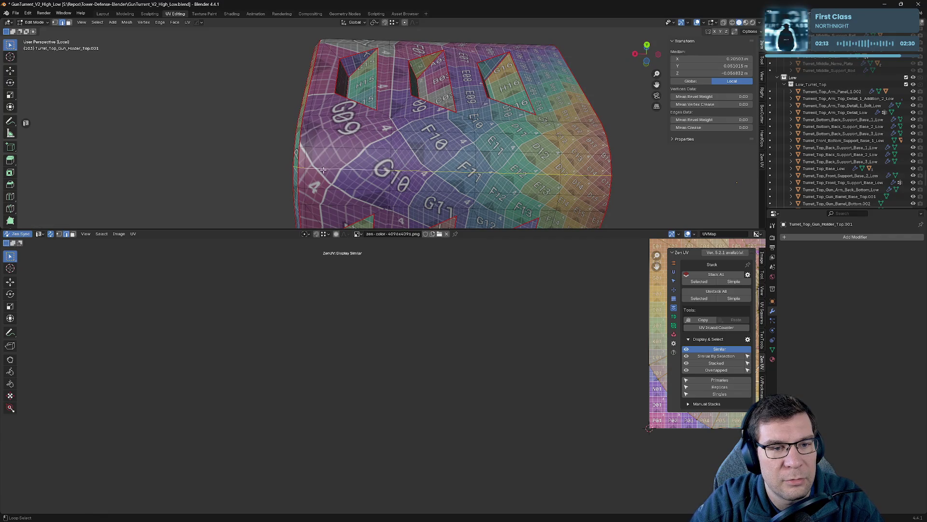
{"action": "middle_click_drag", "start_coordinate": [331, 169], "coordinate": [326, 146]}
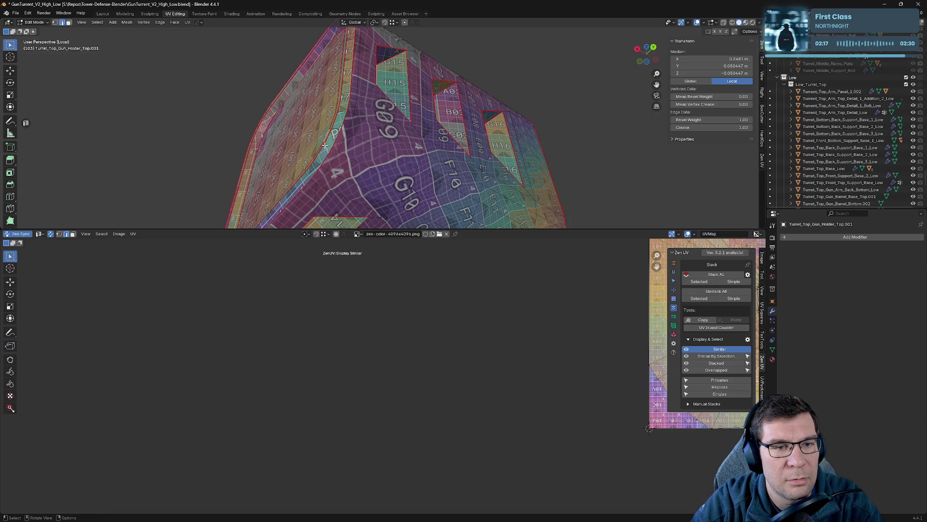
{"action": "left_click", "coordinate": [348, 155]}
{"action": "middle_click_drag", "start_coordinate": [348, 155], "coordinate": [435, 153]}
{"action": "scroll", "coordinate": [415, 154], "scroll_direction": "up", "scroll_amount": 5}
{"action": "middle_click_drag", "start_coordinate": [370, 198], "coordinate": [406, 84]}
{"action": "middle_click_drag", "start_coordinate": [441, 220], "coordinate": [351, 128], "text": "shift"}
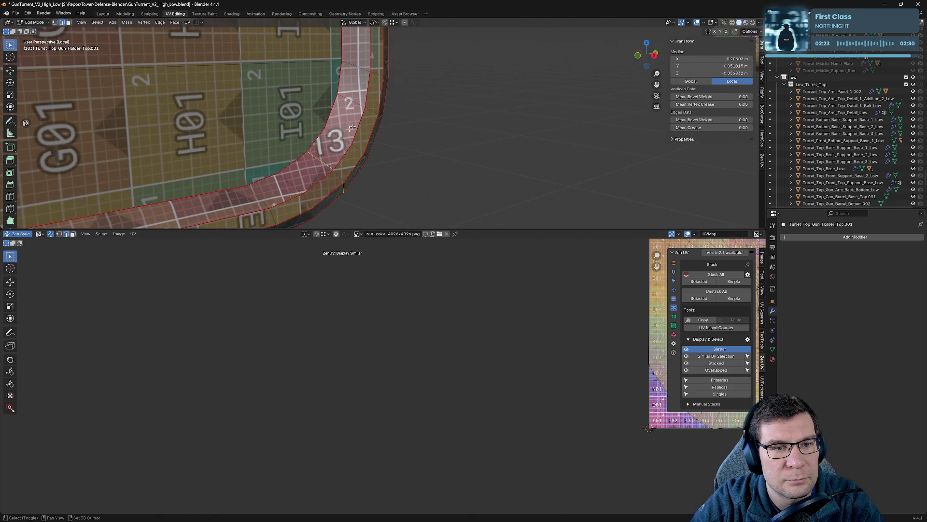
{"action": "middle_click_drag", "start_coordinate": [487, 215], "coordinate": [410, 150]}
{"action": "key", "text": "alt+q"}
{"action": "left_click", "coordinate": [473, 155]}
- Select more edges on the holder box, then leave Local View to show the whole turret
{"action": "mouse_move", "coordinate": [473, 154]}
{"action": "middle_mouse_down"}
{"action": "mouse_move", "coordinate": [435, 174]}
{"action": "mouse_move", "coordinate": [426, 196]}
{"action": "mouse_move", "coordinate": [408, 188]}
{"action": "mouse_move", "coordinate": [420, 149]}
{"action": "mouse_move", "coordinate": [386, 134]}
{"action": "mouse_move", "coordinate": [437, 198]}
{"action": "mouse_move", "coordinate": [451, 197]}
{"action": "mouse_move", "coordinate": [486, 129]}
{"action": "mouse_move", "coordinate": [504, 129]}
{"action": "mouse_move", "coordinate": [533, 165]}
{"action": "mouse_move", "coordinate": [568, 158]}
{"action": "mouse_move", "coordinate": [565, 138]}
{"action": "mouse_move", "coordinate": [525, 144]}
{"action": "mouse_move", "coordinate": [459, 37]}
{"action": "mouse_move", "coordinate": [456, 122]}
{"action": "middle_mouse_up"}
{"action": "scroll", "coordinate": [386, 133], "scroll_direction": "up", "scroll_amount": 3}
{"action": "scroll", "coordinate": [463, 177], "scroll_direction": "down", "scroll_amount": 3}
{"action": "left_click", "coordinate": [456, 121]}
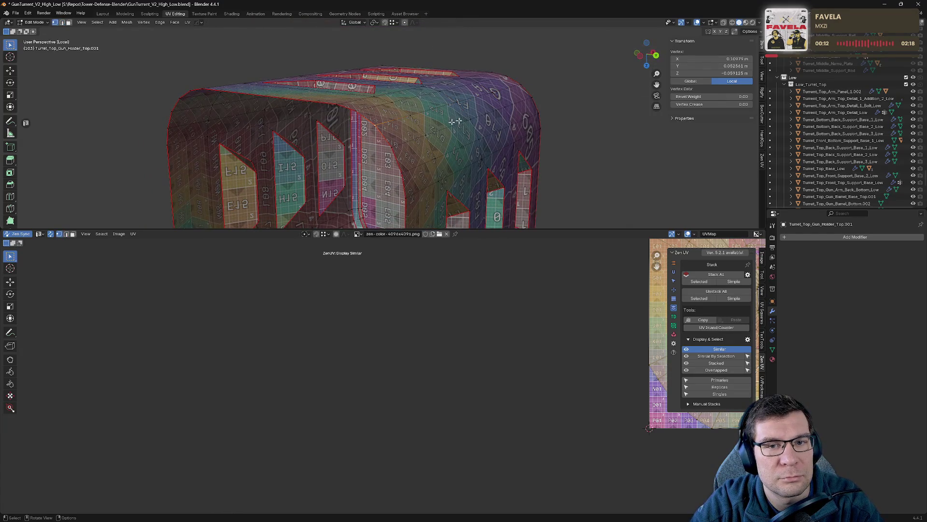
{"action": "mouse_move", "coordinate": [554, 92]}
{"action": "middle_mouse_down"}
{"action": "mouse_move", "coordinate": [437, 104]}
{"action": "mouse_move", "coordinate": [441, 137]}
{"action": "mouse_move", "coordinate": [472, 150]}
{"action": "mouse_move", "coordinate": [396, 164]}
{"action": "middle_mouse_up"}
{"action": "left_click", "coordinate": [472, 150]}
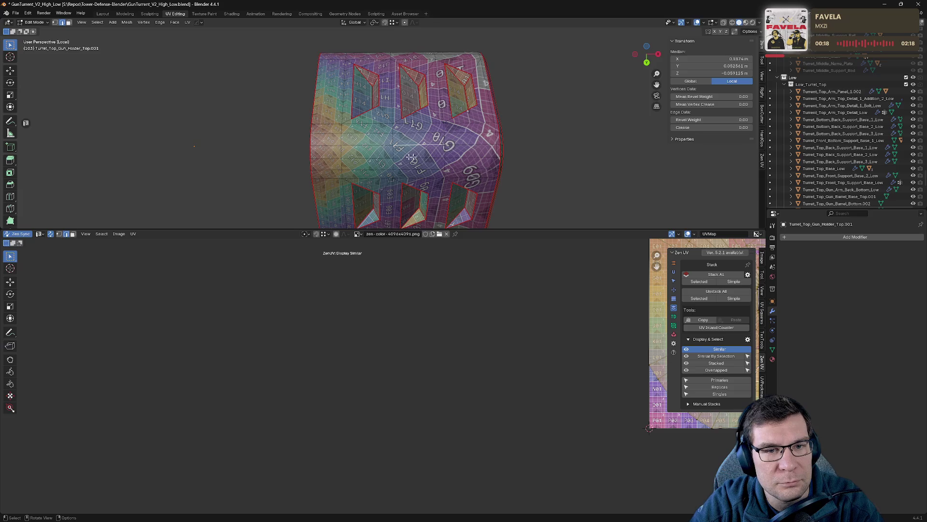
{"action": "key", "text": "KP_Divide"}
{"action": "middle_click_drag", "start_coordinate": [471, 174], "coordinate": [295, 116]}
{"action": "key", "text": "alt+q"}
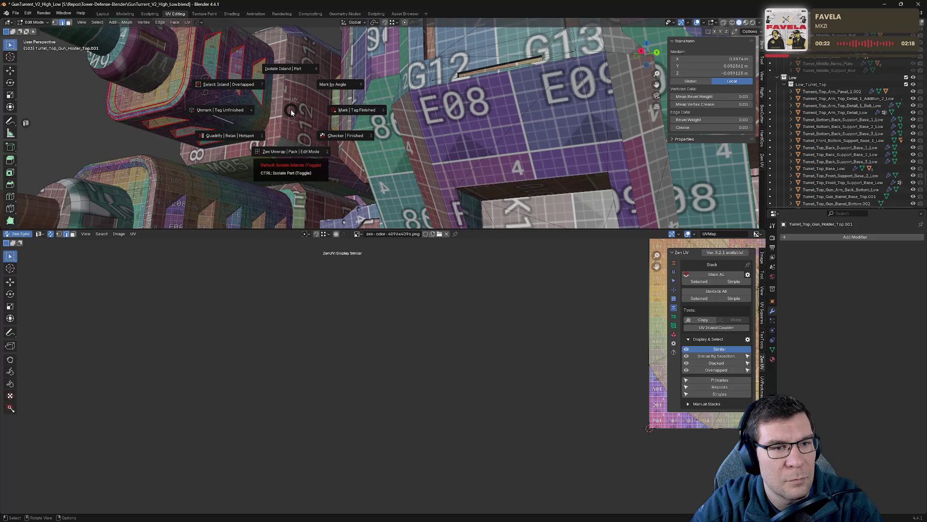
- Mark the selected gun holder edges as seams in several passes with the Zen UV pie
{"action": "left_click", "coordinate": [363, 110]}
{"action": "mouse_move", "coordinate": [362, 111]}
{"action": "middle_mouse_down"}
{"action": "mouse_move", "coordinate": [429, 150]}
{"action": "mouse_move", "coordinate": [489, 87]}
{"action": "middle_mouse_up"}
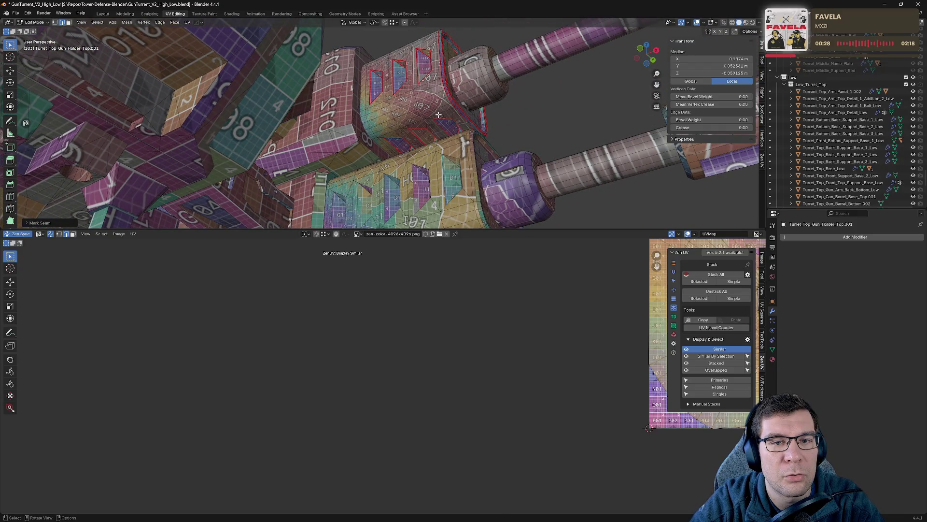
{"action": "key", "text": "alt+e"}
{"action": "left_click", "coordinate": [439, 167]}
{"action": "mouse_move", "coordinate": [438, 145]}
{"action": "middle_mouse_down"}
{"action": "mouse_move", "coordinate": [615, 108]}
{"action": "mouse_move", "coordinate": [376, 169]}
{"action": "middle_mouse_up"}
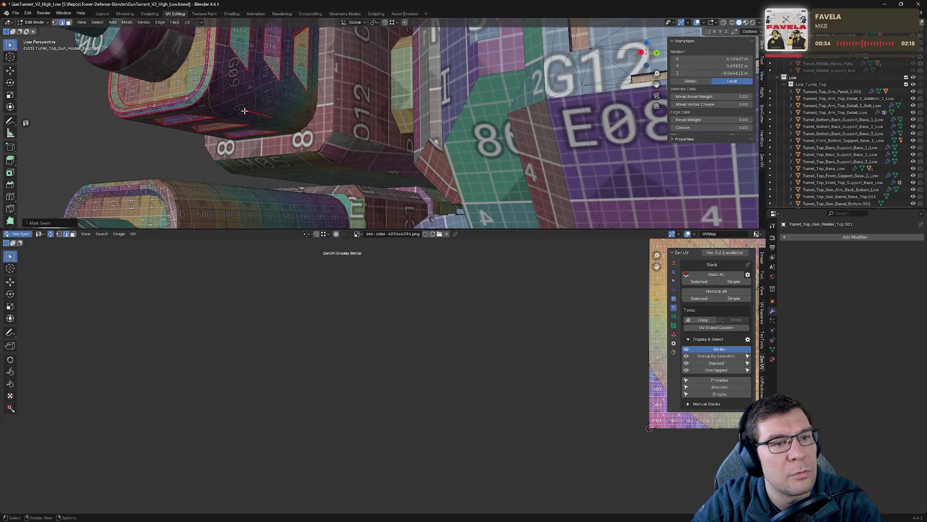
{"action": "key", "text": "alt+e"}
{"action": "left_click", "coordinate": [241, 167]}
{"action": "mouse_move", "coordinate": [242, 167]}
{"action": "middle_mouse_down"}
{"action": "mouse_move", "coordinate": [324, 101]}
{"action": "mouse_move", "coordinate": [316, 67]}
{"action": "middle_mouse_up"}
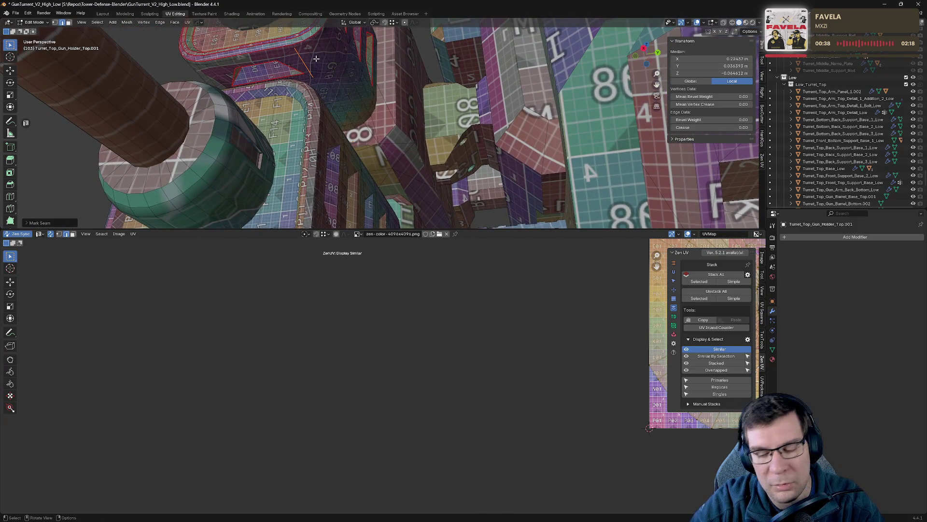
- Isolate the two holder objects and mark another seam edge on the holder top
{"action": "key", "text": "KP_Divide"}
{"action": "key", "text": "Tab"}
{"action": "mouse_move", "coordinate": [363, 180]}
{"action": "middle_mouse_down"}
{"action": "mouse_move", "coordinate": [308, 160]}
{"action": "mouse_move", "coordinate": [381, 219]}
{"action": "middle_mouse_up"}
{"action": "scroll", "coordinate": [336, 154], "scroll_direction": "up", "scroll_amount": 5}
{"action": "key", "text": "Tab"}
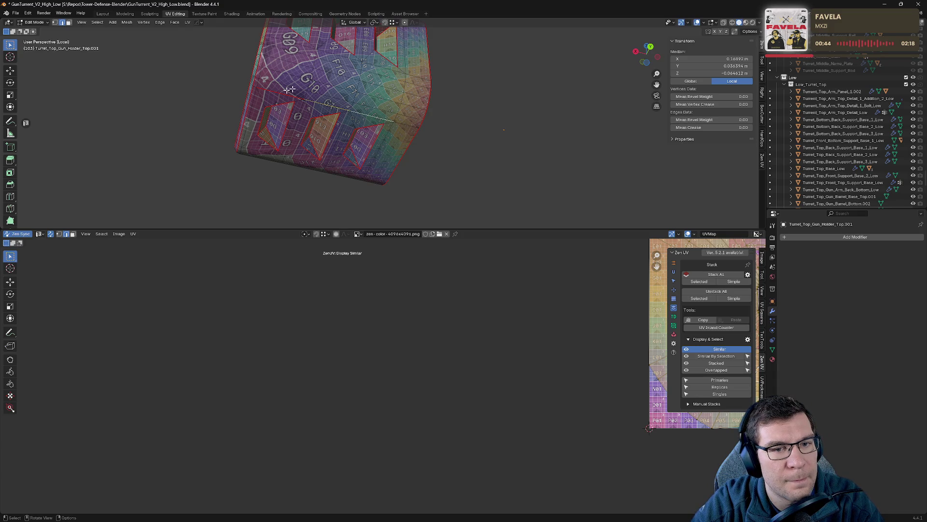
{"action": "scroll", "coordinate": [385, 119], "scroll_direction": "up", "scroll_amount": 3}
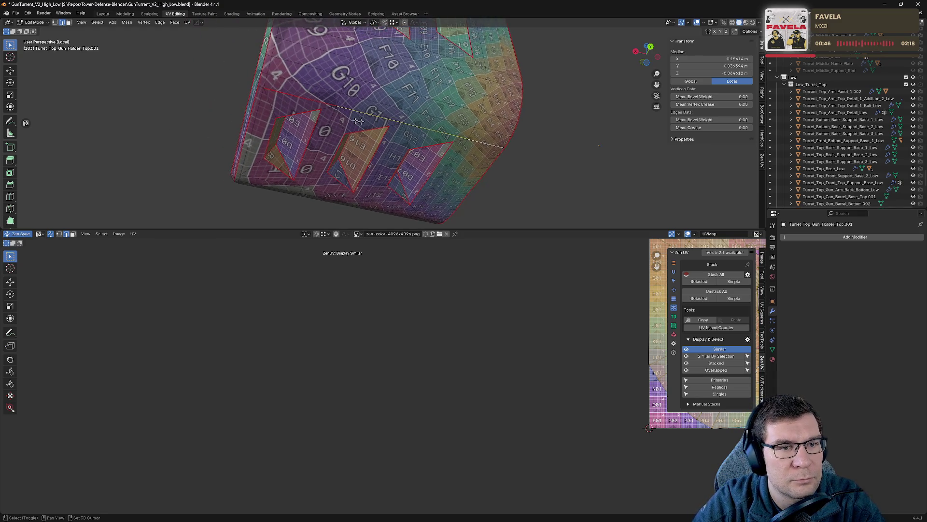
{"action": "key", "text": "alt+q"}
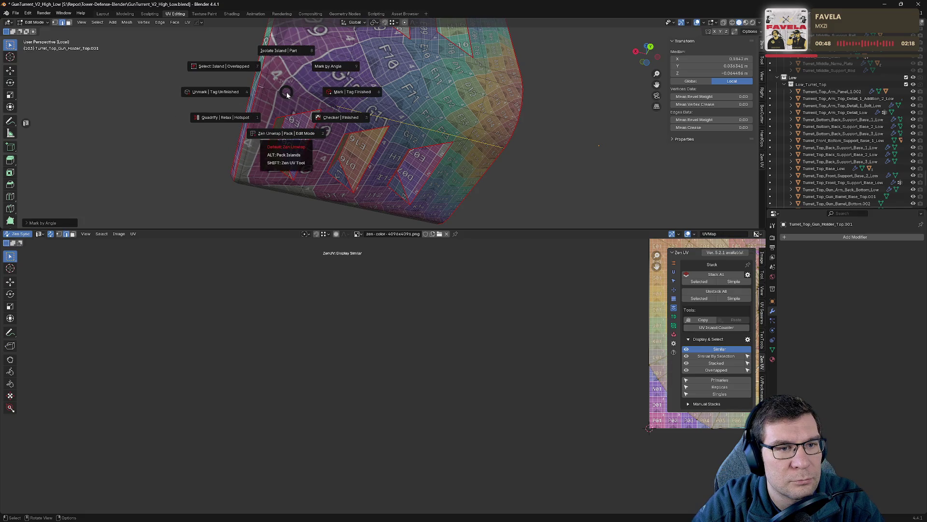
{"action": "left_click", "coordinate": [314, 99]}
{"action": "middle_click_drag", "start_coordinate": [313, 99], "coordinate": [348, 109]}
{"action": "scroll", "coordinate": [377, 106], "scroll_direction": "down", "scroll_amount": 4}
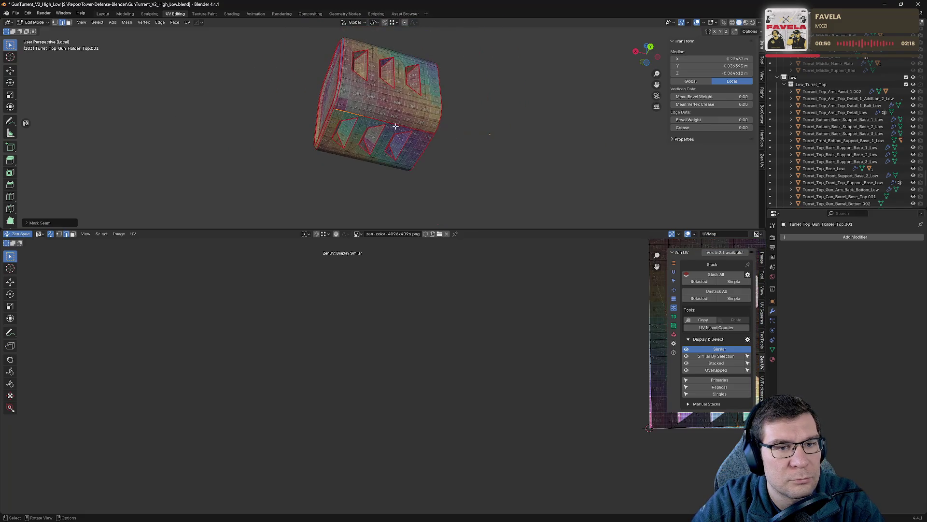
- Mark two more seam loops on the holder, then re-isolate the two holder pieces
{"action": "left_click", "coordinate": [520, 119]}
{"action": "mouse_move", "coordinate": [520, 119]}
{"action": "middle_mouse_down"}
{"action": "mouse_move", "coordinate": [483, 159]}
{"action": "mouse_move", "coordinate": [258, 134]}
{"action": "mouse_move", "coordinate": [257, 69]}
{"action": "mouse_move", "coordinate": [423, 85]}
{"action": "mouse_move", "coordinate": [287, 140]}
{"action": "mouse_move", "coordinate": [395, 151]}
{"action": "mouse_move", "coordinate": [456, 137]}
{"action": "mouse_move", "coordinate": [460, 147]}
{"action": "mouse_move", "coordinate": [404, 220]}
{"action": "mouse_move", "coordinate": [314, 145]}
{"action": "mouse_move", "coordinate": [384, 127]}
{"action": "middle_mouse_up"}
{"action": "left_click", "coordinate": [344, 120]}
{"action": "scroll", "coordinate": [342, 119], "scroll_direction": "up", "scroll_amount": 3}
{"action": "scroll", "coordinate": [342, 120], "scroll_direction": "up", "scroll_amount": 1}
{"action": "scroll", "coordinate": [342, 120], "scroll_direction": "down", "scroll_amount": 5}
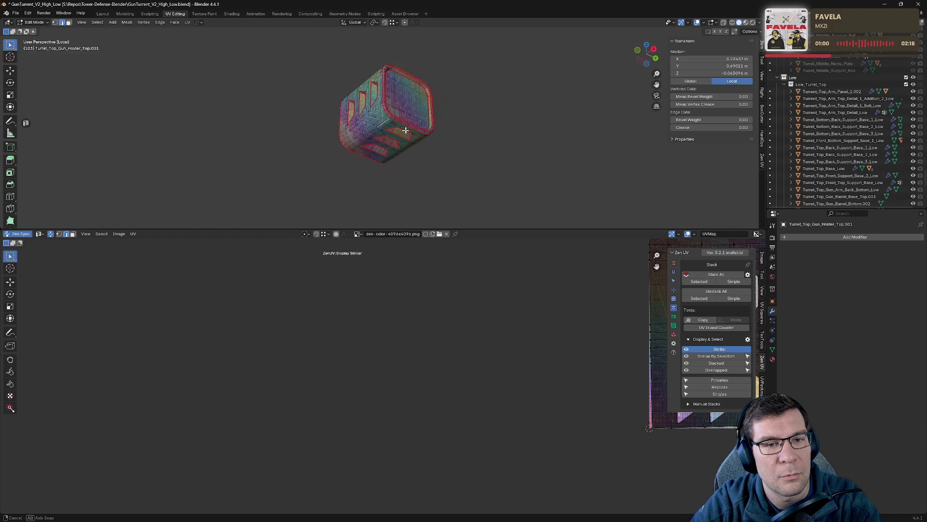
{"action": "scroll", "coordinate": [386, 128], "scroll_direction": "up", "scroll_amount": 5}
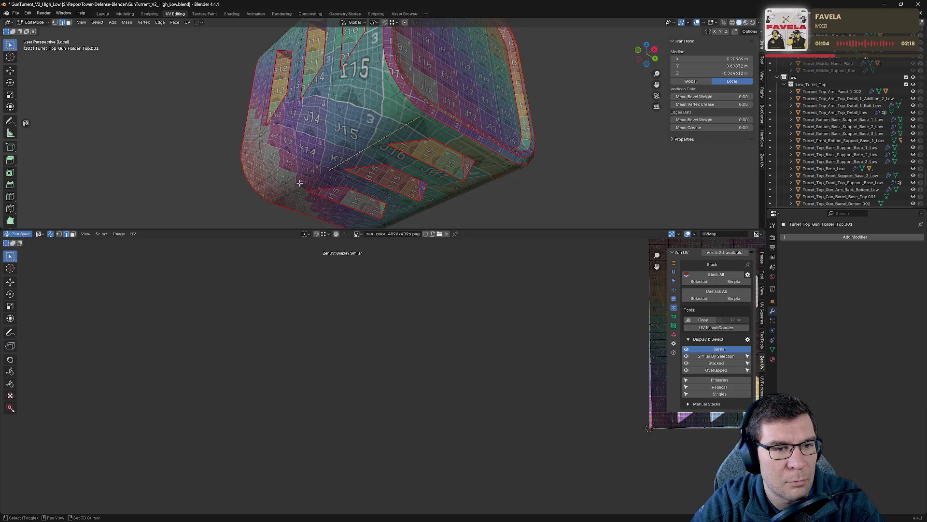
{"action": "key", "text": "alt+e"}
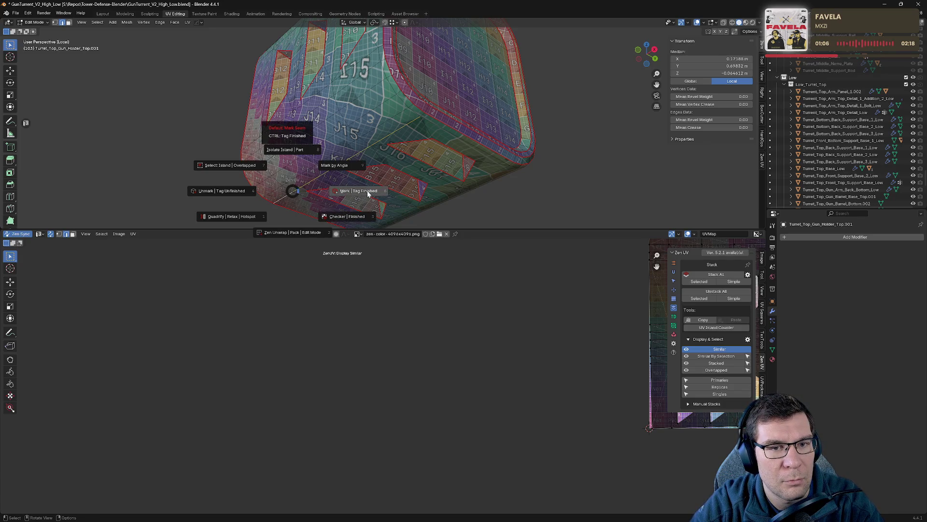
{"action": "left_click", "coordinate": [369, 194]}
{"action": "key", "text": "alt+e"}
{"action": "left_click", "coordinate": [437, 117]}
{"action": "middle_click_drag", "start_coordinate": [444, 114], "coordinate": [405, 115]}
{"action": "key", "text": "KP_Divide"}
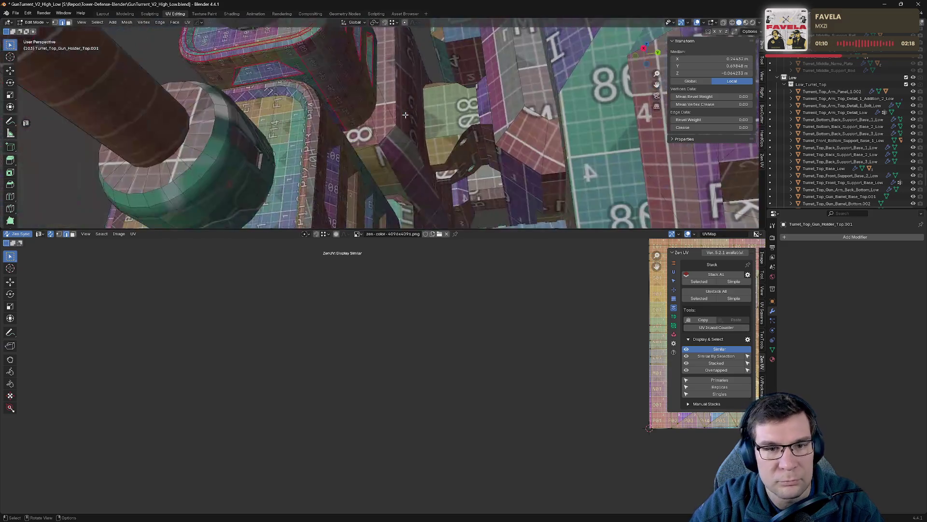
{"action": "key", "text": "KP_Divide"}
- Centre the texture in the UV editor and try the similar-islands overlay before clearing the UV selection
{"action": "key", "text": "a"}
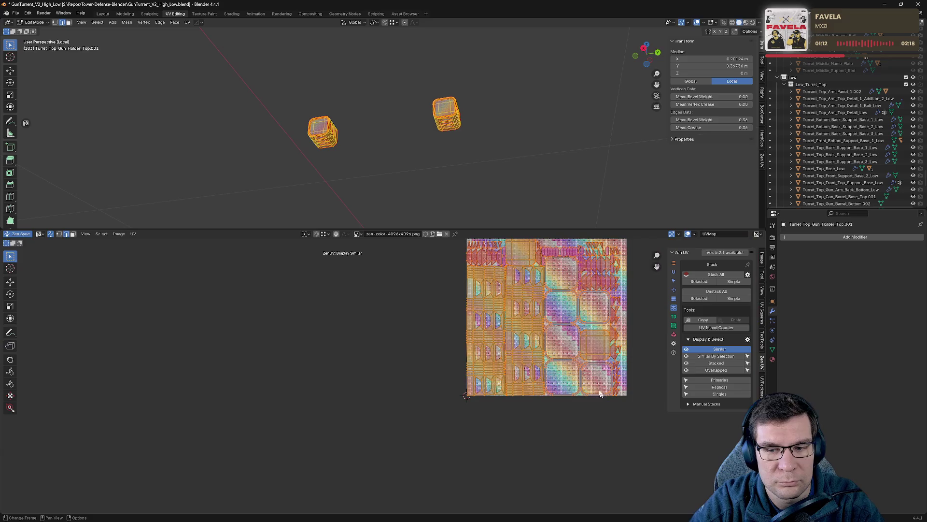
{"action": "middle_click_drag", "start_coordinate": [606, 368], "coordinate": [437, 449]}
{"action": "key", "text": "alt+a"}
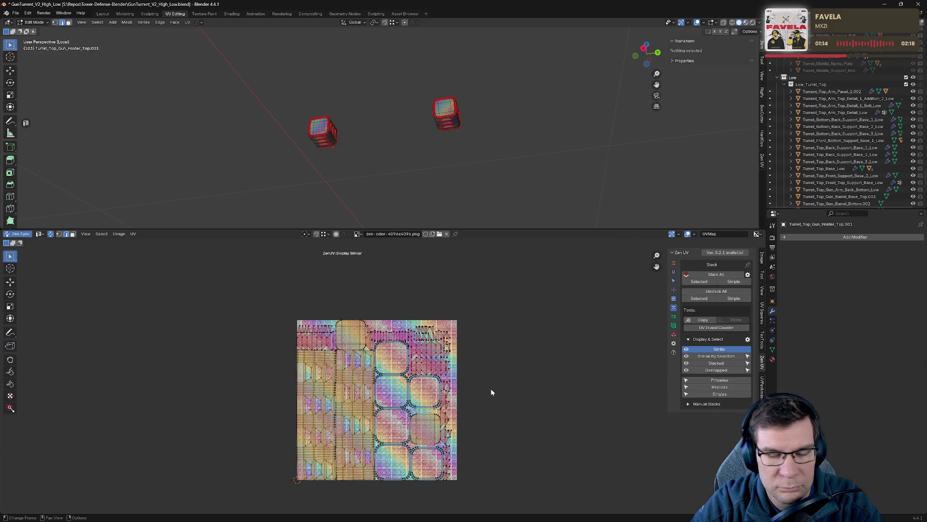
{"action": "middle_click_drag", "start_coordinate": [333, 390], "coordinate": [443, 375]}
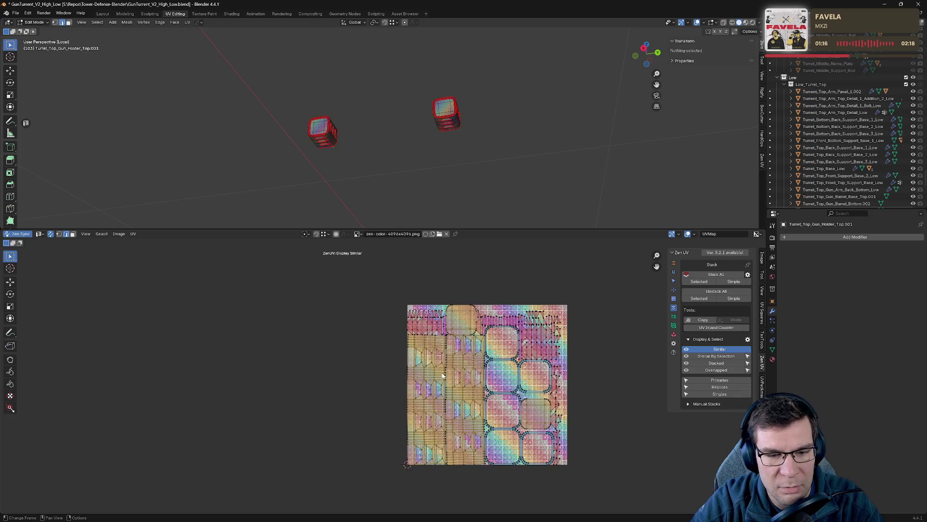
{"action": "left_click", "coordinate": [719, 387]}
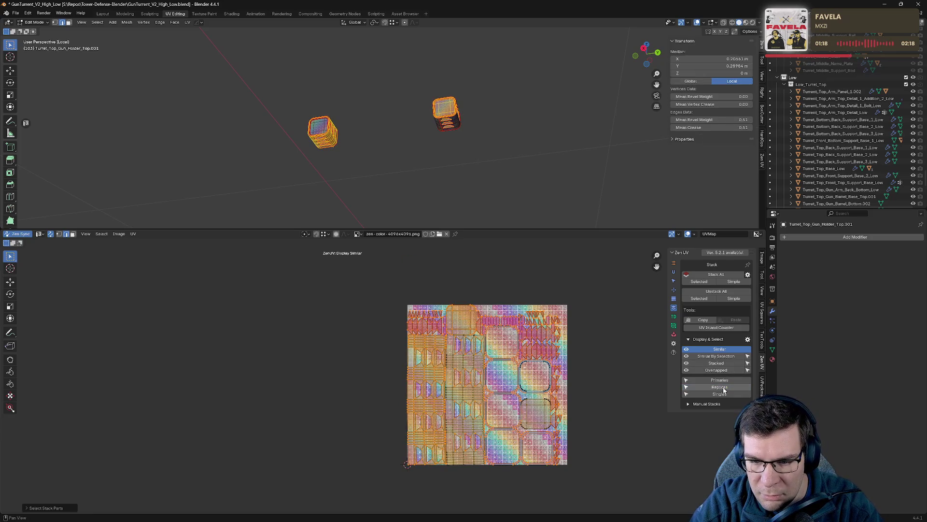
{"action": "left_click", "coordinate": [720, 357]}
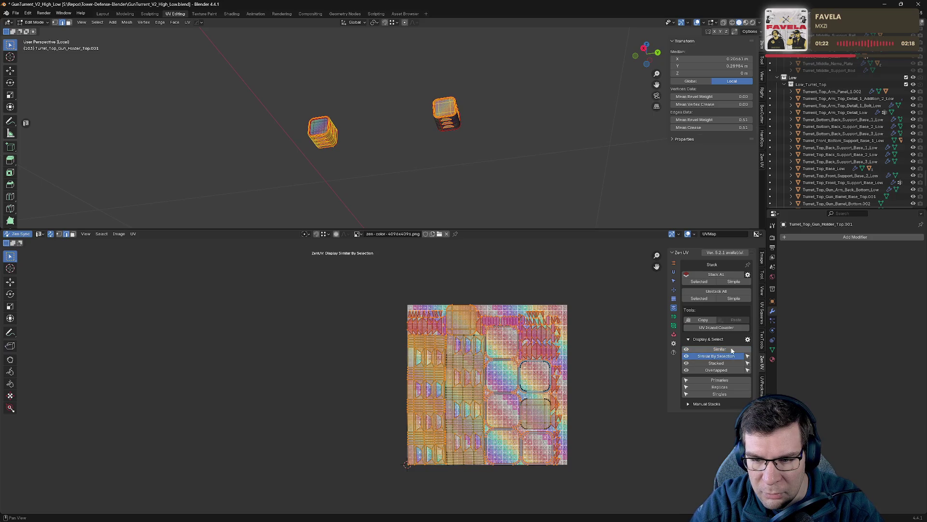
{"action": "left_click", "coordinate": [729, 350]}
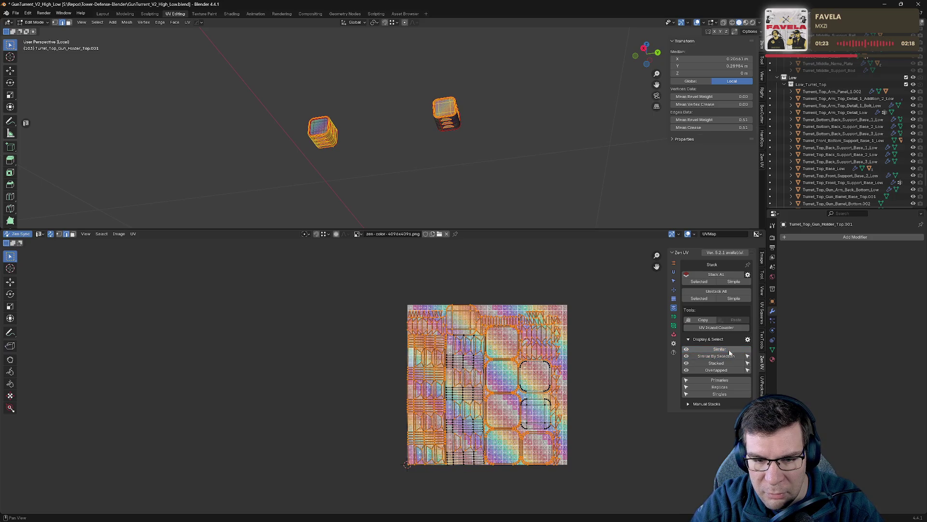
{"action": "left_click", "coordinate": [635, 382]}
{"action": "scroll", "coordinate": [447, 382], "scroll_direction": "up", "scroll_amount": 6}
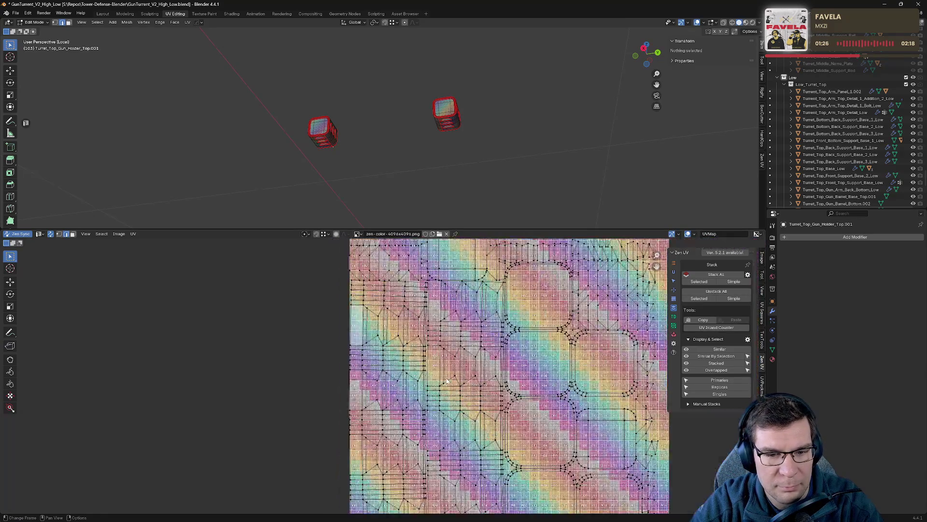
{"action": "scroll", "coordinate": [386, 359], "scroll_direction": "down", "scroll_amount": 1}
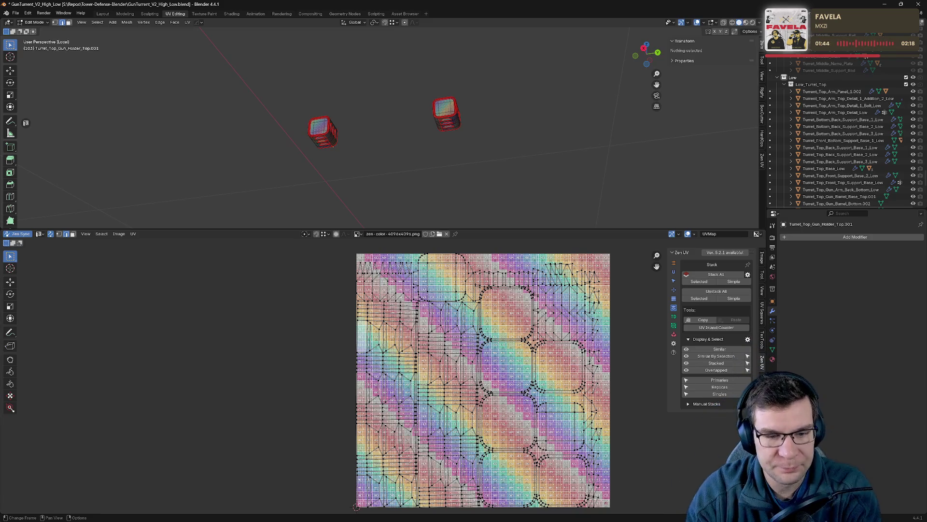
- Select the holder's linked UV island and move it left of the texture tile
{"action": "left_click", "coordinate": [403, 344]}
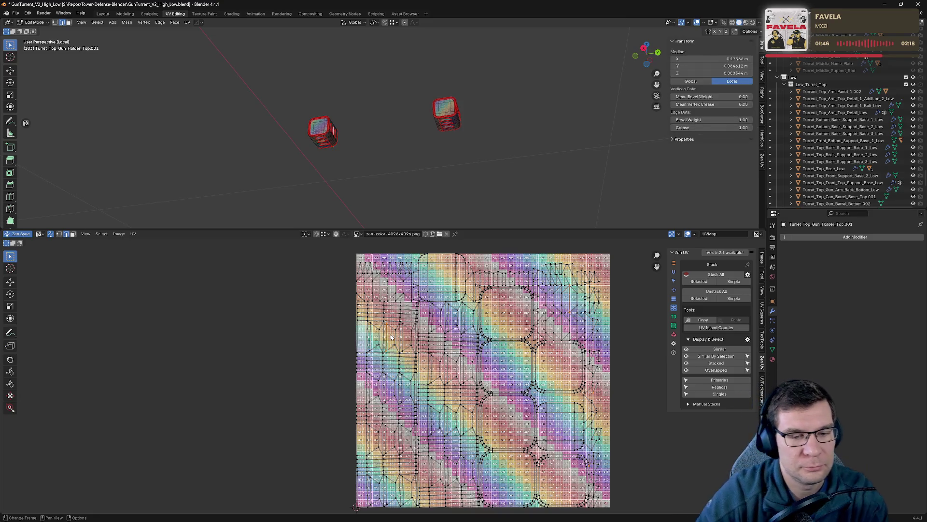
{"action": "key", "text": "l"}
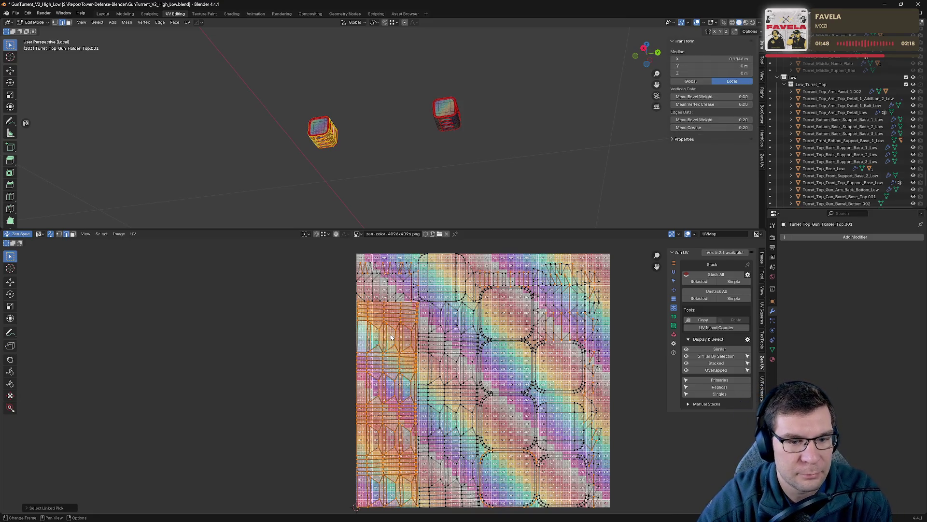
{"action": "key", "text": "g"}
{"action": "key", "text": "Escape"}
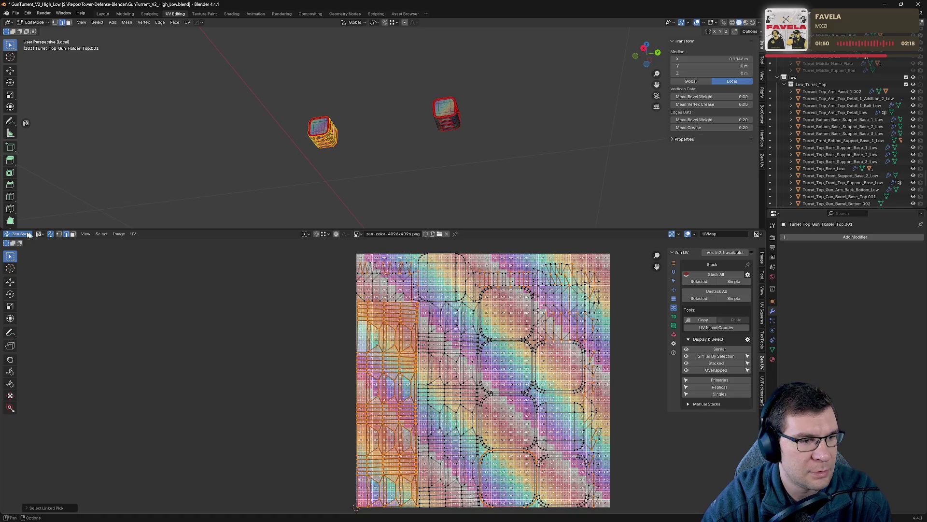
{"action": "key", "text": "a"}
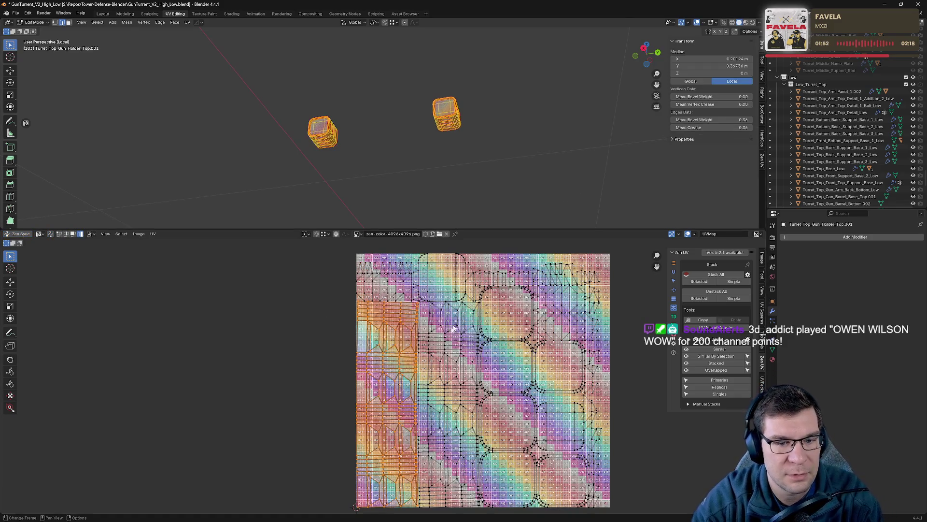
{"action": "key", "text": "l"}
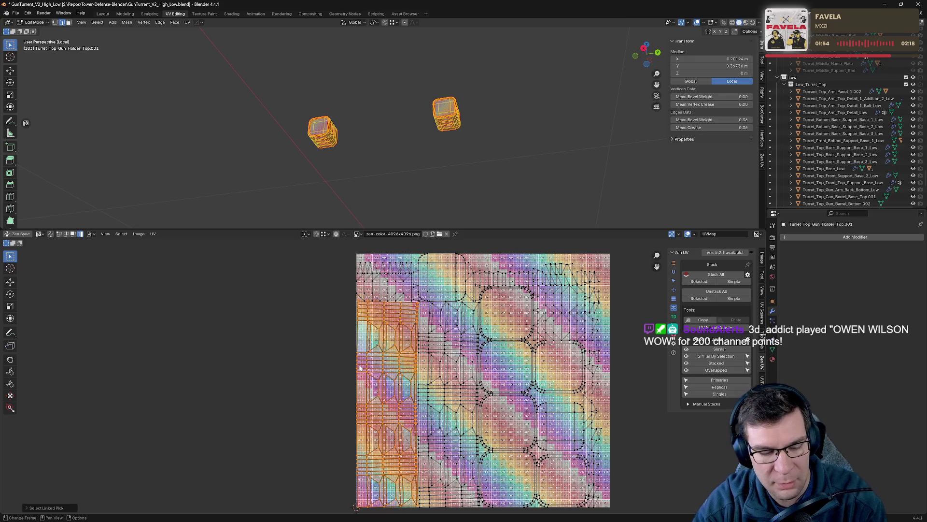
{"action": "key", "text": "g"}
{"action": "left_click", "coordinate": [227, 349]}
{"action": "middle_click_drag", "start_coordinate": [343, 275], "coordinate": [428, 257]}
- Relax the left UV island with Zen UV Transform, undoing an accidental Randomize
{"action": "scroll", "coordinate": [396, 311], "scroll_direction": "up", "scroll_amount": 2}
{"action": "scroll", "coordinate": [396, 311], "scroll_direction": "down", "scroll_amount": 2}
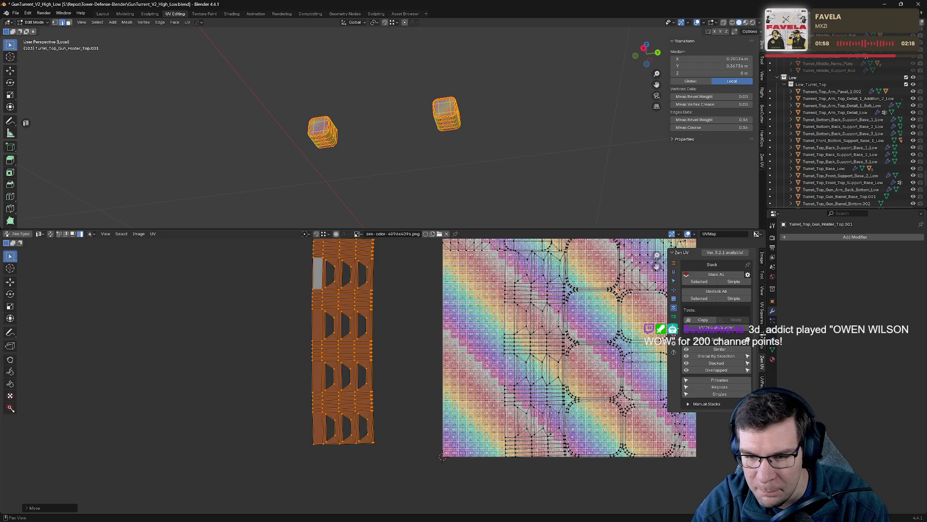
{"action": "left_click", "coordinate": [673, 299]}
{"action": "left_click", "coordinate": [674, 300]}
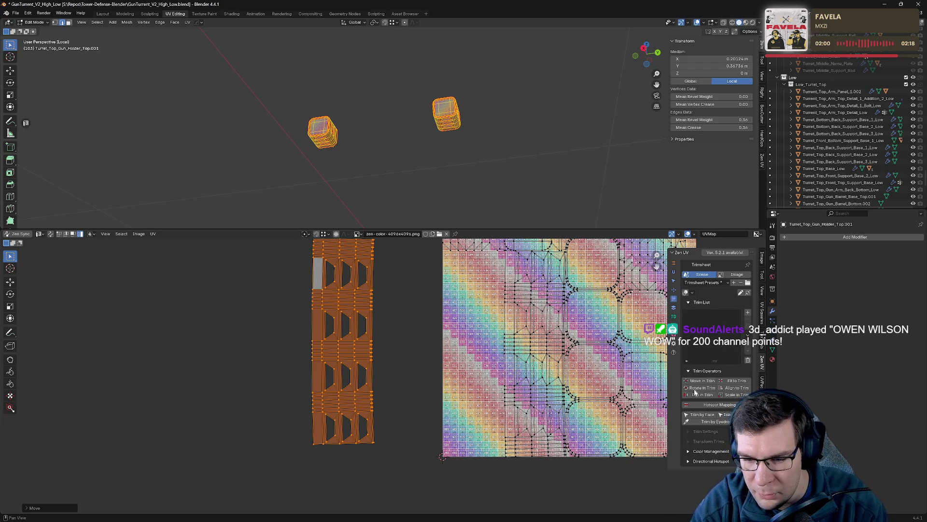
{"action": "left_click", "coordinate": [675, 290]}
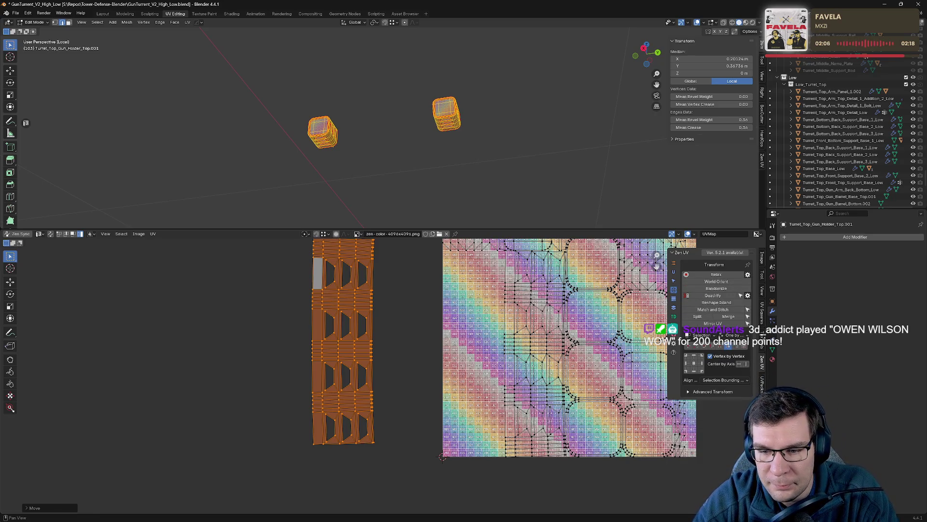
{"action": "left_click", "coordinate": [717, 289]}
{"action": "key", "text": "ctrl+z"}
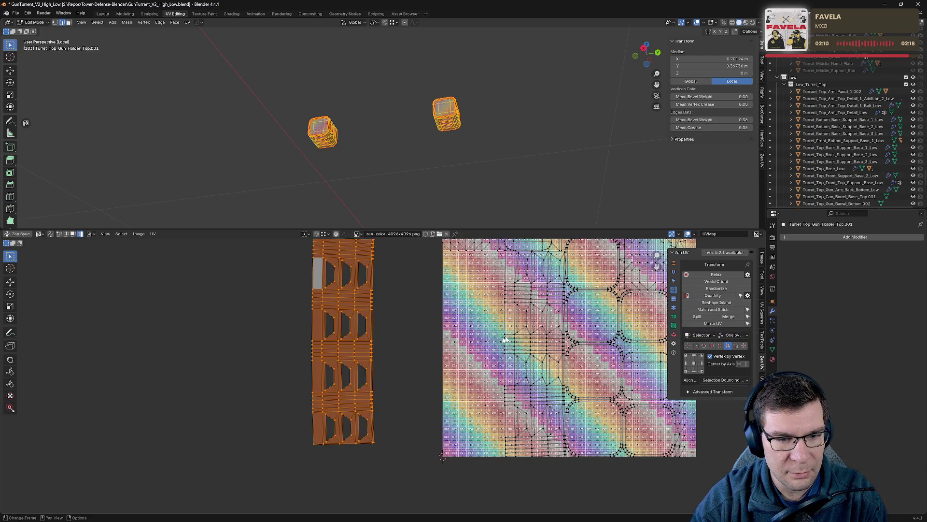
{"action": "left_click", "coordinate": [725, 275]}
- Move the second holder island off the texture to the far left and relax it
{"action": "mouse_move", "coordinate": [386, 318]}
{"action": "middle_mouse_down"}
{"action": "mouse_move", "coordinate": [396, 383]}
{"action": "mouse_move", "coordinate": [331, 349]}
{"action": "middle_mouse_up"}
{"action": "left_click", "coordinate": [445, 371]}
{"action": "left_click", "coordinate": [416, 347]}
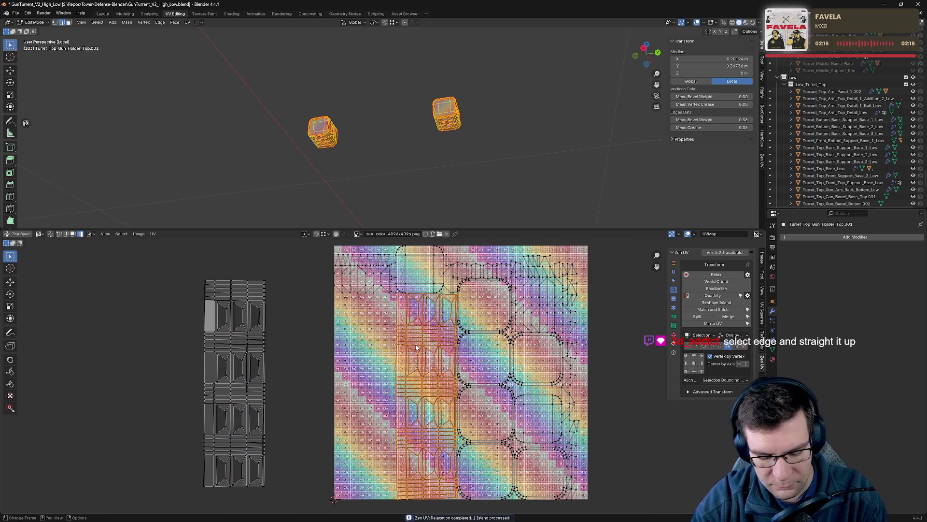
{"action": "left_click_drag", "start_coordinate": [416, 347], "coordinate": [127, 339]}
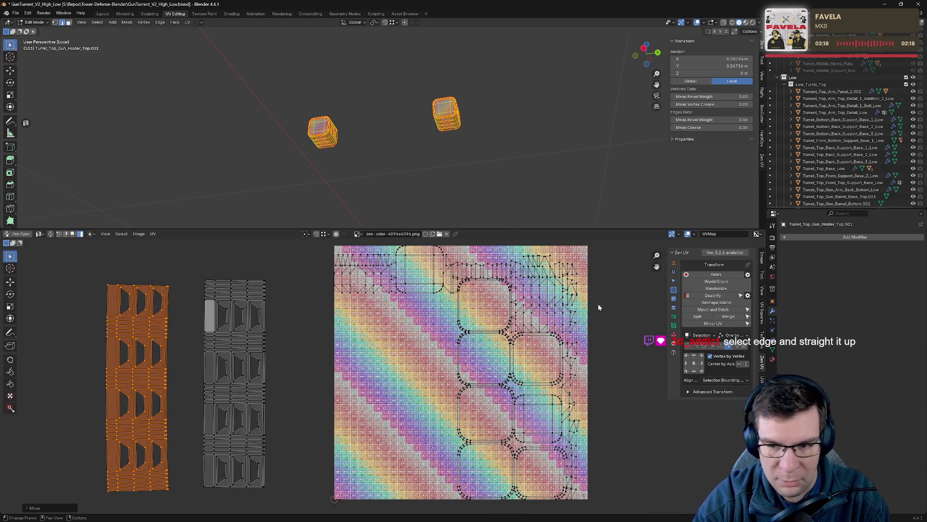
{"action": "left_click", "coordinate": [716, 274]}
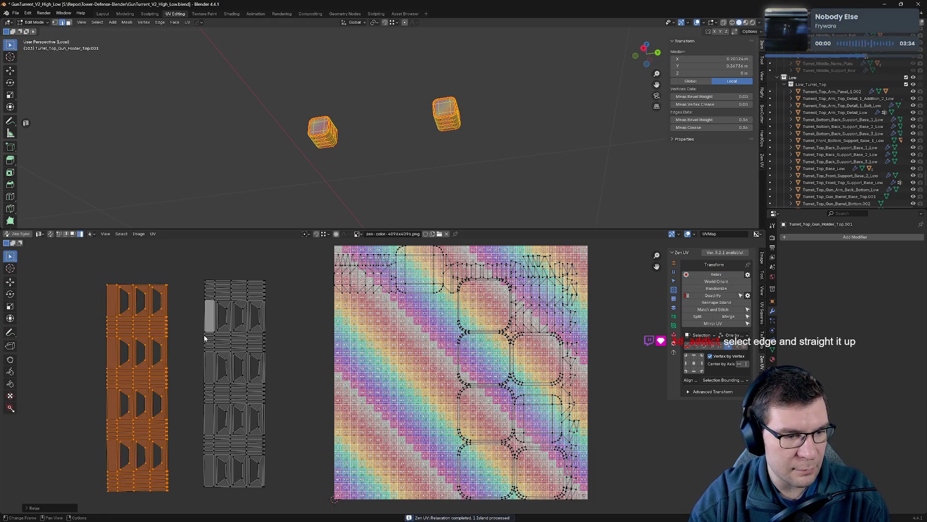
{"action": "middle_click_drag", "start_coordinate": [205, 338], "coordinate": [309, 338]}
- Inspect the holder's checker faces in the 3D view, ending in Object Mode
{"action": "key", "text": "Tab"}
{"action": "scroll", "coordinate": [479, 146], "scroll_direction": "up", "scroll_amount": 5}
{"action": "mouse_move", "coordinate": [516, 153]}
{"action": "middle_mouse_down"}
{"action": "mouse_move", "coordinate": [473, 185]}
{"action": "mouse_move", "coordinate": [499, 162]}
{"action": "mouse_move", "coordinate": [490, 150]}
{"action": "mouse_move", "coordinate": [323, 176]}
{"action": "mouse_move", "coordinate": [588, 143]}
{"action": "middle_mouse_up"}
{"action": "key", "text": "Tab"}
{"action": "scroll", "coordinate": [507, 139], "scroll_direction": "up", "scroll_amount": 5}
{"action": "mouse_move", "coordinate": [501, 99]}
{"action": "middle_mouse_down"}
{"action": "mouse_move", "coordinate": [477, 157]}
{"action": "mouse_move", "coordinate": [453, 102]}
{"action": "mouse_move", "coordinate": [182, 125]}
{"action": "mouse_move", "coordinate": [387, 149]}
{"action": "mouse_move", "coordinate": [458, 111]}
{"action": "mouse_move", "coordinate": [546, 94]}
{"action": "mouse_move", "coordinate": [565, 126]}
{"action": "middle_mouse_up"}
{"action": "key", "text": "Tab"}
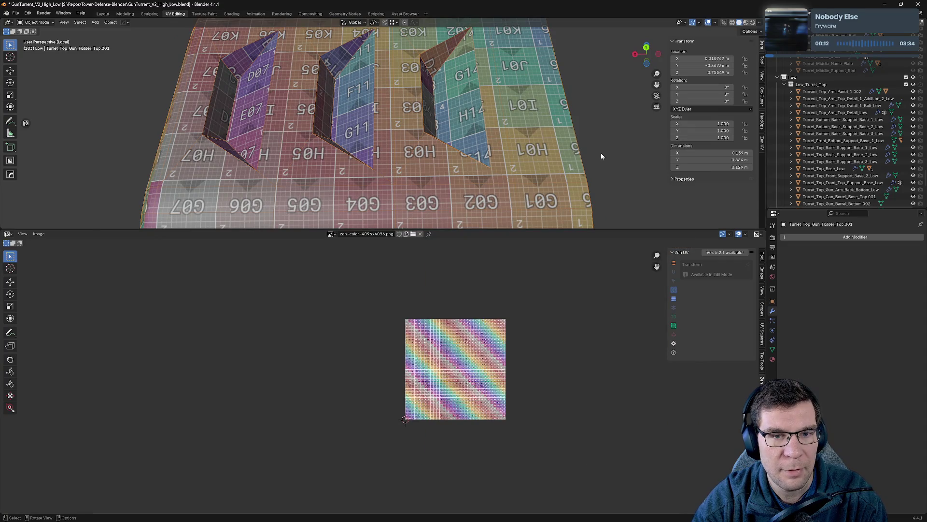
- Show all the holder's UVs and enlarge the UV editor to full screen height
{"action": "key", "text": "Tab"}
{"action": "key", "text": "a"}
{"action": "scroll", "coordinate": [392, 333], "scroll_direction": "up", "scroll_amount": 5}
{"action": "mouse_move", "coordinate": [257, 348]}
{"action": "middle_mouse_down"}
{"action": "mouse_move", "coordinate": [381, 358]}
{"action": "mouse_move", "coordinate": [414, 382]}
{"action": "middle_mouse_up"}
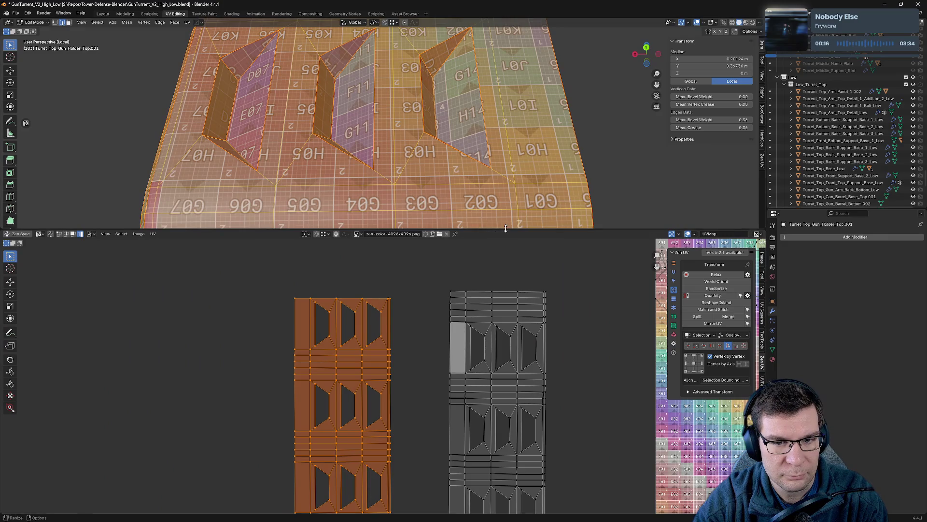
{"action": "left_click_drag", "start_coordinate": [506, 228], "coordinate": [505, 27]}
{"action": "scroll", "coordinate": [340, 314], "scroll_direction": "up", "scroll_amount": 3}
{"action": "left_click", "coordinate": [445, 391]}
{"action": "scroll", "coordinate": [440, 395], "scroll_direction": "down", "scroll_amount": 2}
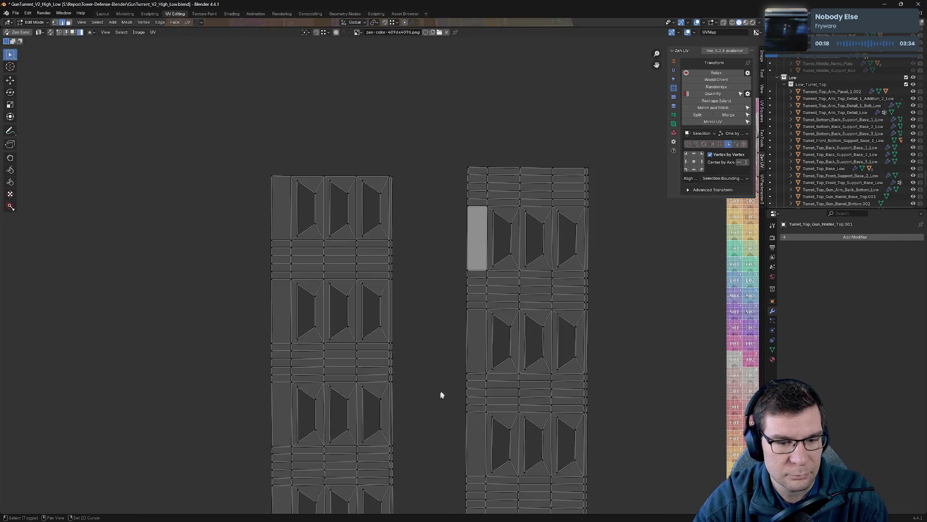
{"action": "middle_click_drag", "start_coordinate": [440, 394], "coordinate": [487, 275]}
{"action": "scroll", "coordinate": [453, 310], "scroll_direction": "down", "scroll_amount": 1}
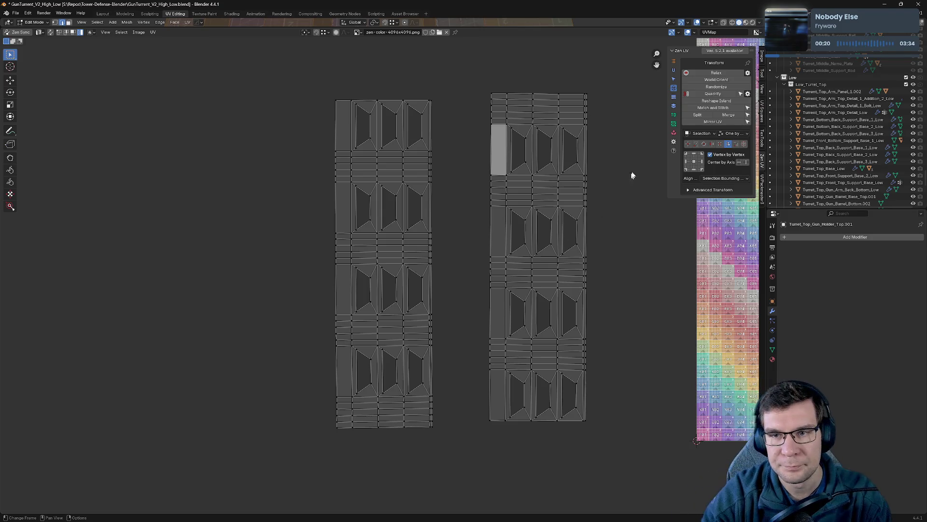
- Box-select the left island's right border and straighten it into a vertical line with Align from Right
{"action": "mouse_move", "coordinate": [265, 84]}
{"action": "left_mouse_down"}
{"action": "mouse_move", "coordinate": [377, 435]}
{"action": "mouse_move", "coordinate": [342, 485]}
{"action": "left_mouse_up"}
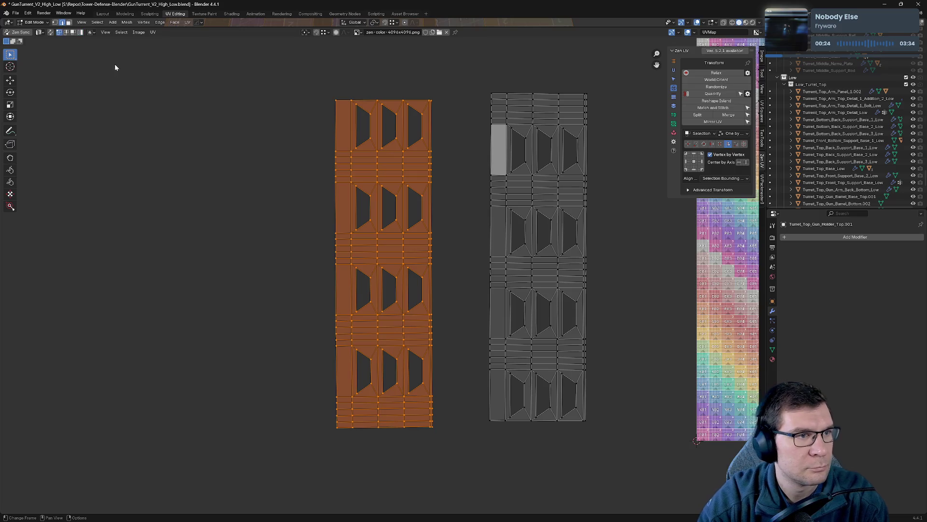
{"action": "left_click_drag", "start_coordinate": [298, 79], "coordinate": [345, 518]}
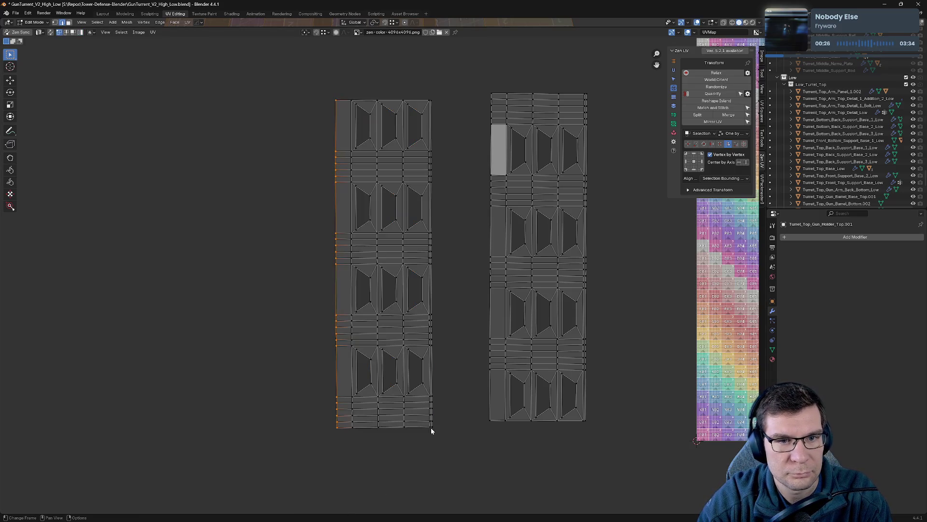
{"action": "scroll", "coordinate": [494, 215], "scroll_direction": "up", "scroll_amount": 7}
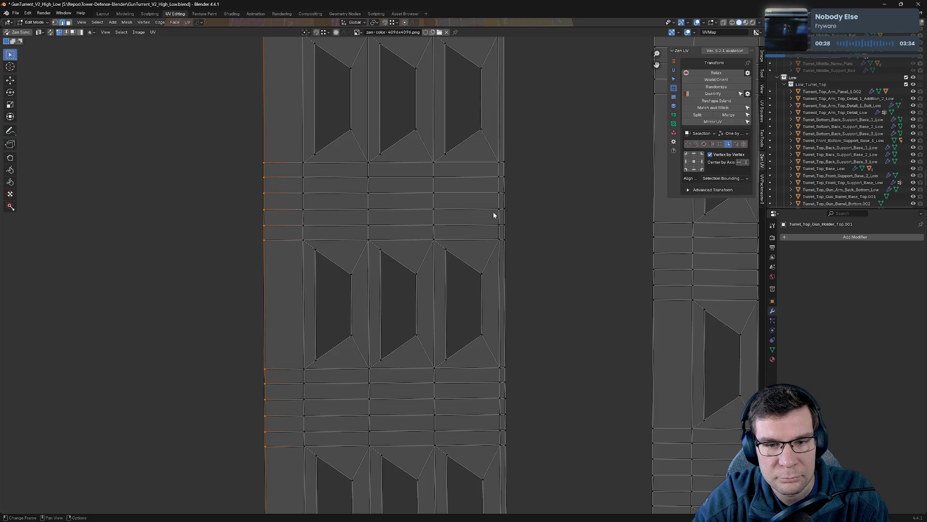
{"action": "scroll", "coordinate": [494, 212], "scroll_direction": "down", "scroll_amount": 8}
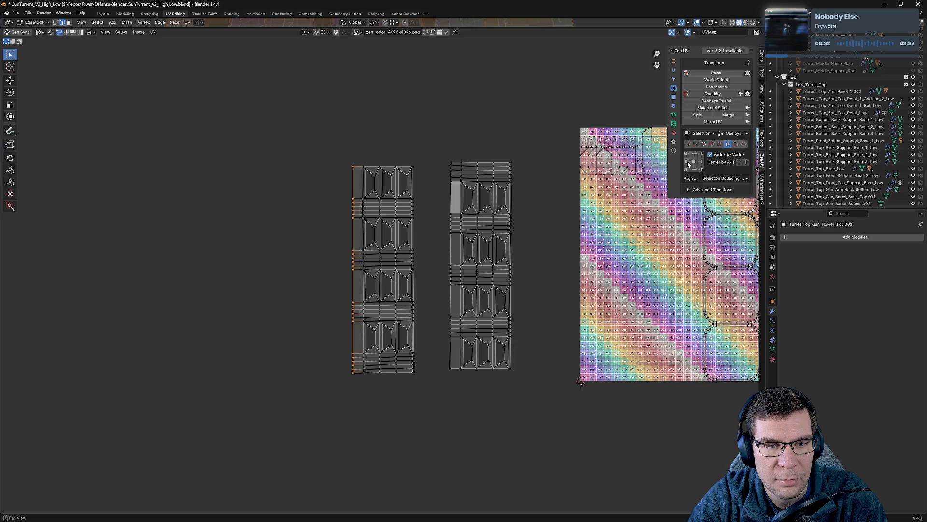
{"action": "left_click_drag", "start_coordinate": [413, 164], "coordinate": [415, 177]}
{"action": "mouse_move", "coordinate": [434, 387]}
{"action": "left_mouse_down"}
{"action": "mouse_move", "coordinate": [418, 320]}
{"action": "mouse_move", "coordinate": [413, 156]}
{"action": "left_mouse_up"}
{"action": "scroll", "coordinate": [438, 376], "scroll_direction": "up", "scroll_amount": 5}
{"action": "middle_click_drag", "start_coordinate": [472, 383], "coordinate": [467, 265]}
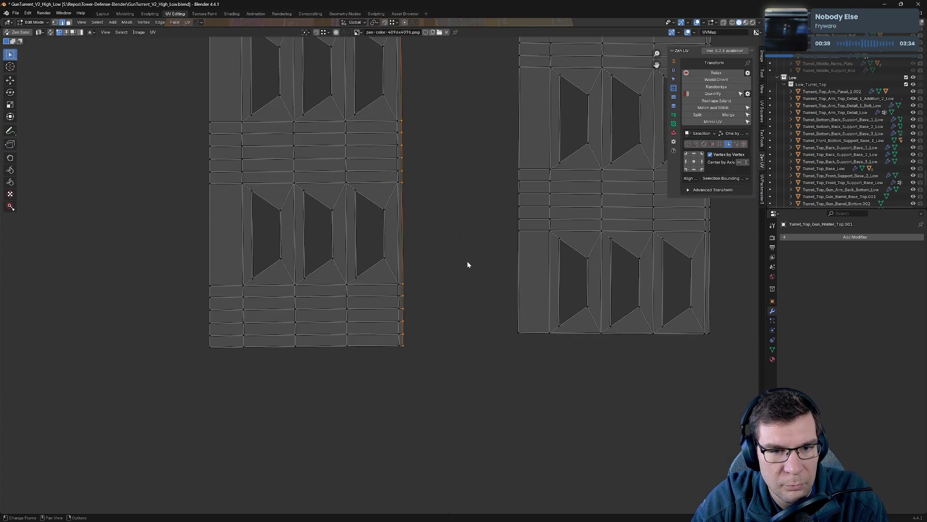
{"action": "left_click", "coordinate": [703, 165]}
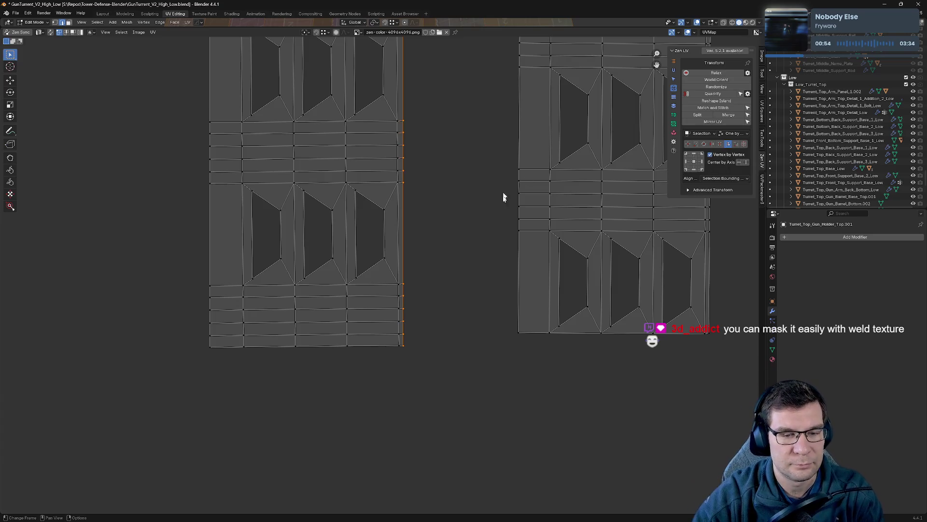
- Box-select the UV island's top and bottom border vertices
{"action": "scroll", "coordinate": [502, 197], "scroll_direction": "up", "scroll_amount": 5}
{"action": "scroll", "coordinate": [456, 394], "scroll_direction": "down", "scroll_amount": 5}
{"action": "mouse_move", "coordinate": [459, 375]}
{"action": "left_mouse_down"}
{"action": "mouse_move", "coordinate": [157, 299]}
{"action": "mouse_move", "coordinate": [159, 309]}
{"action": "left_mouse_up"}
{"action": "middle_click_drag", "start_coordinate": [159, 314], "coordinate": [179, 432]}
{"action": "mouse_move", "coordinate": [498, 362]}
{"action": "middle_mouse_down"}
{"action": "mouse_move", "coordinate": [459, 162]}
{"action": "mouse_move", "coordinate": [448, 245]}
{"action": "middle_mouse_up"}
{"action": "left_click_drag", "start_coordinate": [245, 177], "coordinate": [487, 226]}
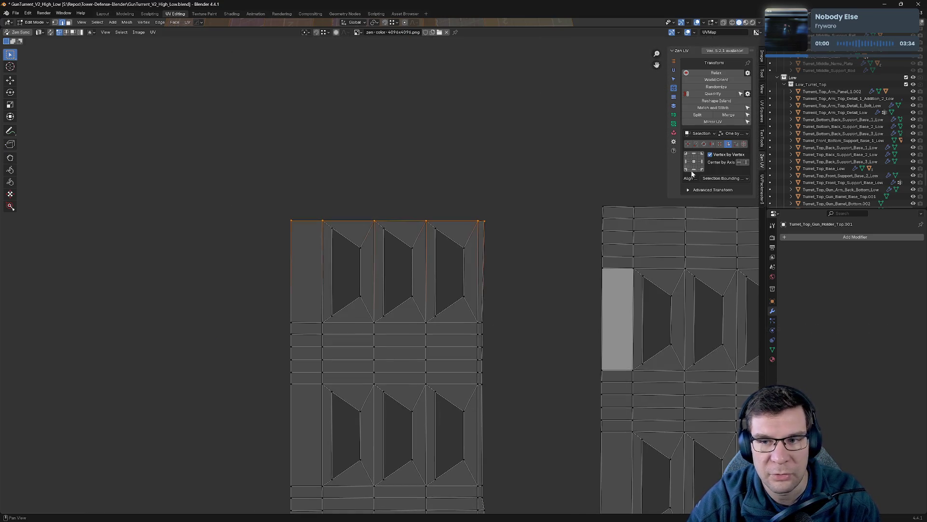
{"action": "left_click_drag", "start_coordinate": [278, 211], "coordinate": [278, 211]}
{"action": "mouse_move", "coordinate": [562, 290]}
{"action": "middle_mouse_down"}
{"action": "mouse_move", "coordinate": [619, 111]}
{"action": "mouse_move", "coordinate": [515, 330]}
{"action": "middle_mouse_up"}
{"action": "mouse_move", "coordinate": [535, 314]}
{"action": "left_mouse_down"}
{"action": "mouse_move", "coordinate": [271, 307]}
{"action": "mouse_move", "coordinate": [280, 297]}
{"action": "left_mouse_up"}
{"action": "mouse_move", "coordinate": [560, 347]}
{"action": "left_mouse_down"}
{"action": "mouse_move", "coordinate": [424, 304]}
{"action": "mouse_move", "coordinate": [298, 293]}
{"action": "left_mouse_up"}
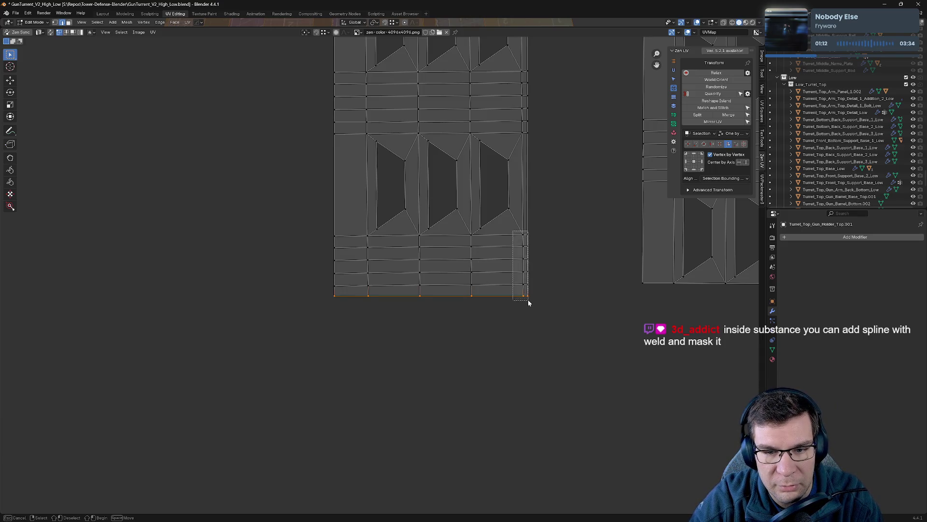
- Select the island's full right border and straighten it into one vertical line
{"action": "left_click_drag", "start_coordinate": [525, 296], "coordinate": [526, 296]}
{"action": "left_click_drag", "start_coordinate": [515, 93], "coordinate": [524, 61]}
{"action": "middle_click_drag", "start_coordinate": [561, 86], "coordinate": [516, 280]}
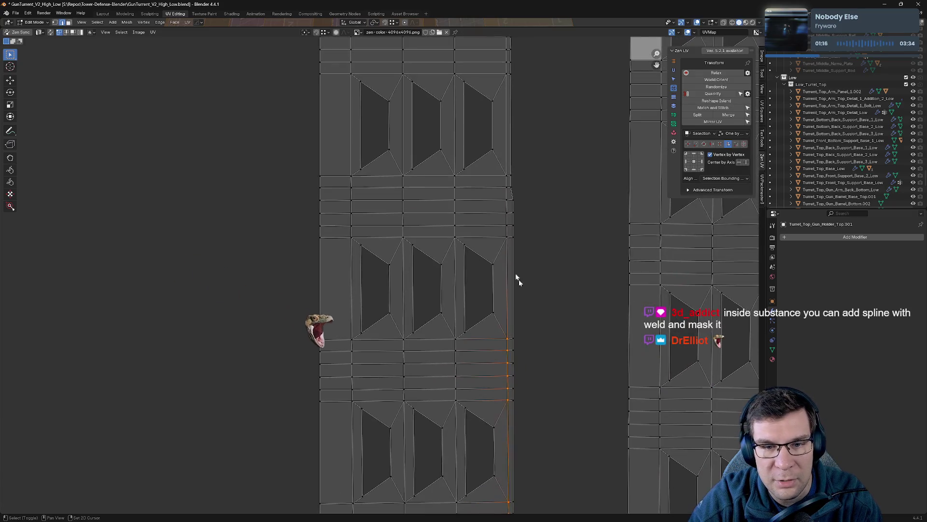
{"action": "middle_click_drag", "start_coordinate": [525, 226], "coordinate": [500, 365]}
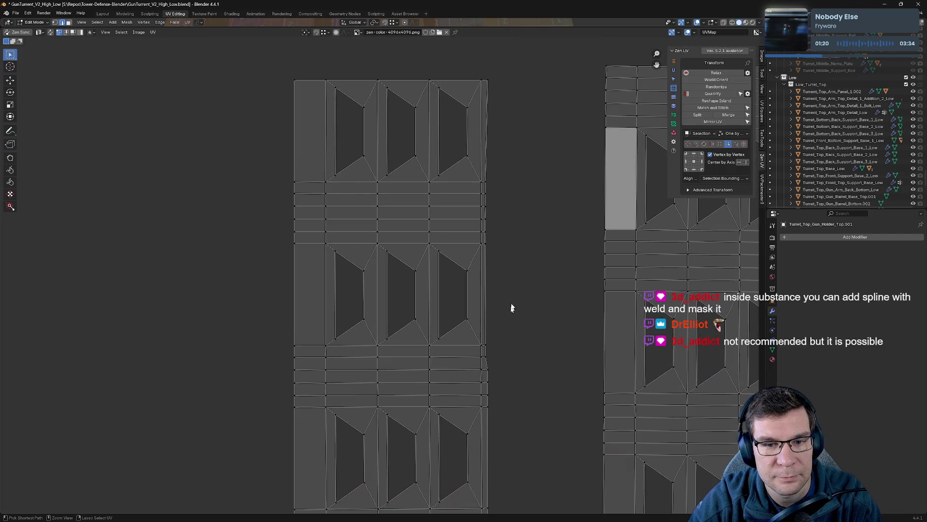
{"action": "left_click", "coordinate": [506, 123], "text": "ctrl"}
{"action": "left_click", "coordinate": [487, 291], "text": "ctrl"}
{"action": "mouse_move", "coordinate": [498, 292]}
{"action": "left_mouse_down"}
{"action": "mouse_move", "coordinate": [509, 390]}
{"action": "mouse_move", "coordinate": [489, 438]}
{"action": "left_mouse_up"}
{"action": "middle_click_drag", "start_coordinate": [497, 445], "coordinate": [525, 290]}
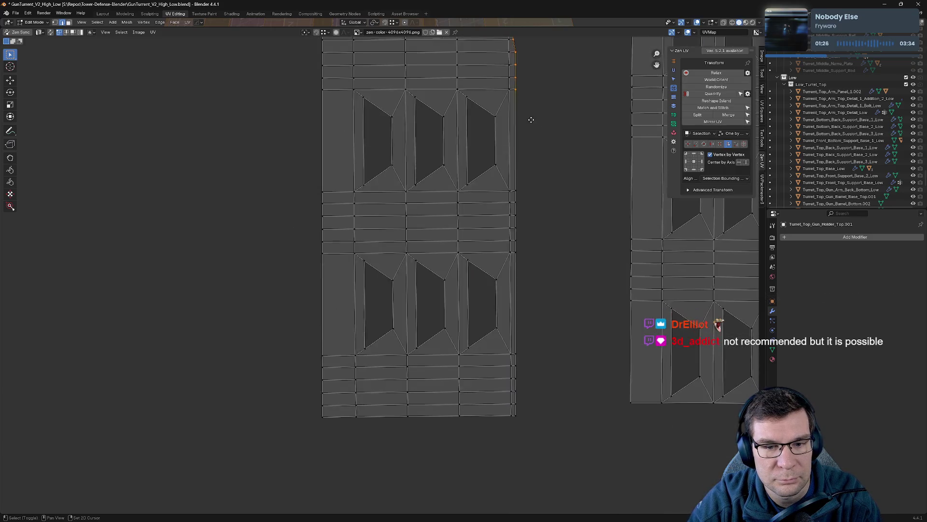
{"action": "left_click_drag", "start_coordinate": [552, 474], "coordinate": [515, 114]}
{"action": "left_click_drag", "start_coordinate": [514, 114], "coordinate": [515, 115]}
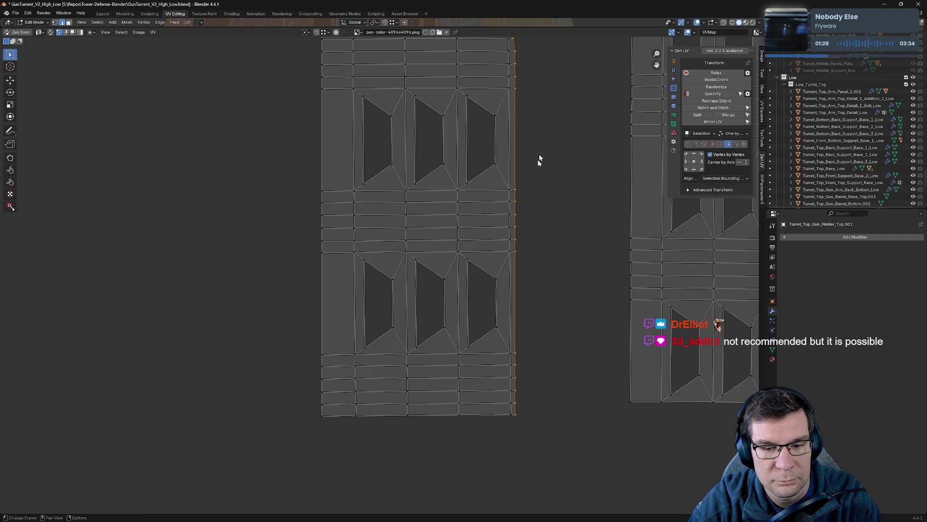
{"action": "scroll", "coordinate": [537, 159], "scroll_direction": "down", "scroll_amount": 5, "text": "shift"}
{"action": "left_click", "coordinate": [688, 163]}
- Select the island's top and bottom vertex rows and flatten the bottom row
{"action": "left_click_drag", "start_coordinate": [483, 114], "coordinate": [483, 114]}
{"action": "left_click_drag", "start_coordinate": [223, 77], "coordinate": [547, 98]}
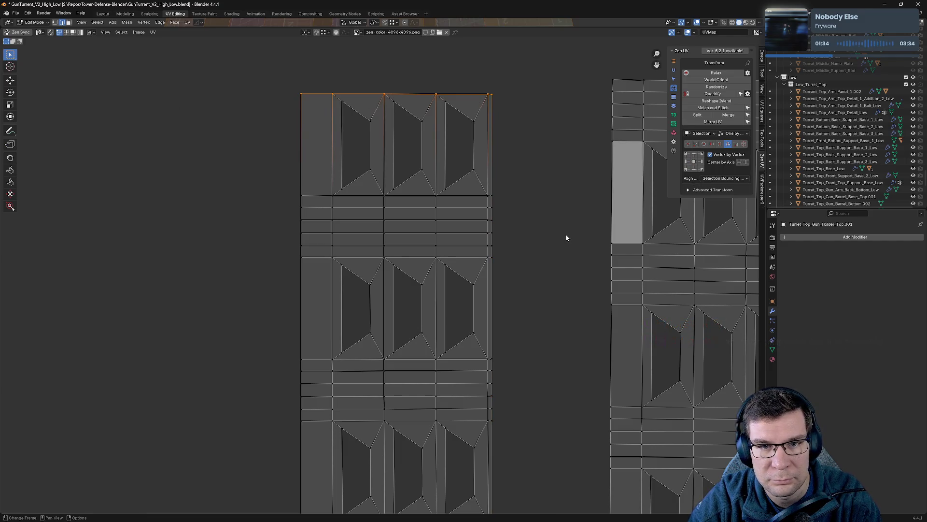
{"action": "left_click_drag", "start_coordinate": [289, 82], "coordinate": [498, 99]}
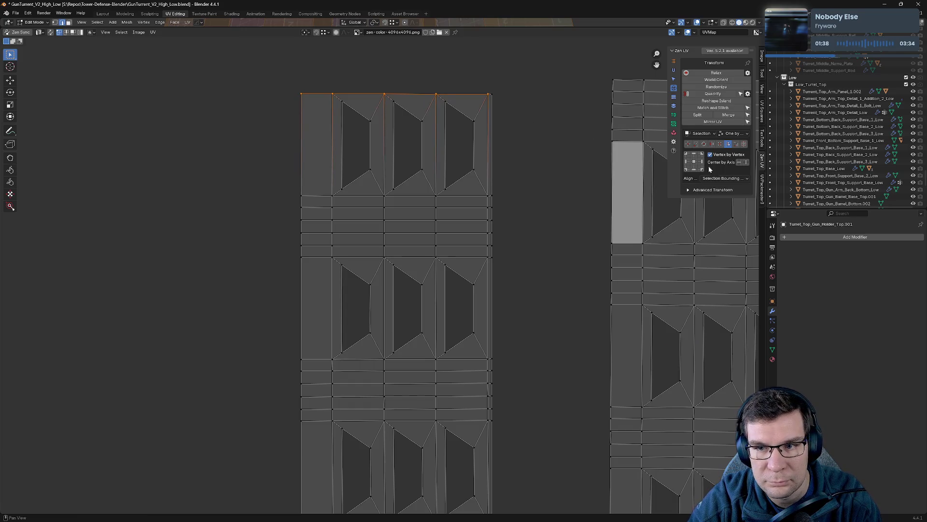
{"action": "mouse_move", "coordinate": [606, 178]}
{"action": "middle_mouse_down"}
{"action": "mouse_move", "coordinate": [627, 57]}
{"action": "mouse_move", "coordinate": [511, 300]}
{"action": "middle_mouse_up"}
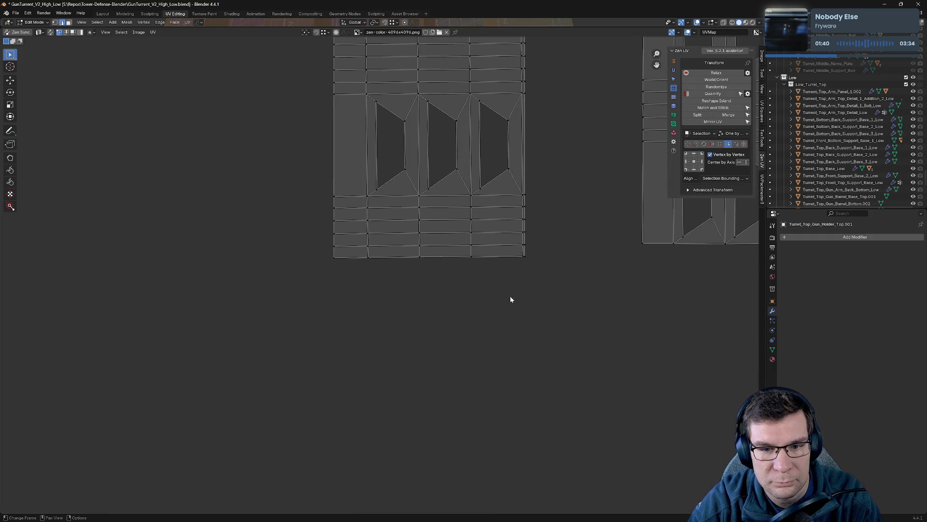
{"action": "left_click_drag", "start_coordinate": [520, 264], "coordinate": [332, 255]}
{"action": "scroll", "coordinate": [589, 275], "scroll_direction": "up", "scroll_amount": 5}
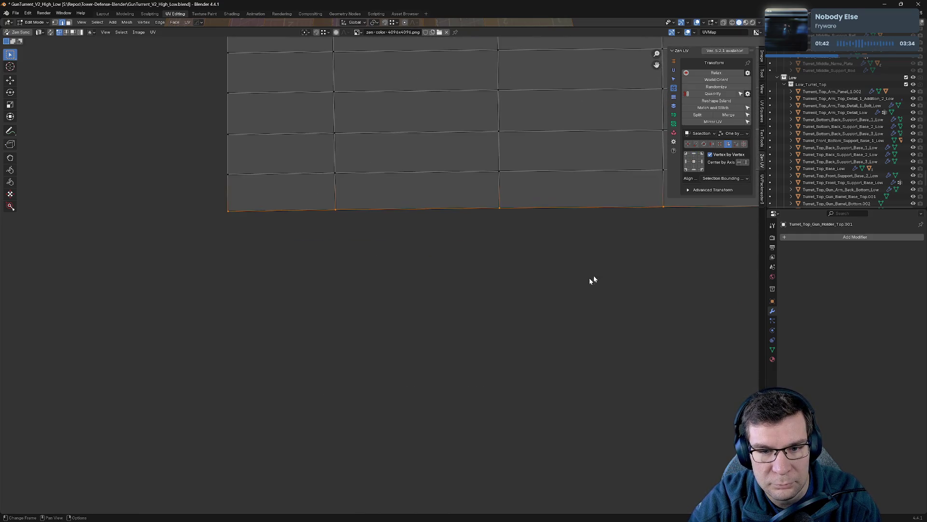
{"action": "left_click", "coordinate": [694, 154]}
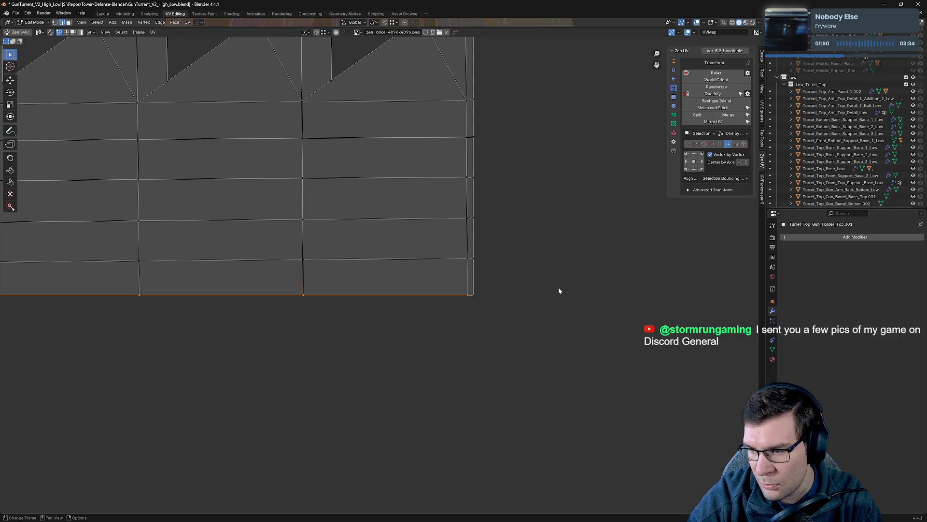
- Box-deselect the bottom-row vertices and move the remaining selection with G
{"action": "left_click_drag", "start_coordinate": [493, 290], "coordinate": [493, 307]}
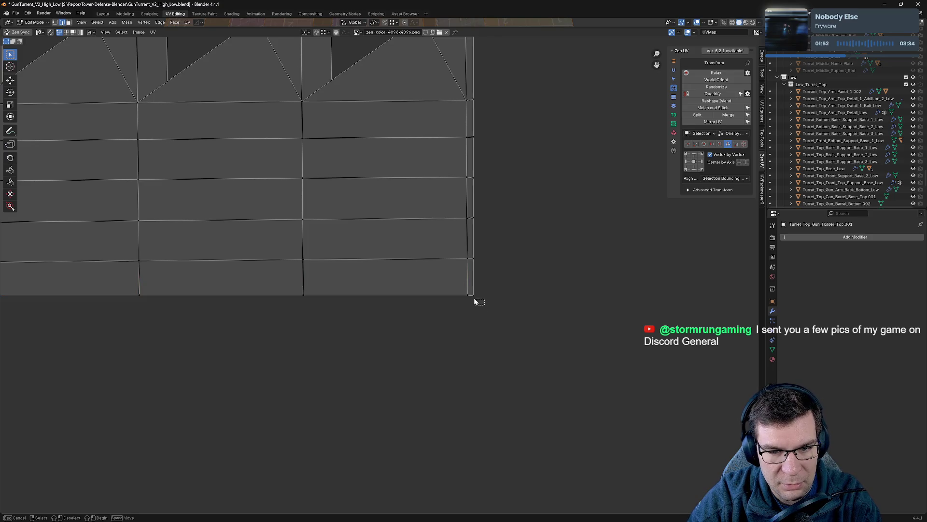
{"action": "key", "text": "g"}
{"action": "left_click", "coordinate": [521, 285]}
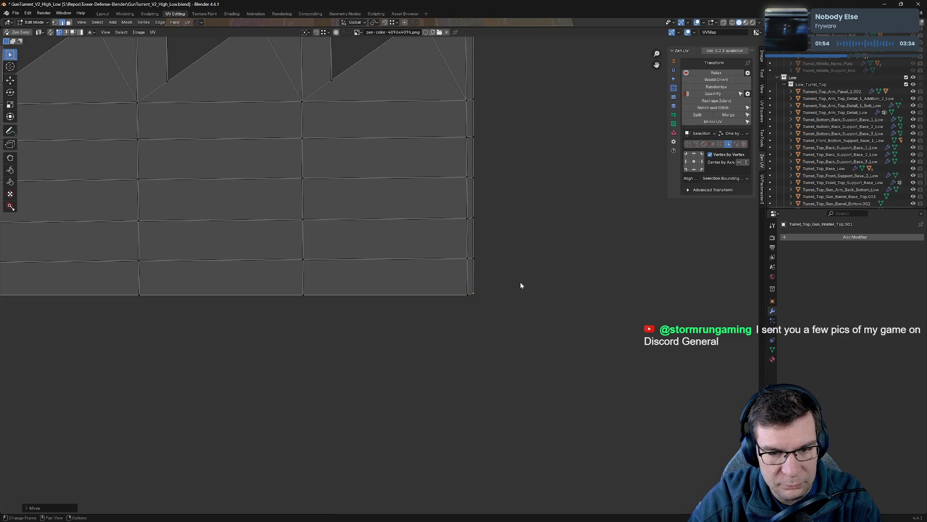
{"action": "scroll", "coordinate": [517, 285], "scroll_direction": "down", "scroll_amount": 3}
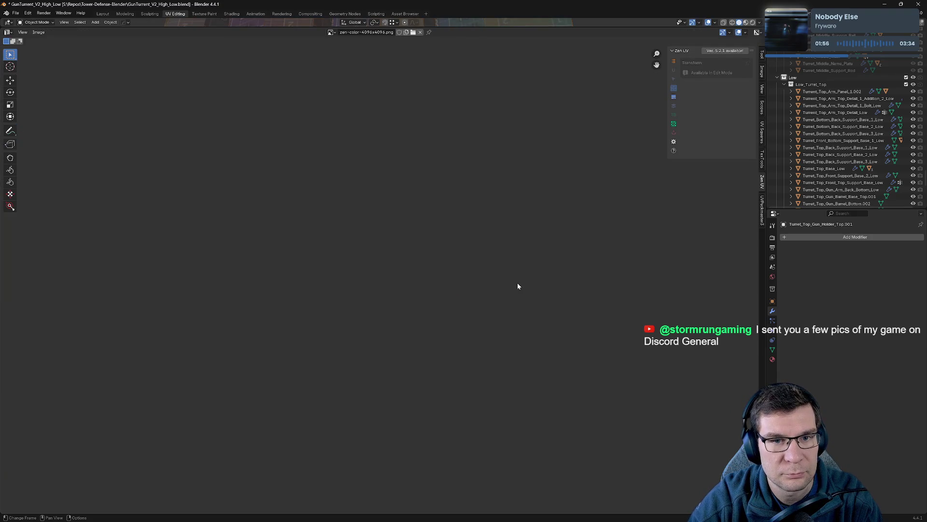
- Collapse the UV Editor so the 3D view fills the screen
{"action": "scroll", "coordinate": [515, 283], "scroll_direction": "up", "scroll_amount": 1}
{"action": "left_click_drag", "start_coordinate": [522, 28], "coordinate": [522, 505]}
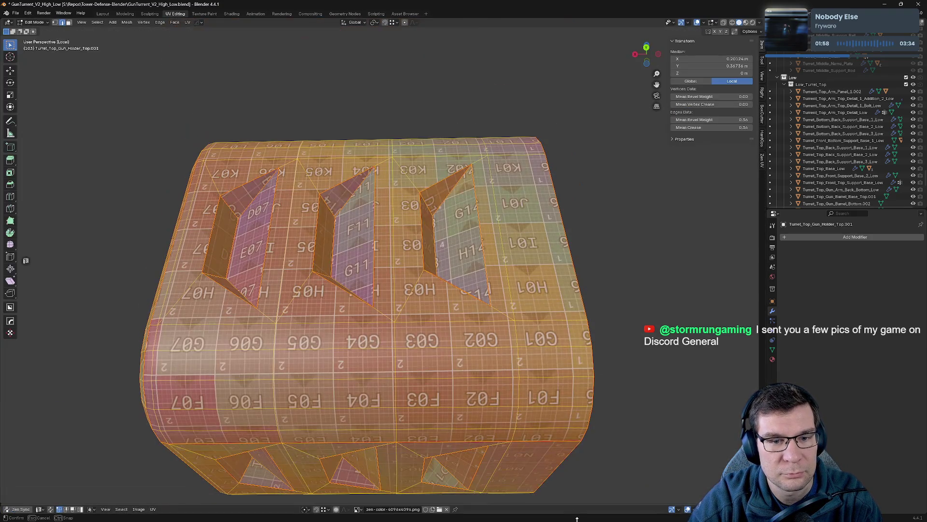
{"action": "mouse_move", "coordinate": [537, 366]}
{"action": "middle_mouse_down"}
{"action": "mouse_move", "coordinate": [612, 239]}
{"action": "mouse_move", "coordinate": [571, 209]}
{"action": "mouse_move", "coordinate": [590, 164]}
{"action": "mouse_move", "coordinate": [560, 153]}
{"action": "mouse_move", "coordinate": [511, 207]}
{"action": "mouse_move", "coordinate": [507, 309]}
{"action": "mouse_move", "coordinate": [652, 234]}
{"action": "mouse_move", "coordinate": [700, 269]}
{"action": "mouse_move", "coordinate": [457, 362]}
{"action": "mouse_move", "coordinate": [467, 242]}
{"action": "mouse_move", "coordinate": [579, 274]}
{"action": "mouse_move", "coordinate": [652, 317]}
{"action": "mouse_move", "coordinate": [672, 352]}
{"action": "mouse_move", "coordinate": [755, 394]}
{"action": "mouse_move", "coordinate": [13, 382]}
{"action": "mouse_move", "coordinate": [52, 297]}
{"action": "mouse_move", "coordinate": [140, 317]}
{"action": "mouse_move", "coordinate": [385, 313]}
{"action": "mouse_move", "coordinate": [389, 344]}
{"action": "middle_mouse_up"}
{"action": "scroll", "coordinate": [18, 319], "scroll_direction": "down", "scroll_amount": 4}
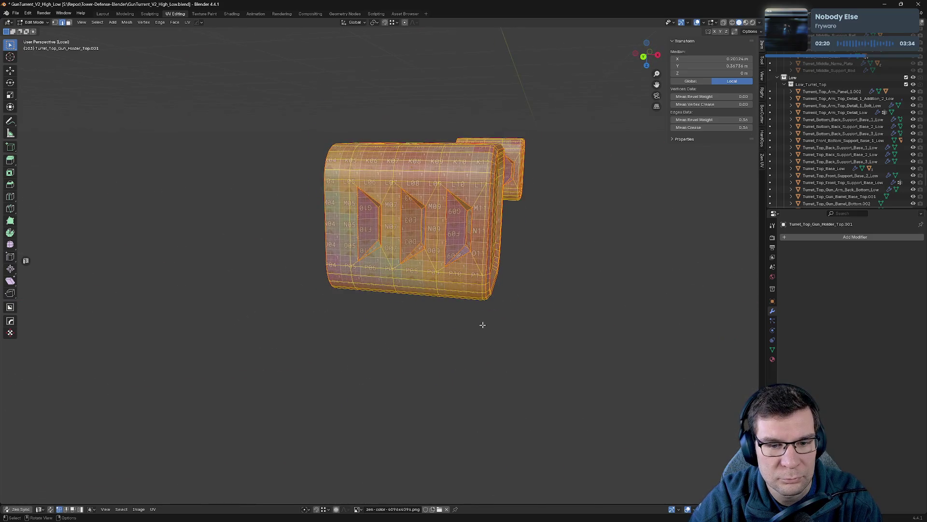
{"action": "scroll", "coordinate": [482, 325], "scroll_direction": "up", "scroll_amount": 5}
{"action": "mouse_move", "coordinate": [483, 325]}
{"action": "middle_mouse_down"}
{"action": "mouse_move", "coordinate": [510, 308]}
{"action": "mouse_move", "coordinate": [497, 254]}
{"action": "mouse_move", "coordinate": [511, 387]}
{"action": "mouse_move", "coordinate": [505, 439]}
{"action": "mouse_move", "coordinate": [555, 389]}
{"action": "mouse_move", "coordinate": [348, 379]}
{"action": "mouse_move", "coordinate": [383, 377]}
{"action": "middle_mouse_up"}
- Deselect the mesh, return to Object Mode and isolate the two holder parts in local view
{"action": "key", "text": "Tab"}
{"action": "scroll", "coordinate": [506, 311], "scroll_direction": "down", "scroll_amount": 5}
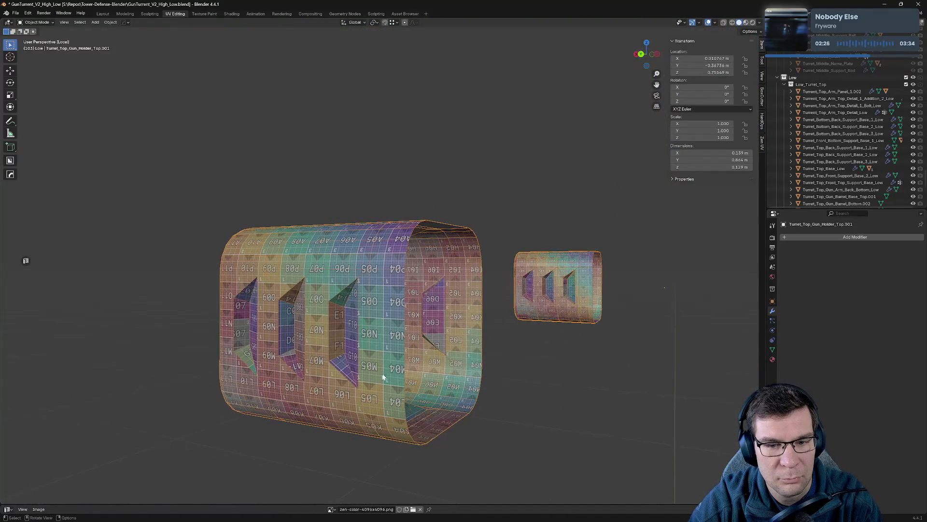
{"action": "key", "text": "Tab"}
{"action": "key", "text": "Tab"}
{"action": "key", "text": "Tab"}
{"action": "mouse_move", "coordinate": [455, 356]}
{"action": "middle_mouse_down"}
{"action": "mouse_move", "coordinate": [428, 309]}
{"action": "mouse_move", "coordinate": [476, 240]}
{"action": "mouse_move", "coordinate": [536, 262]}
{"action": "mouse_move", "coordinate": [535, 172]}
{"action": "middle_mouse_up"}
{"action": "key", "text": "alt+a"}
{"action": "scroll", "coordinate": [534, 171], "scroll_direction": "up", "scroll_amount": 3}
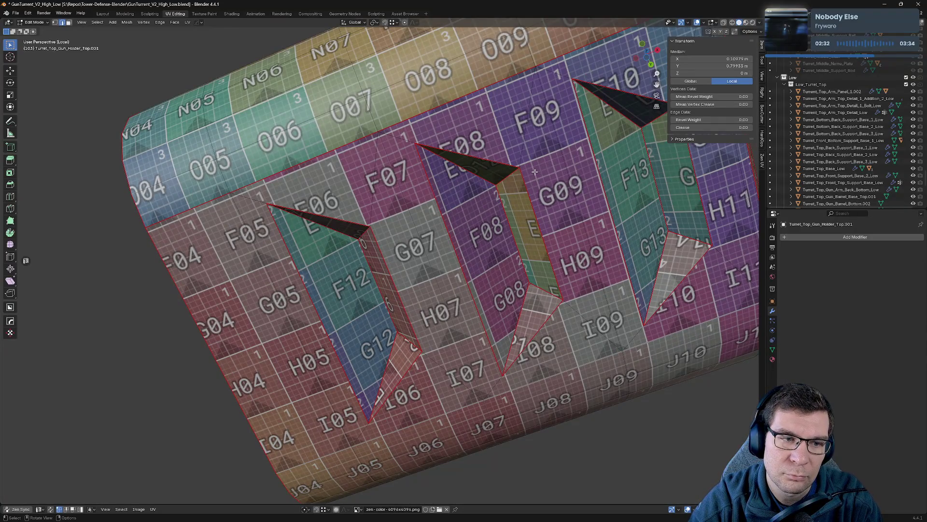
{"action": "scroll", "coordinate": [535, 171], "scroll_direction": "down", "scroll_amount": 4}
{"action": "key", "text": "Tab"}
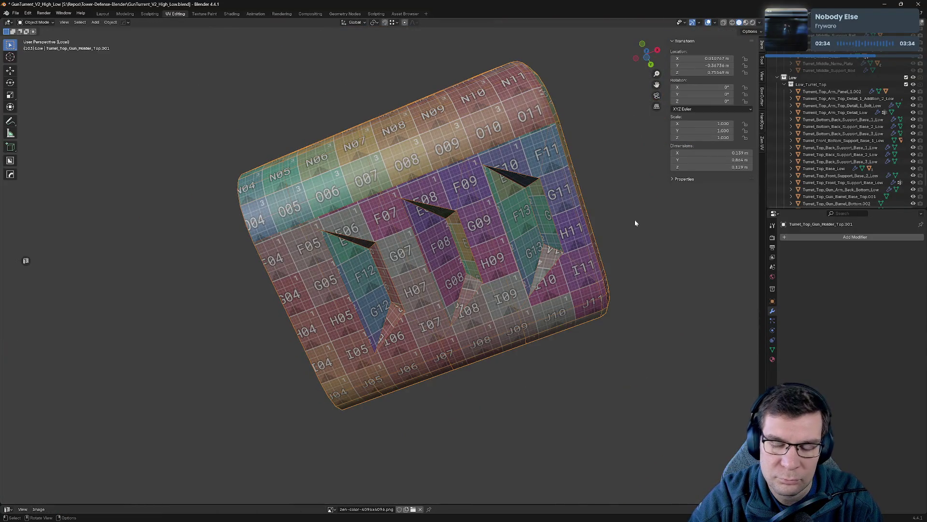
{"action": "key", "text": "KP_Divide"}
{"action": "key", "text": "KP_Divide"}
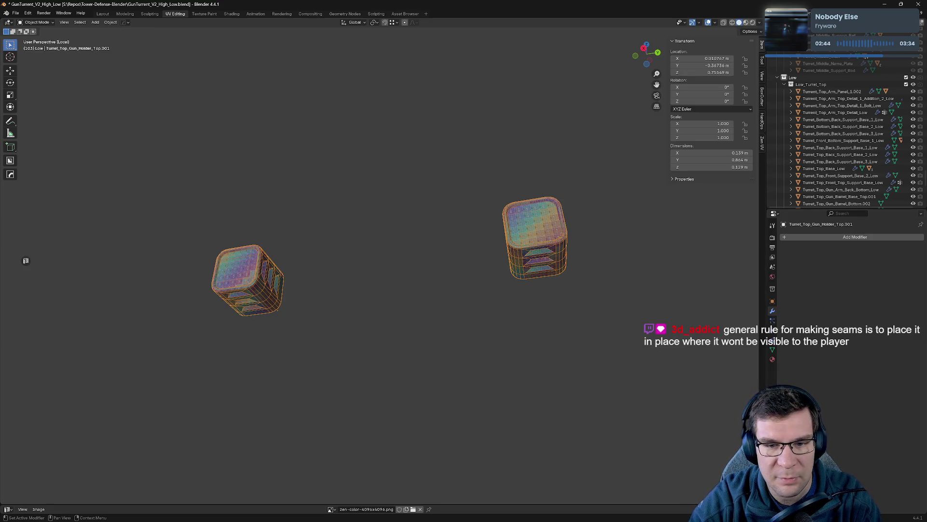
- Frame the gun holder top and orbit around it to check the checker texture
{"action": "key", "text": "Tab"}
{"action": "key", "text": "KP_Decimal"}
{"action": "mouse_move", "coordinate": [604, 252]}
{"action": "middle_mouse_down"}
{"action": "mouse_move", "coordinate": [578, 233]}
{"action": "mouse_move", "coordinate": [418, 191]}
{"action": "middle_mouse_up"}
{"action": "middle_click_drag", "start_coordinate": [409, 372], "coordinate": [439, 381]}
{"action": "key", "text": "Tab"}
{"action": "scroll", "coordinate": [420, 345], "scroll_direction": "down", "scroll_amount": 5}
{"action": "mouse_move", "coordinate": [420, 346]}
{"action": "middle_mouse_down"}
{"action": "mouse_move", "coordinate": [457, 423]}
{"action": "mouse_move", "coordinate": [568, 421]}
{"action": "mouse_move", "coordinate": [534, 381]}
{"action": "middle_mouse_up"}
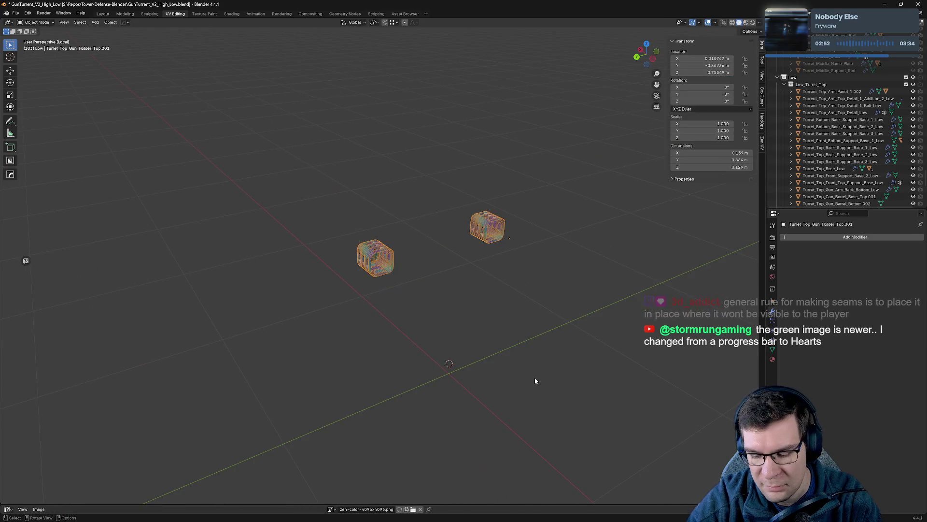
- Exit local view and orbit to a top-down view of the whole turret
{"action": "key", "text": "KP_Divide"}
{"action": "scroll", "coordinate": [377, 249], "scroll_direction": "up", "scroll_amount": 8}
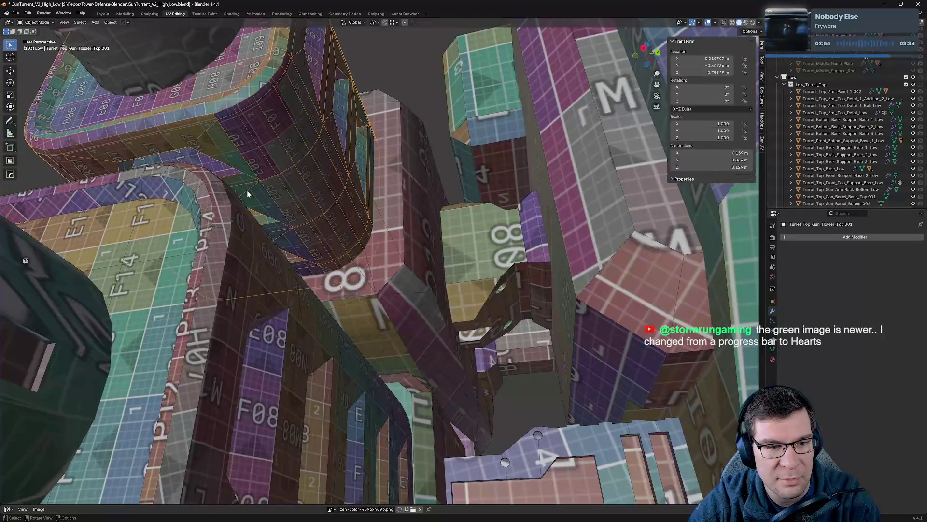
{"action": "scroll", "coordinate": [214, 132], "scroll_direction": "down", "scroll_amount": 5}
{"action": "scroll", "coordinate": [635, 219], "scroll_direction": "up", "scroll_amount": 4}
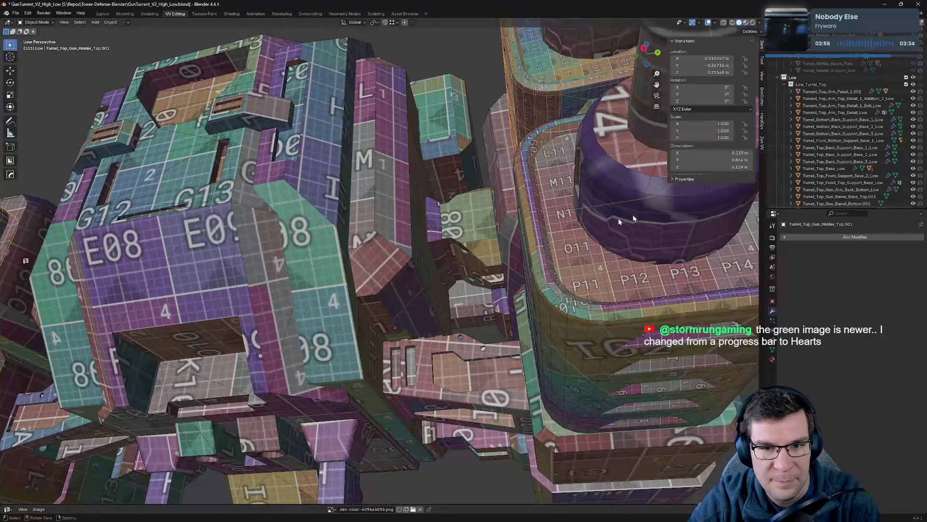
{"action": "scroll", "coordinate": [473, 215], "scroll_direction": "down", "scroll_amount": 6}
{"action": "mouse_move", "coordinate": [472, 214]}
{"action": "middle_mouse_down"}
{"action": "mouse_move", "coordinate": [523, 308]}
{"action": "mouse_move", "coordinate": [542, 373]}
{"action": "mouse_move", "coordinate": [406, 333]}
{"action": "mouse_move", "coordinate": [296, 335]}
{"action": "mouse_move", "coordinate": [705, 321]}
{"action": "middle_mouse_up"}
{"action": "scroll", "coordinate": [523, 308], "scroll_direction": "down", "scroll_amount": 4}
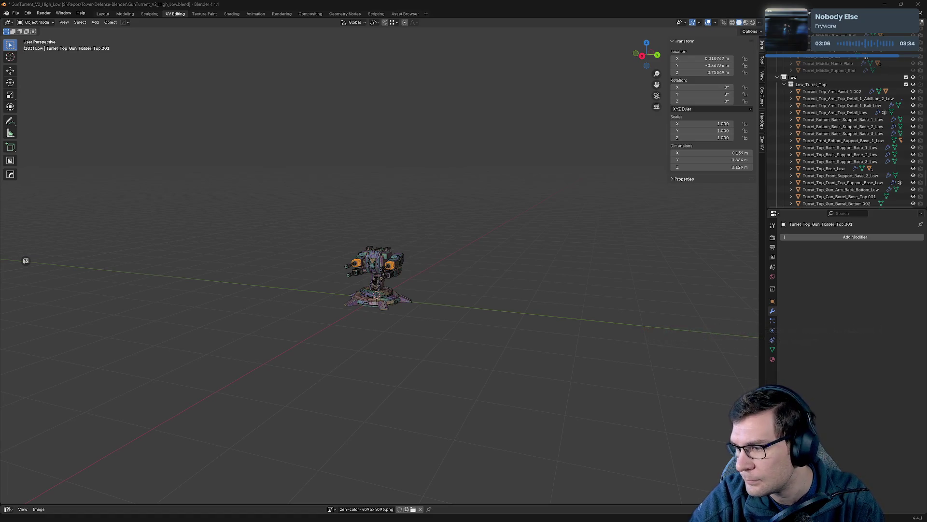
{"action": "key", "text": "alt+Tab"}
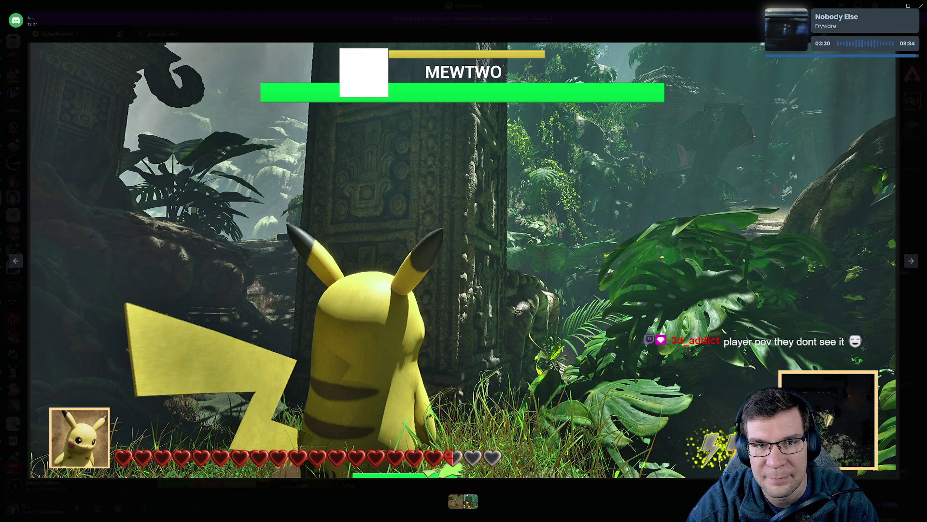
- Back in Blender, isolate the selected gun holder part with / and enter Edit Mode
{"action": "key", "text": "alt+Tab"}
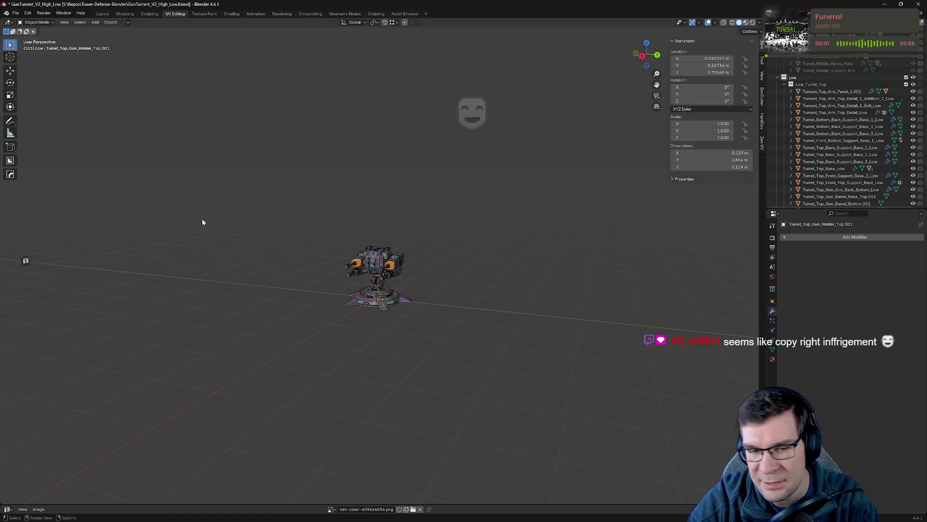
{"action": "mouse_move", "coordinate": [414, 223]}
{"action": "middle_mouse_down"}
{"action": "mouse_move", "coordinate": [470, 224]}
{"action": "mouse_move", "coordinate": [437, 279]}
{"action": "middle_mouse_up"}
{"action": "scroll", "coordinate": [437, 278], "scroll_direction": "up", "scroll_amount": 4}
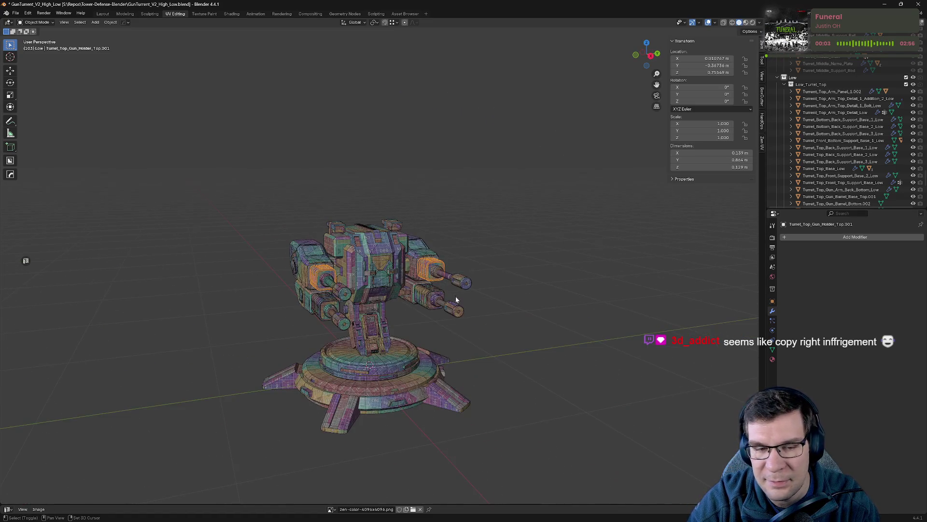
{"action": "scroll", "coordinate": [456, 299], "scroll_direction": "up", "scroll_amount": 8}
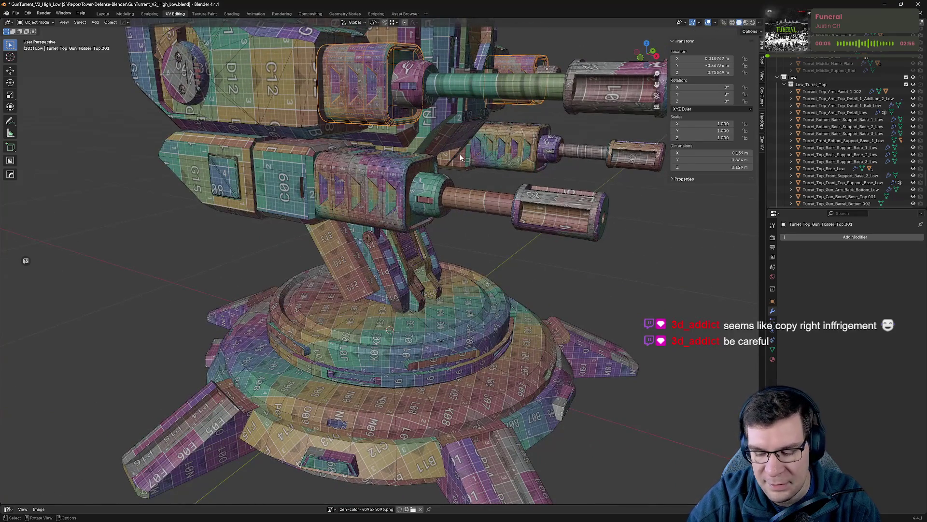
{"action": "key", "text": "slash"}
{"action": "key", "text": "Tab"}
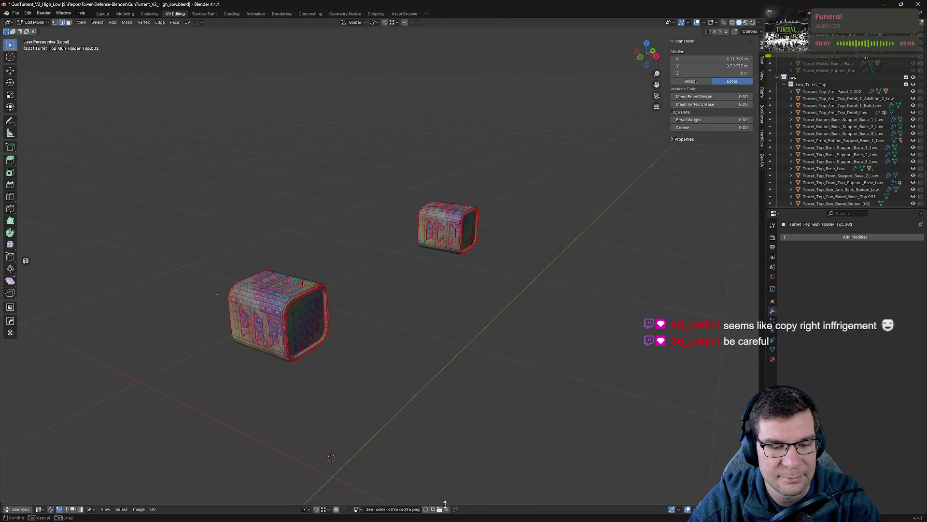
- Enlarge the UV Editor, select the mesh, and try Zen UV Quadrify on the left island, then undo
{"action": "left_click_drag", "start_coordinate": [445, 504], "coordinate": [425, 202]}
{"action": "key", "text": "a"}
{"action": "scroll", "coordinate": [471, 262], "scroll_direction": "down", "scroll_amount": 8}
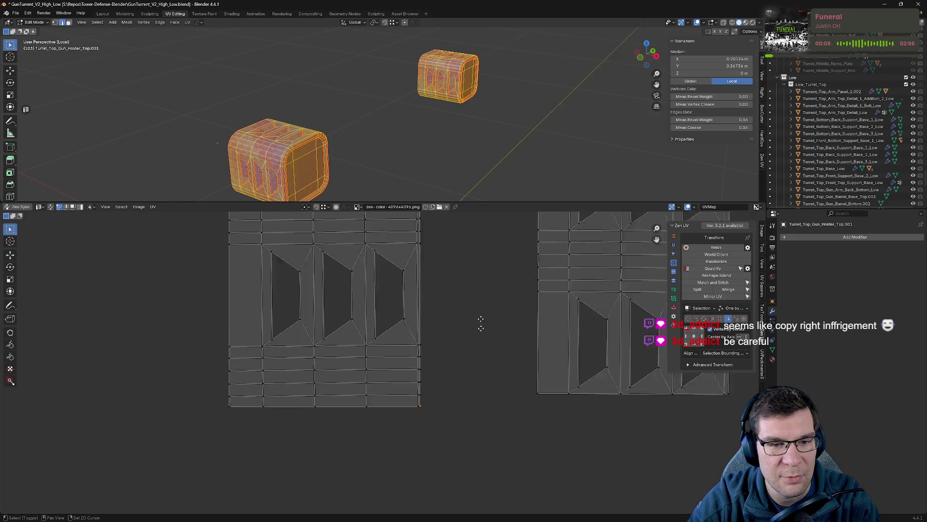
{"action": "scroll", "coordinate": [465, 425], "scroll_direction": "up", "scroll_amount": 5, "text": "ctrl"}
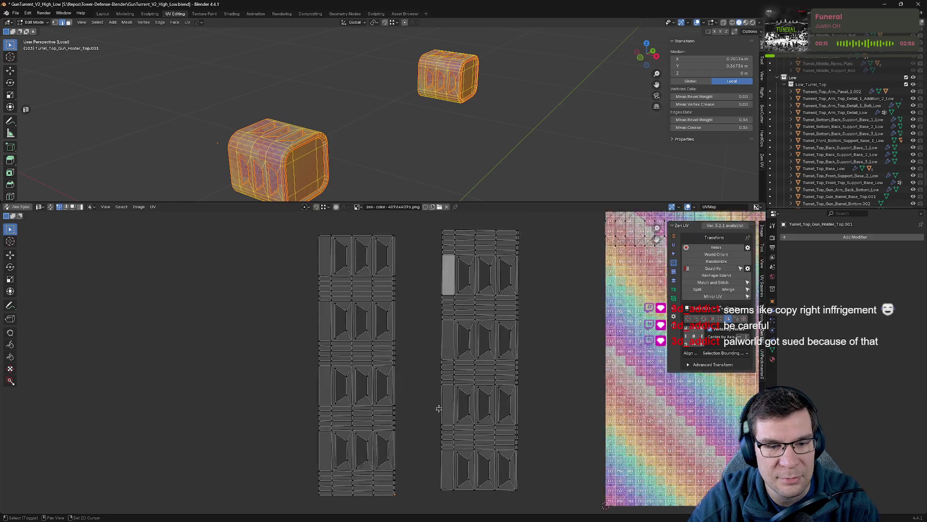
{"action": "mouse_move", "coordinate": [291, 263]}
{"action": "left_mouse_down"}
{"action": "mouse_move", "coordinate": [430, 514]}
{"action": "mouse_move", "coordinate": [425, 502]}
{"action": "left_mouse_up"}
{"action": "scroll", "coordinate": [410, 466], "scroll_direction": "down", "scroll_amount": 4, "text": "ctrl"}
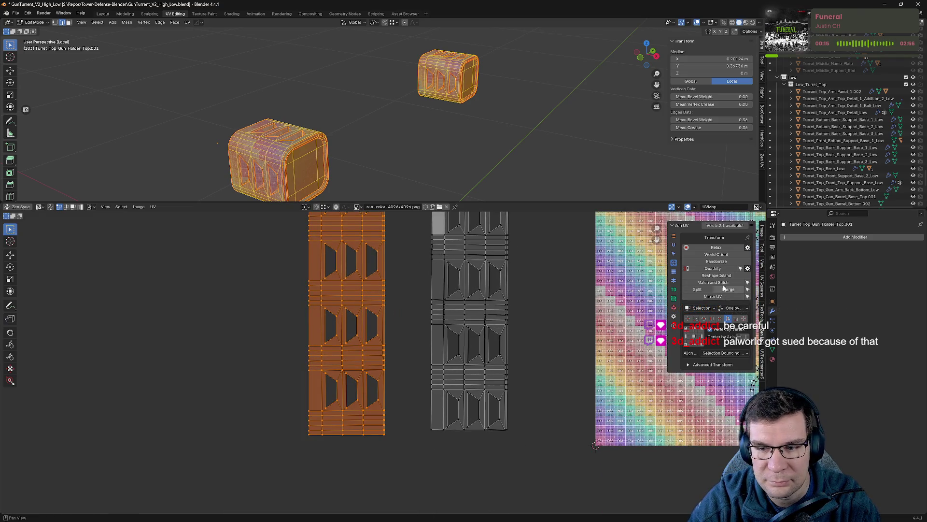
{"action": "left_click", "coordinate": [725, 270]}
{"action": "key", "text": "ctrl+z"}
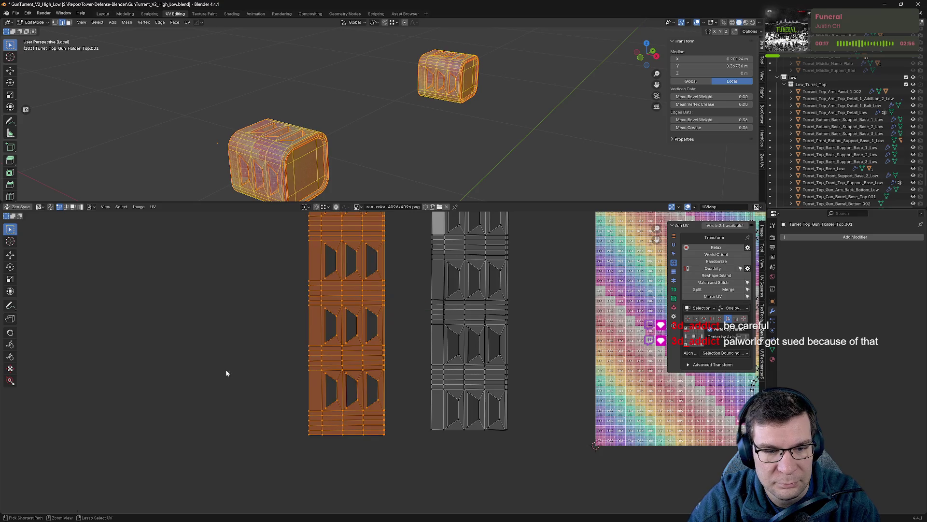
- Select the left island's left-edge vertices, try reshaping the island, then undo
{"action": "left_click", "coordinate": [411, 314]}
{"action": "scroll", "coordinate": [414, 320], "scroll_direction": "up", "scroll_amount": 2, "text": "ctrl"}
{"action": "mouse_move", "coordinate": [348, 202]}
{"action": "left_mouse_down"}
{"action": "mouse_move", "coordinate": [333, 407]}
{"action": "mouse_move", "coordinate": [349, 103]}
{"action": "left_mouse_up"}
{"action": "left_click_drag", "start_coordinate": [279, 183], "coordinate": [318, 515]}
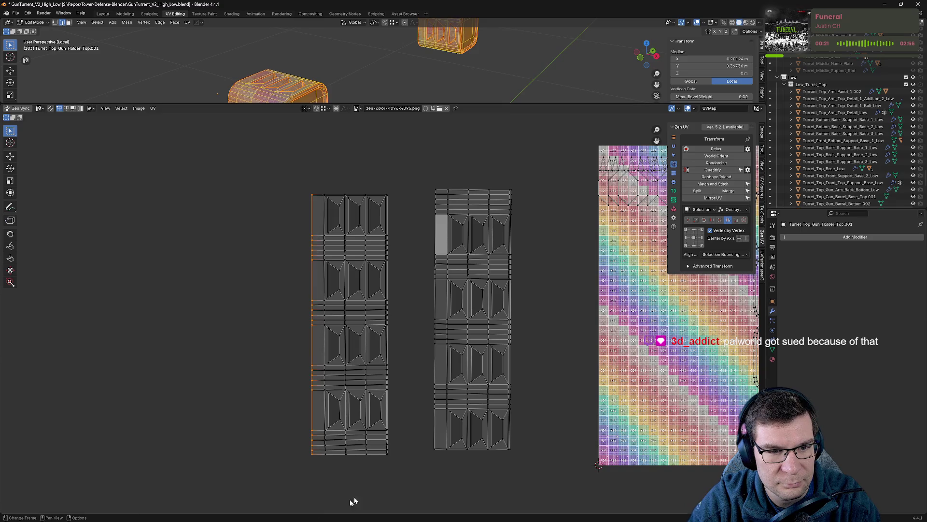
{"action": "left_click", "coordinate": [714, 175]}
{"action": "key", "text": "ctrl+z"}
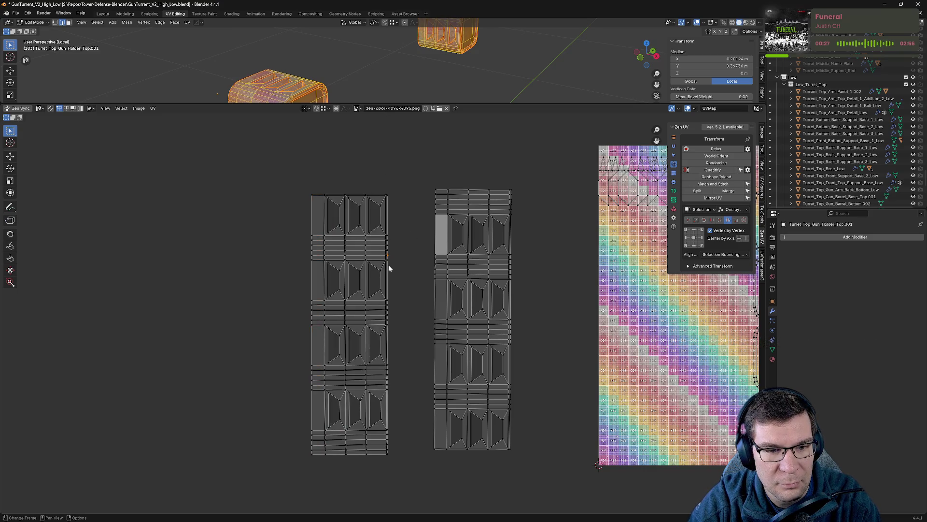
- Relax the right UV island and align its left-edge vertices into a straight line
{"action": "mouse_move", "coordinate": [311, 150]}
{"action": "left_mouse_down"}
{"action": "mouse_move", "coordinate": [309, 462]}
{"action": "mouse_move", "coordinate": [317, 498]}
{"action": "left_mouse_up"}
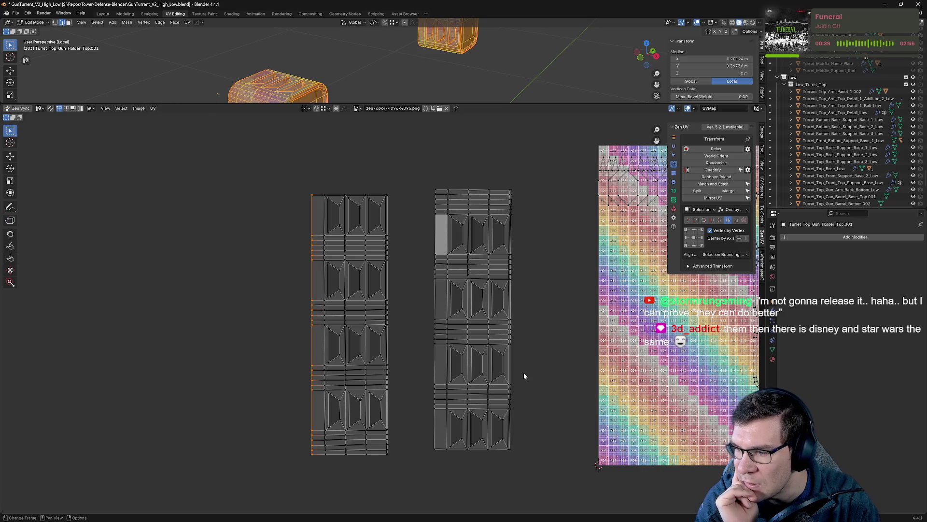
{"action": "mouse_move", "coordinate": [415, 174]}
{"action": "left_mouse_down"}
{"action": "mouse_move", "coordinate": [430, 491]}
{"action": "mouse_move", "coordinate": [438, 498]}
{"action": "left_mouse_up"}
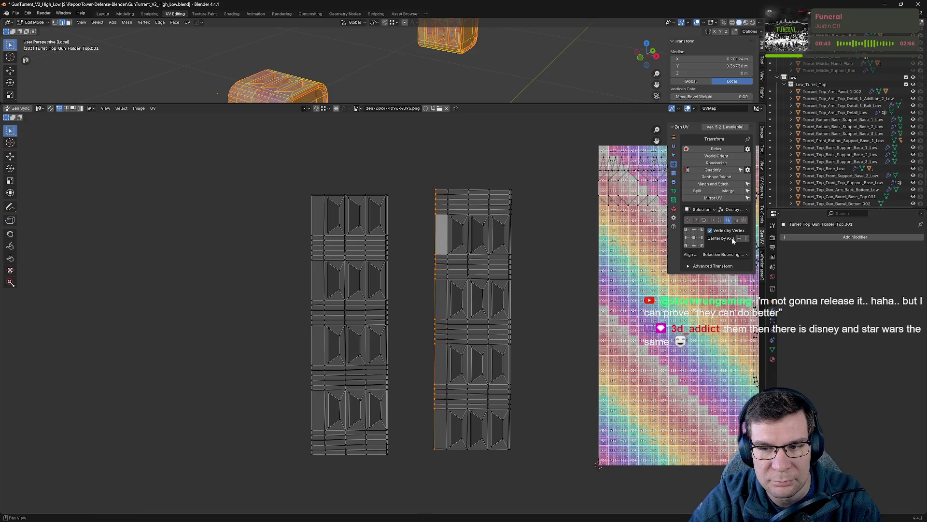
{"action": "left_click", "coordinate": [716, 150]}
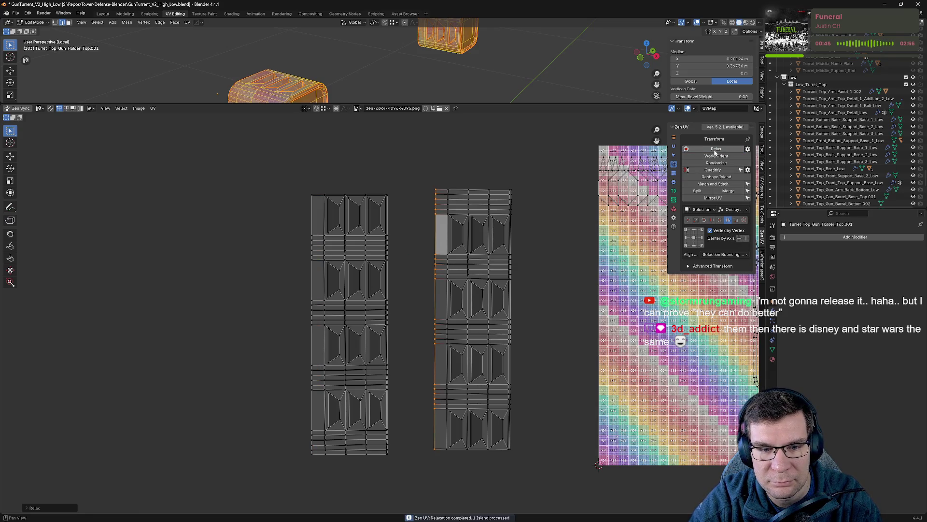
{"action": "left_click", "coordinate": [739, 240]}
{"action": "left_click", "coordinate": [747, 240]}
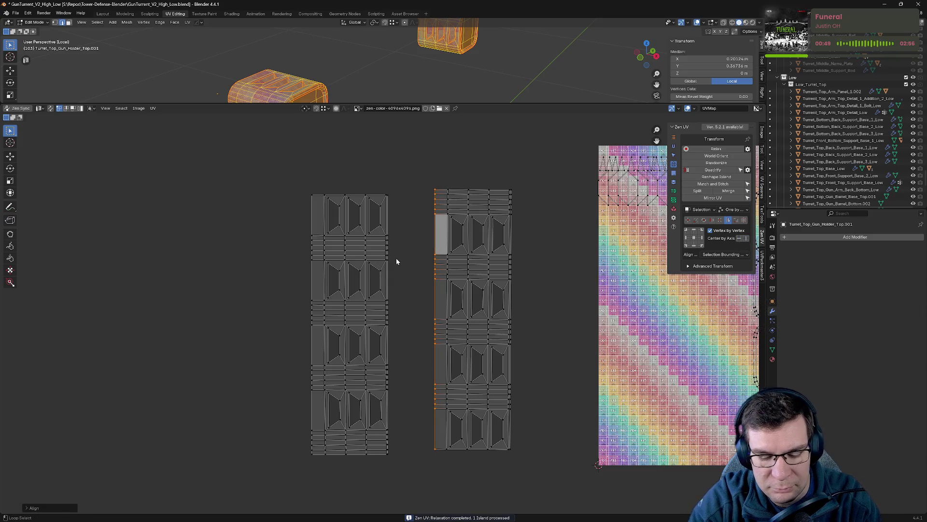
- Reselect the left island's left column, then select the whole left UV island
{"action": "left_click_drag", "start_coordinate": [288, 154], "coordinate": [326, 503]}
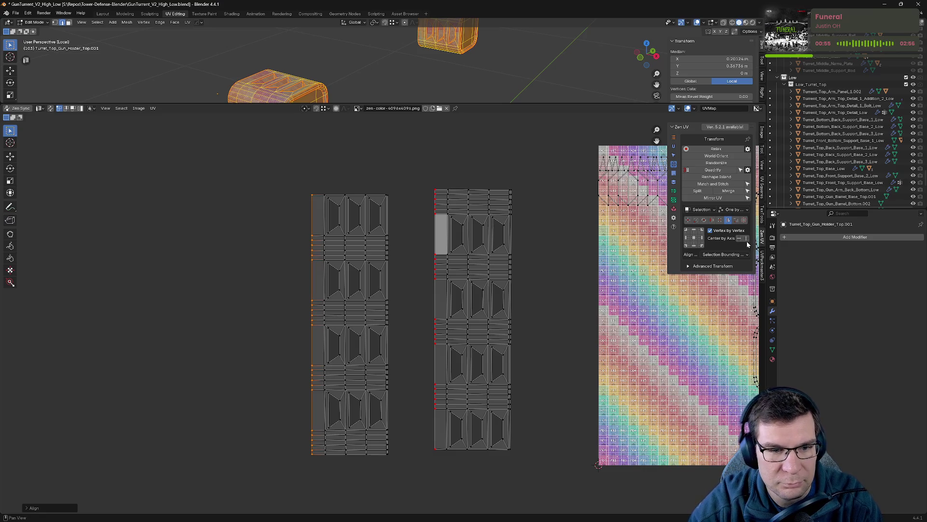
{"action": "left_click_drag", "start_coordinate": [278, 168], "coordinate": [317, 515]}
{"action": "left_click_drag", "start_coordinate": [263, 137], "coordinate": [431, 475]}
- Try Zen UV Quadrify on the left island repeatedly, undoing back to the rectangular strip
{"action": "left_click", "coordinate": [717, 171]}
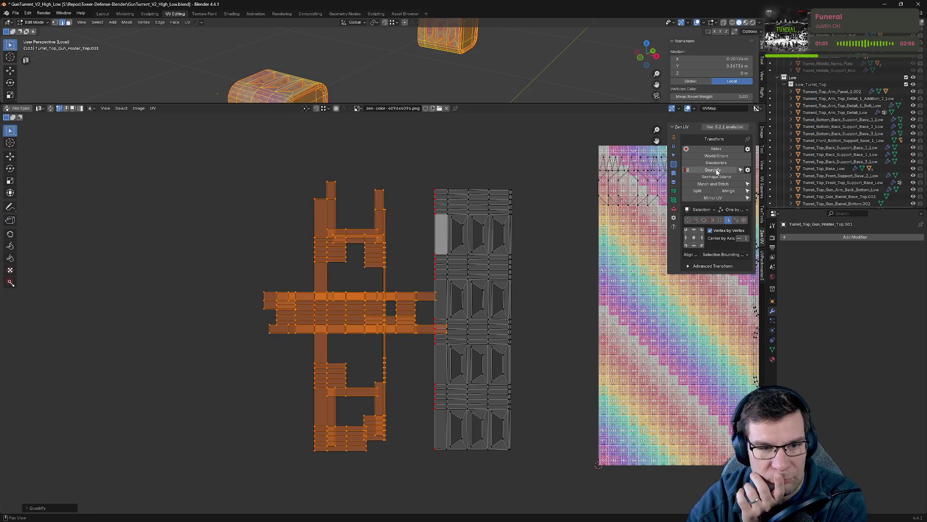
{"action": "key", "text": "ctrl+z"}
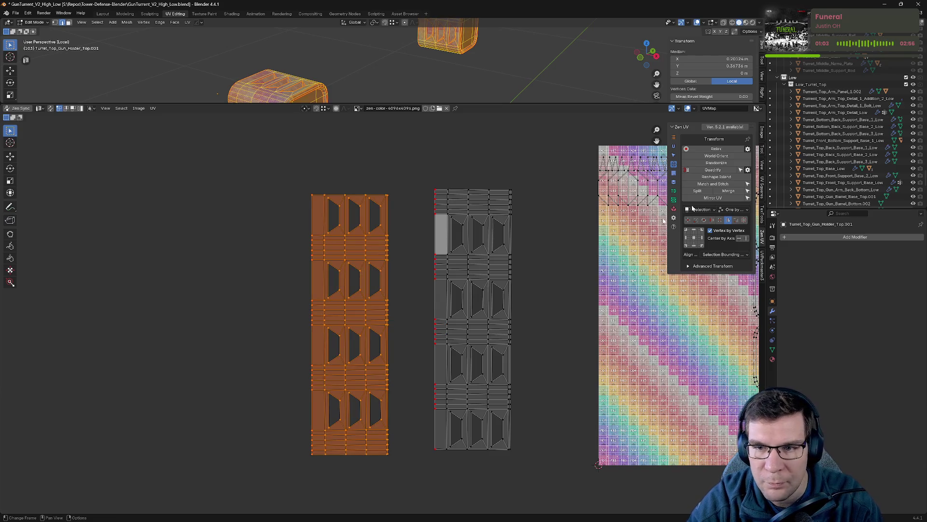
{"action": "left_click", "coordinate": [714, 171]}
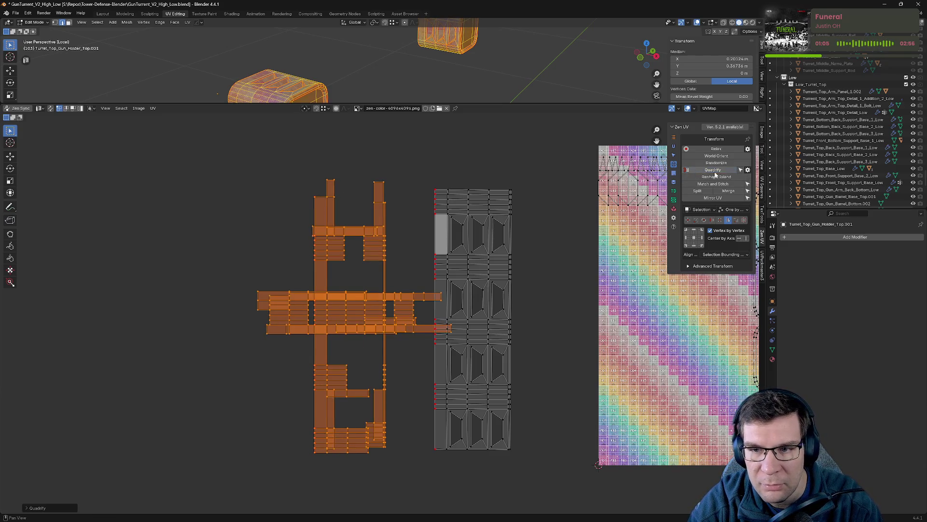
{"action": "left_click", "coordinate": [741, 171]}
{"action": "left_click", "coordinate": [538, 229]}
{"action": "key", "text": "ctrl+z"}
{"action": "left_click", "coordinate": [538, 229]}
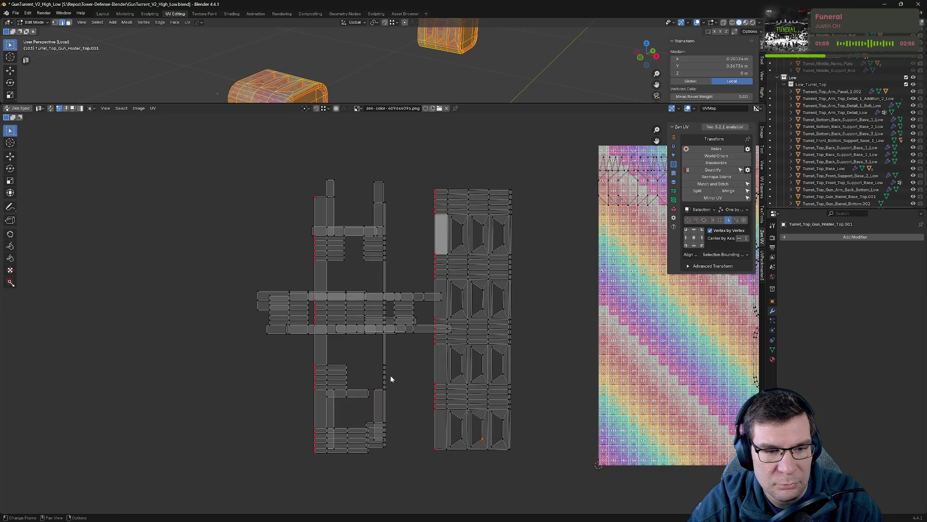
{"action": "key", "text": "ctrl+z"}
{"action": "key", "text": "ctrl+z"}
{"action": "key", "text": "ctrl+z"}
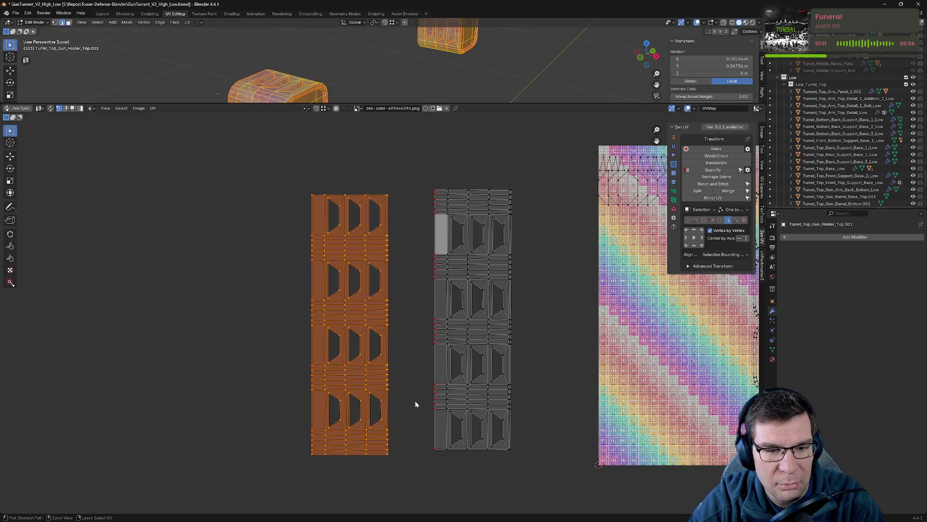
{"action": "key", "text": "ctrl+z"}
{"action": "left_click_drag", "start_coordinate": [396, 489], "coordinate": [323, 177]}
{"action": "left_click", "coordinate": [715, 170]}
{"action": "key", "text": "ctrl+z"}
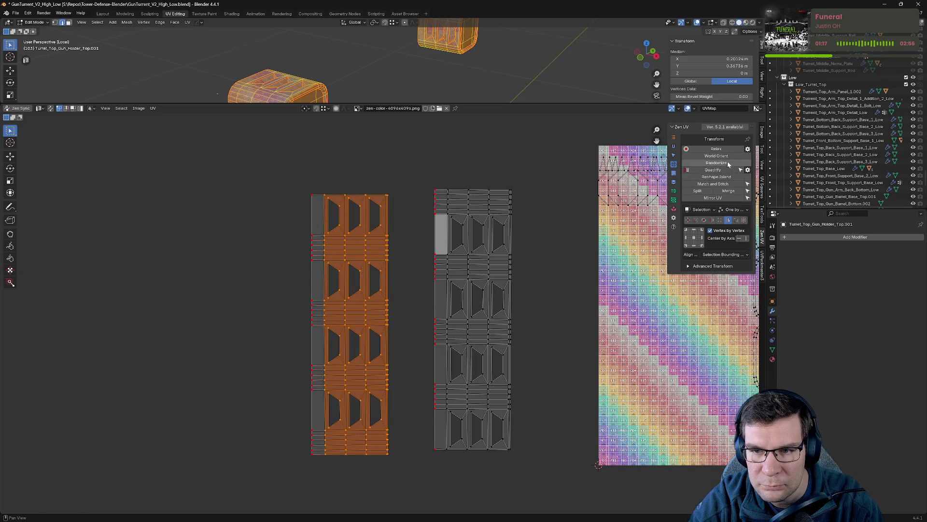
- Relax the left and right UV islands with Zen UV Relax and save the file
{"action": "left_click", "coordinate": [725, 151]}
{"action": "mouse_move", "coordinate": [421, 155]}
{"action": "left_mouse_down"}
{"action": "mouse_move", "coordinate": [497, 425]}
{"action": "mouse_move", "coordinate": [524, 477]}
{"action": "left_mouse_up"}
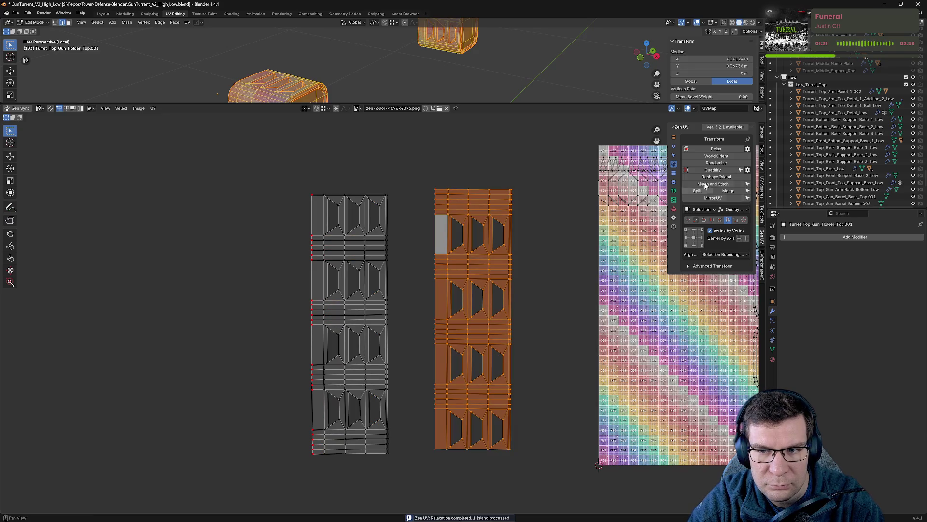
{"action": "left_click", "coordinate": [717, 149]}
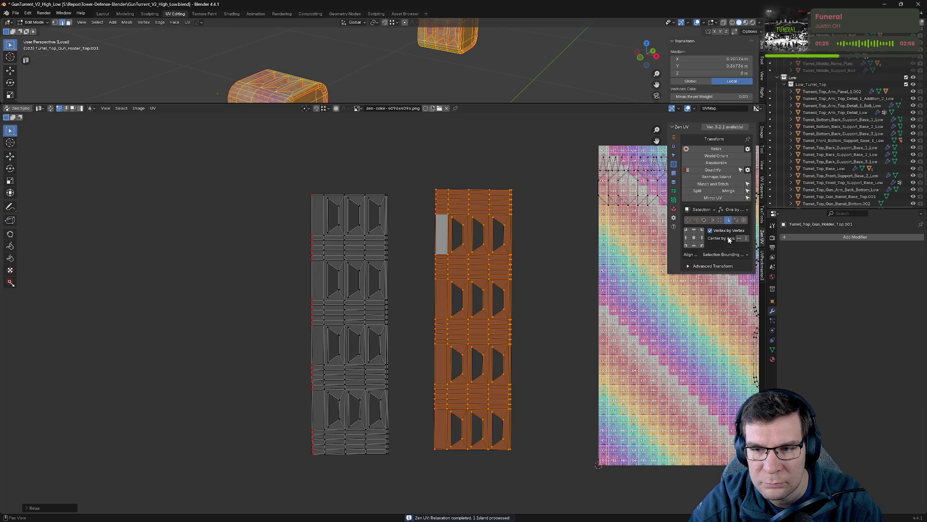
{"action": "left_click", "coordinate": [530, 262]}
{"action": "key", "text": "ctrl+s"}
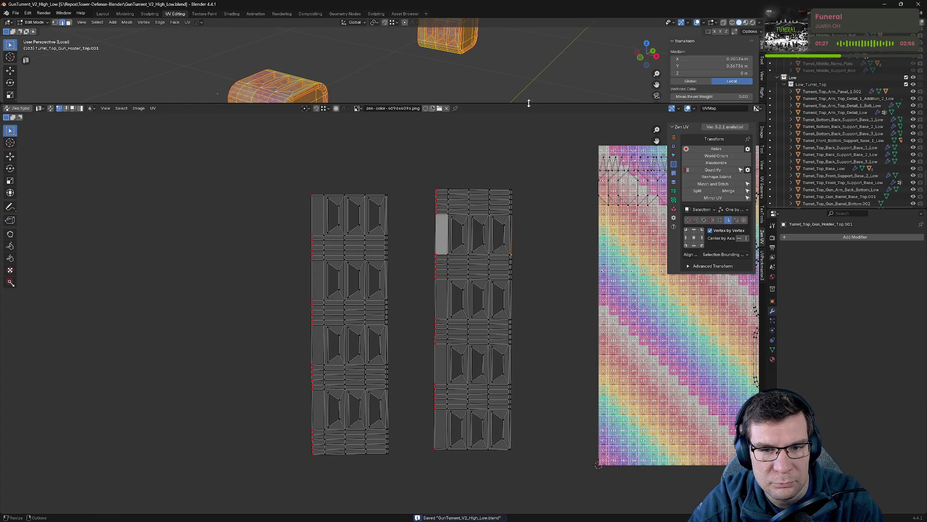
{"action": "left_click_drag", "start_coordinate": [529, 103], "coordinate": [529, 426]}
- Exit local view, select Turret_Top_Gun_Holder_Bottom.002 and save the file
{"action": "key", "text": "Tab"}
{"action": "key", "text": "KP_Decimal"}
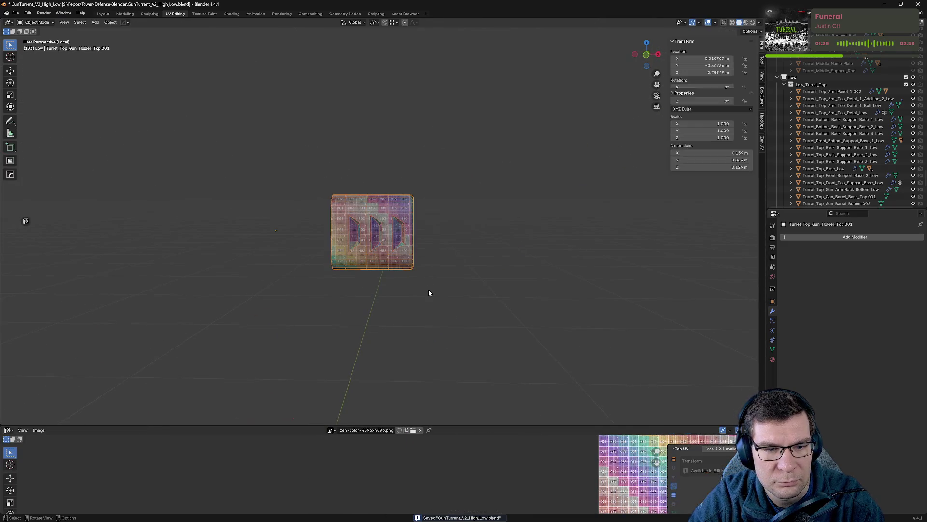
{"action": "key", "text": "KP_Divide"}
{"action": "left_click", "coordinate": [444, 181]}
{"action": "scroll", "coordinate": [461, 181], "scroll_direction": "up", "scroll_amount": 6}
{"action": "key", "text": "ctrl+s"}
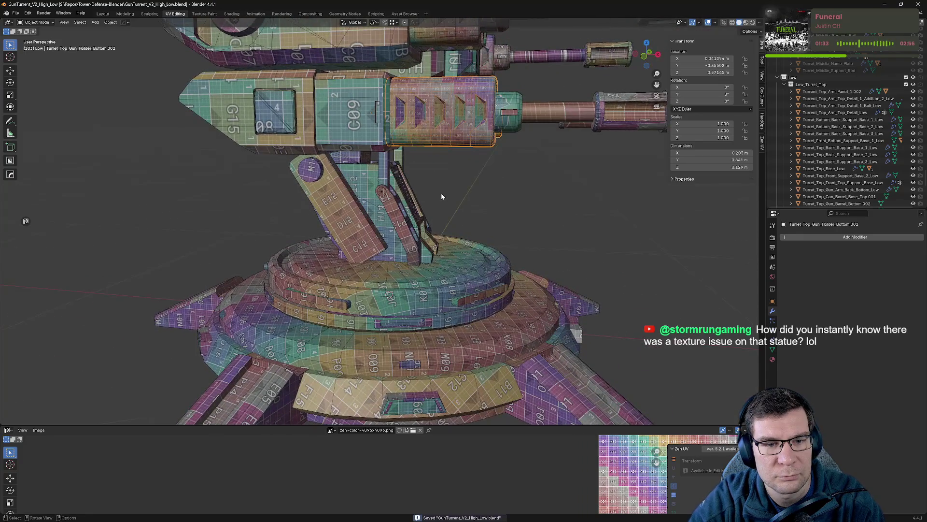
{"action": "scroll", "coordinate": [441, 196], "scroll_direction": "down", "scroll_amount": 6}
- Enter Edit Mode on the holder bottom, enlarge the UV Editor and hide Low_Turret_Base
{"action": "key", "text": "Tab"}
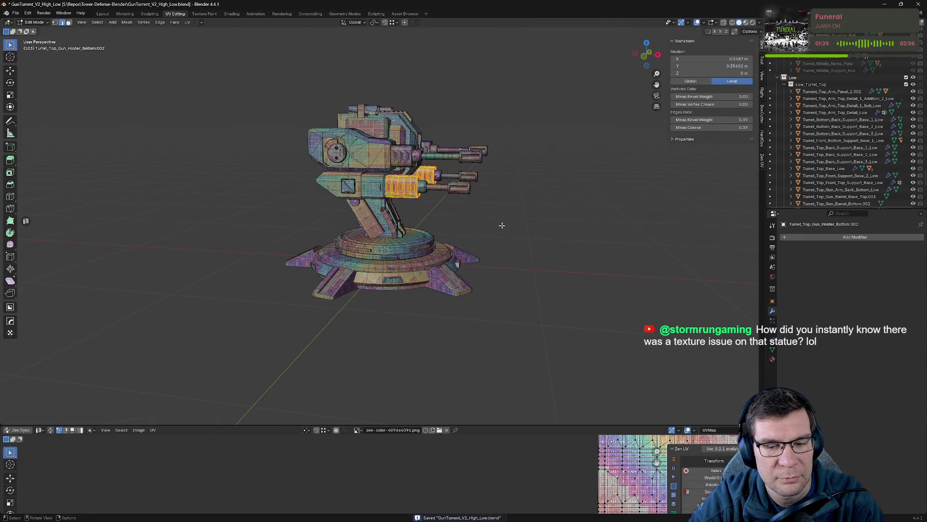
{"action": "left_click_drag", "start_coordinate": [522, 426], "coordinate": [521, 76]}
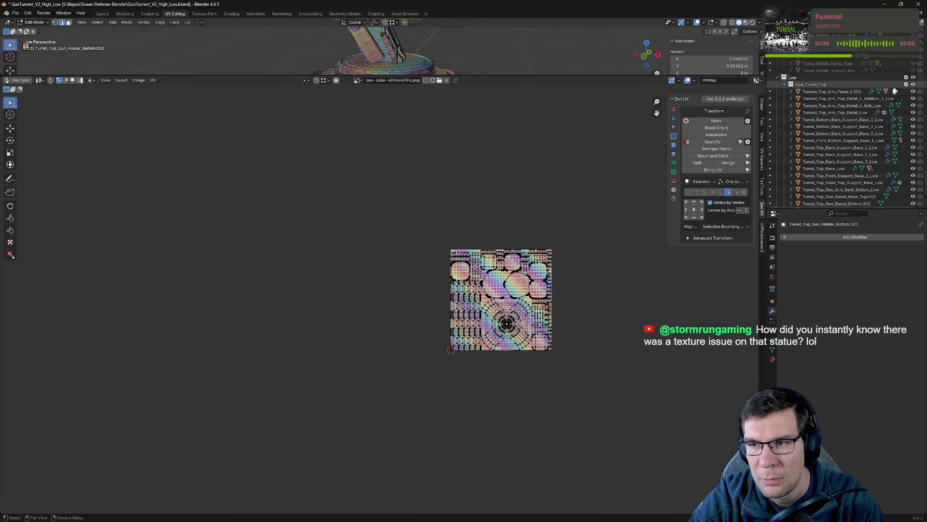
{"action": "scroll", "coordinate": [894, 90], "scroll_direction": "down", "scroll_amount": 5}
{"action": "left_click", "coordinate": [913, 158]}
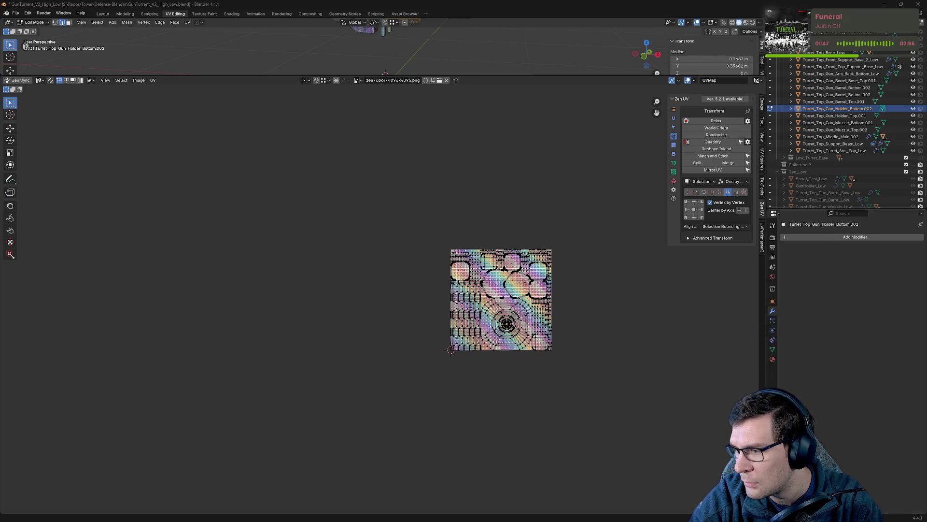
{"action": "key", "text": "alt+Tab"}
- Open the Pikachu-versus-Mewtwo screenshot full-screen and zoom in on the statue
{"action": "double_click", "coordinate": [345, 100]}
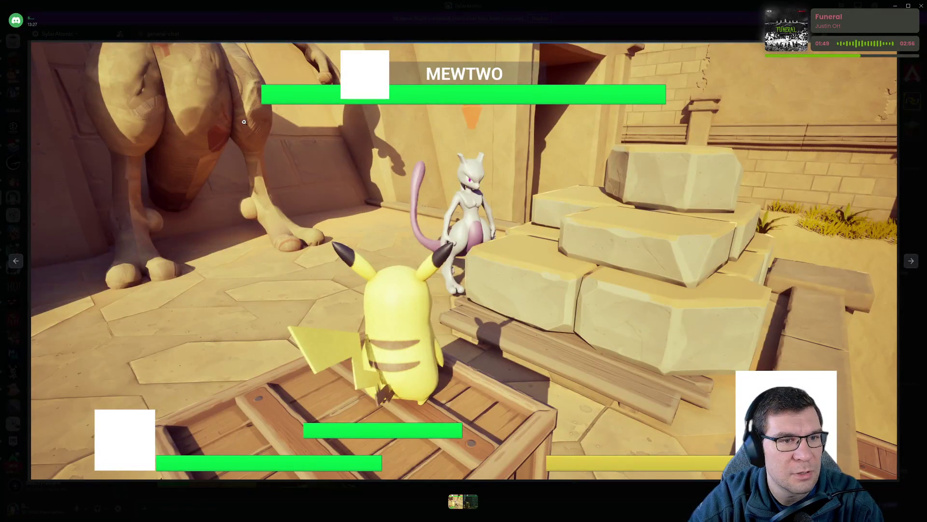
{"action": "scroll", "coordinate": [244, 122], "scroll_direction": "up", "scroll_amount": 3}
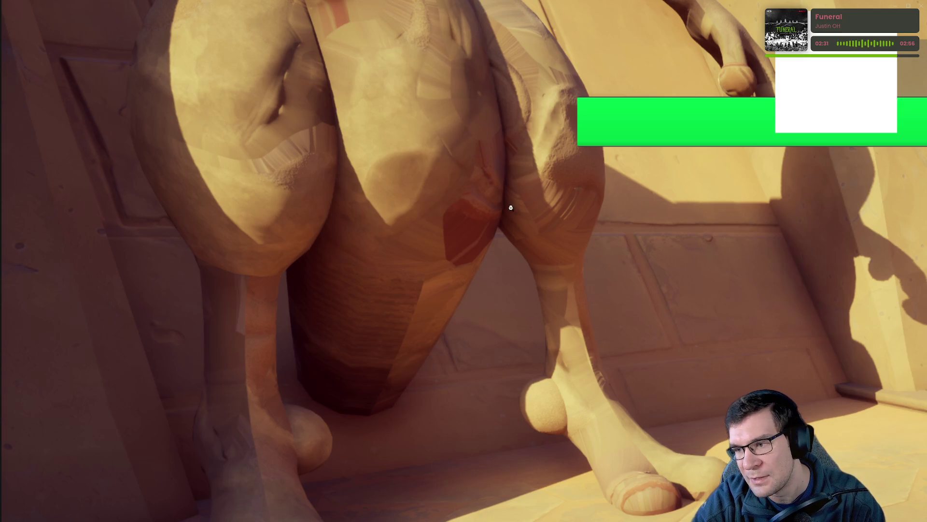
{"action": "scroll", "coordinate": [464, 221], "scroll_direction": "down", "scroll_amount": 4}
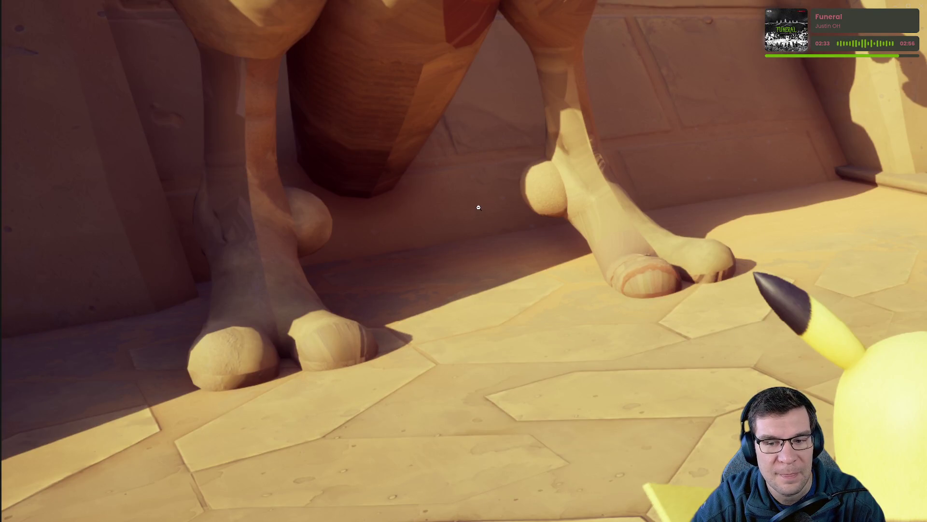
{"action": "scroll", "coordinate": [673, 249], "scroll_direction": "down", "scroll_amount": 4}
{"action": "scroll", "coordinate": [673, 249], "scroll_direction": "right", "scroll_amount": 8}
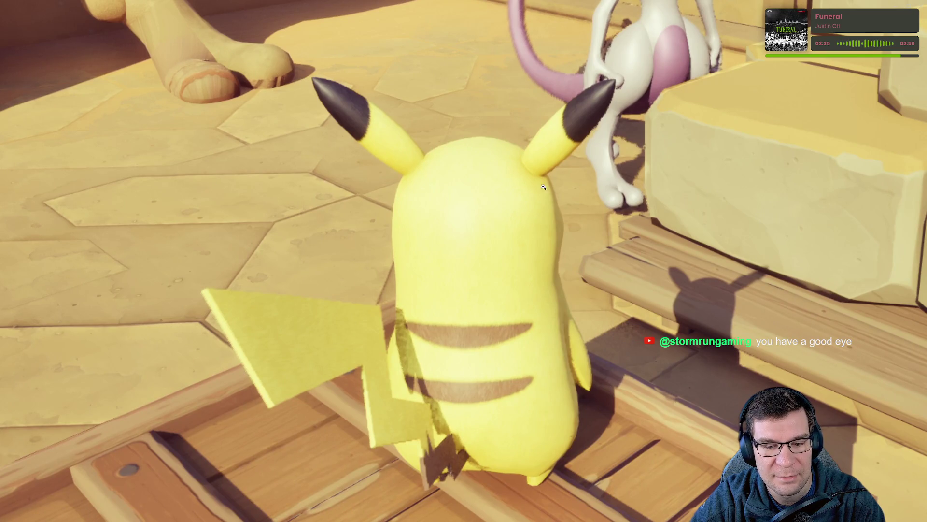
{"action": "scroll", "coordinate": [543, 187], "scroll_direction": "up", "scroll_amount": 4}
{"action": "scroll", "coordinate": [438, 305], "scroll_direction": "right", "scroll_amount": 2}
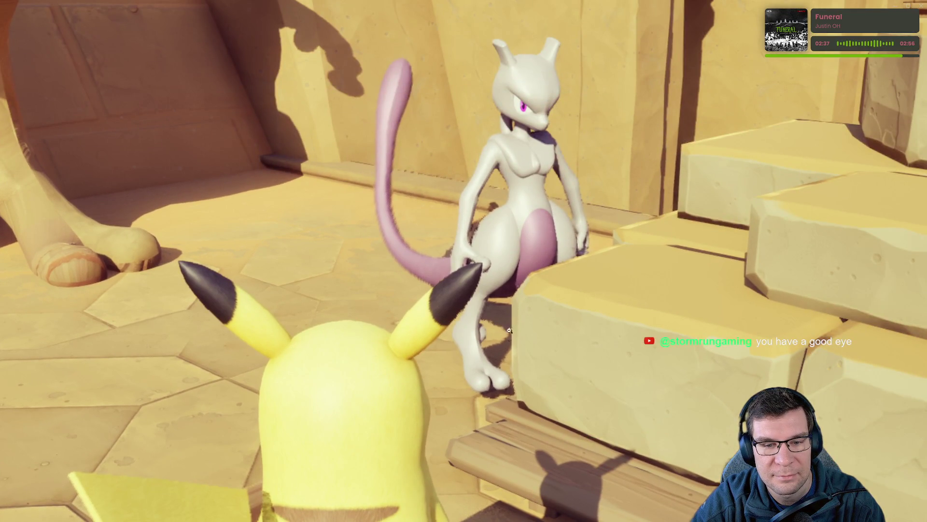
- Pan around Mewtwo's statue, reset the image to fit, and minimize the viewer back to Blender
{"action": "scroll", "coordinate": [509, 330], "scroll_direction": "down", "scroll_amount": 3}
{"action": "scroll", "coordinate": [452, 277], "scroll_direction": "up", "scroll_amount": 3}
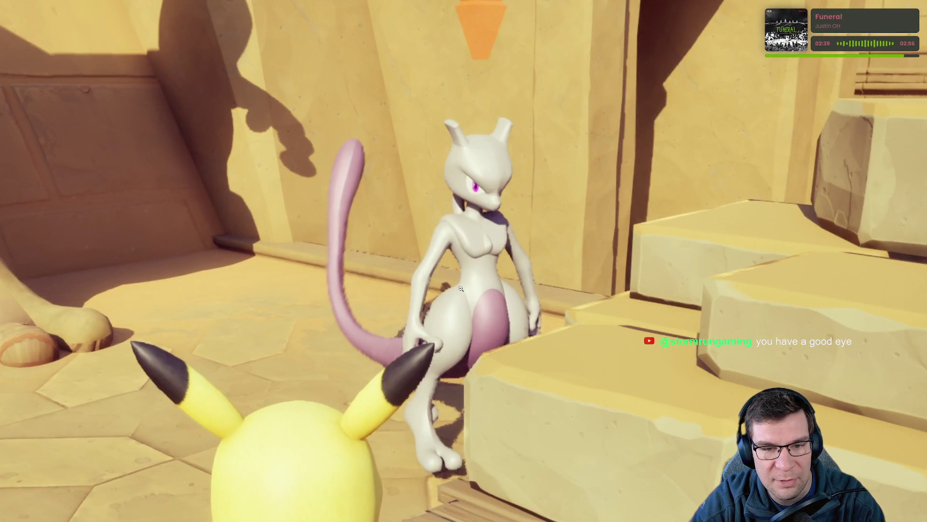
{"action": "left_click_drag", "start_coordinate": [461, 288], "coordinate": [496, 154]}
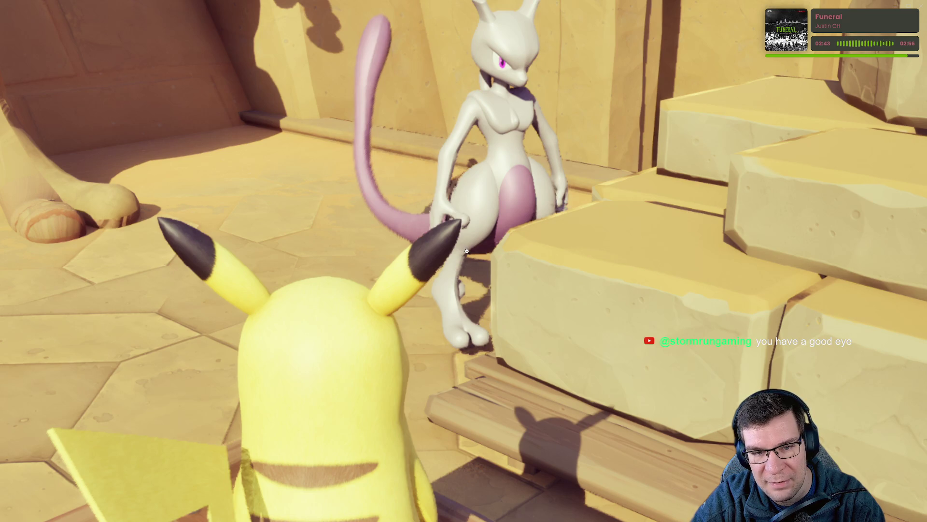
{"action": "scroll", "coordinate": [513, 154], "scroll_direction": "down", "scroll_amount": 3}
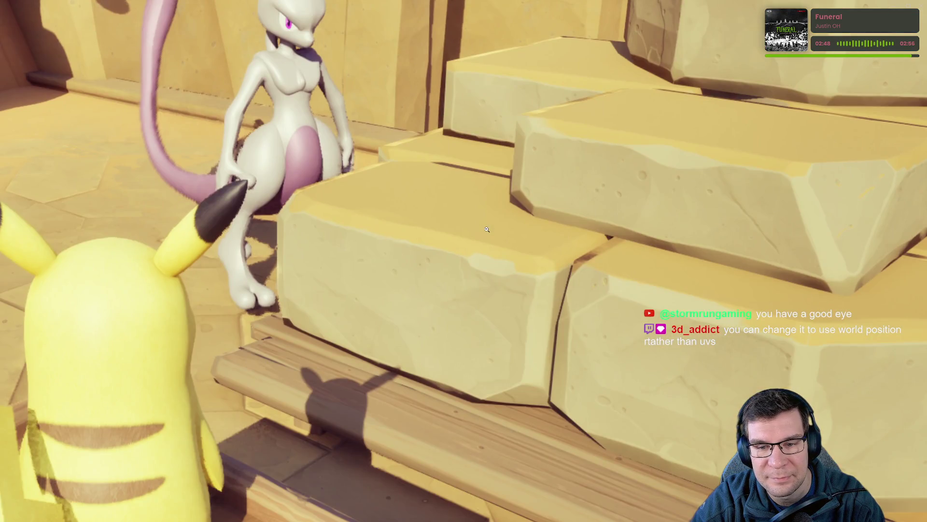
{"action": "left_click", "coordinate": [487, 229]}
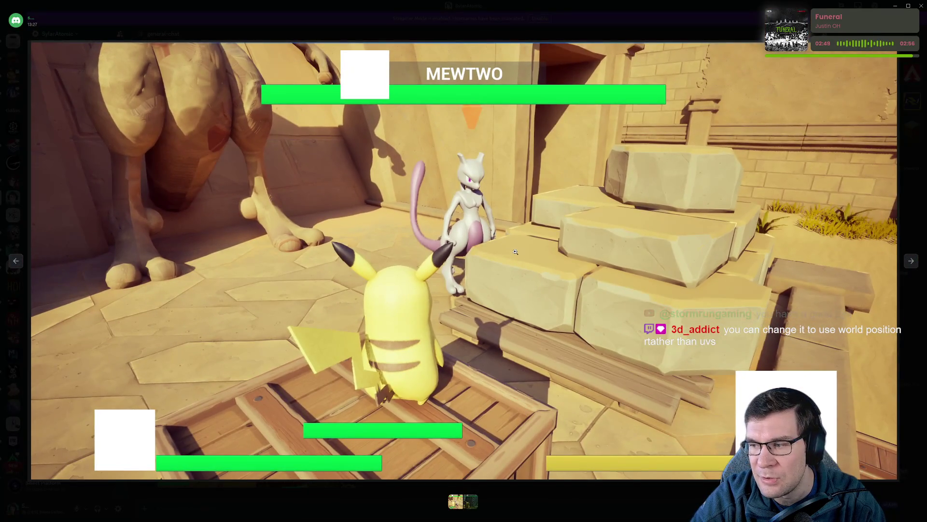
{"action": "key", "text": "super+Down"}
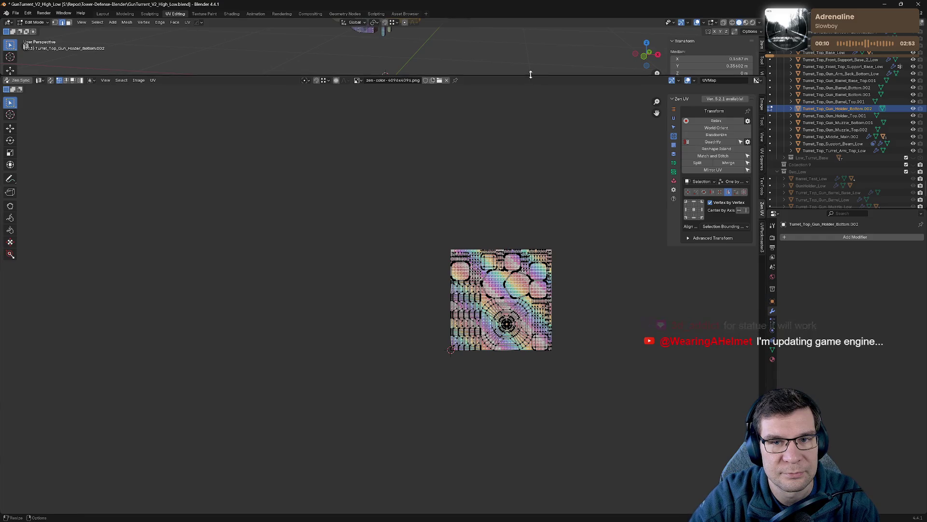
- Enlarge the 3D viewport above the UV editor, re-enter Edit Mode and frame the selected mesh
{"action": "left_click_drag", "start_coordinate": [530, 76], "coordinate": [531, 305]}
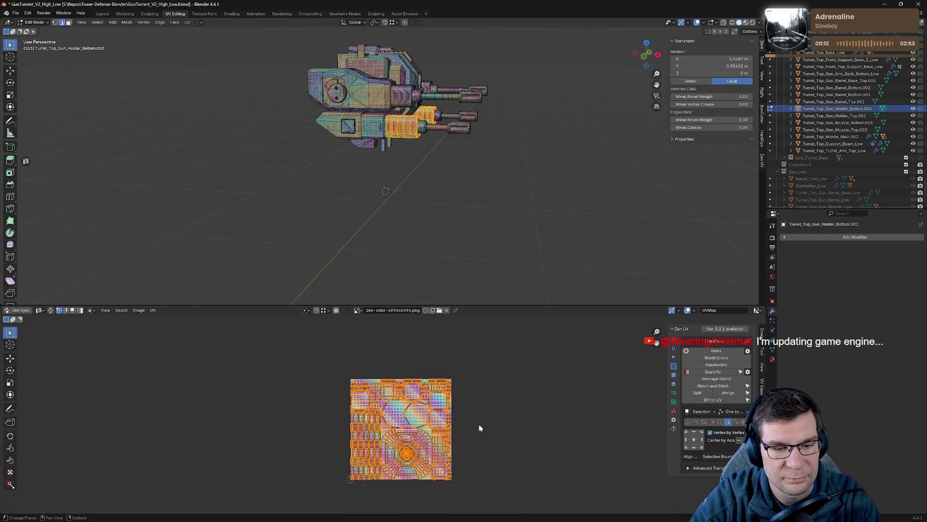
{"action": "scroll", "coordinate": [442, 445], "scroll_direction": "up", "scroll_amount": 8}
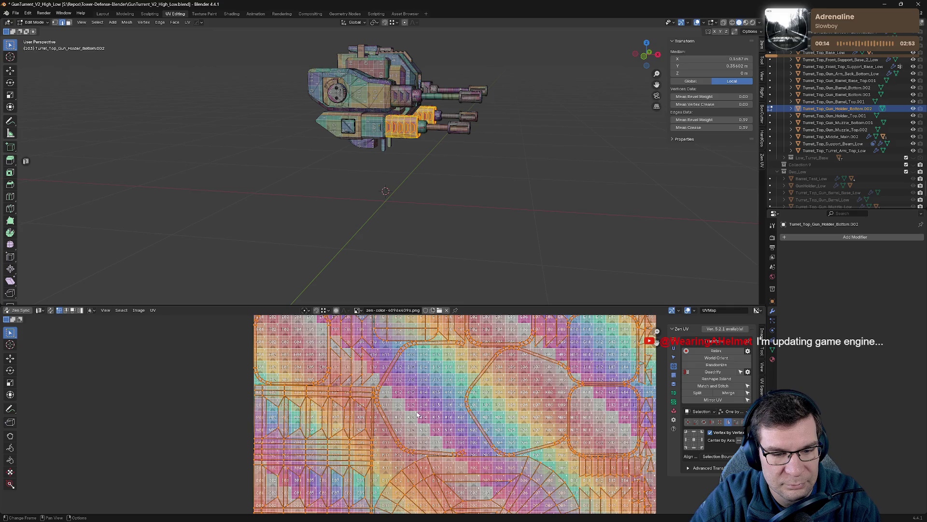
{"action": "scroll", "coordinate": [460, 141], "scroll_direction": "up", "scroll_amount": 4}
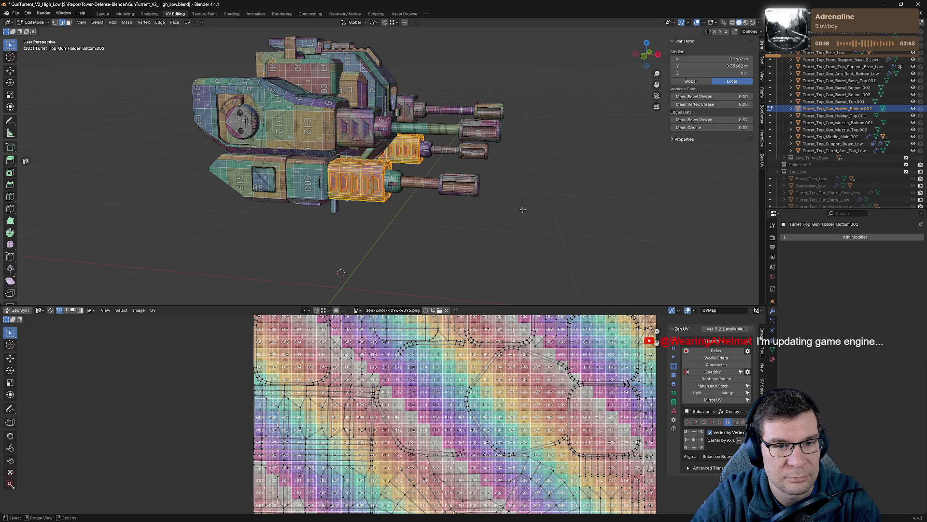
{"action": "key", "text": "Tab"}
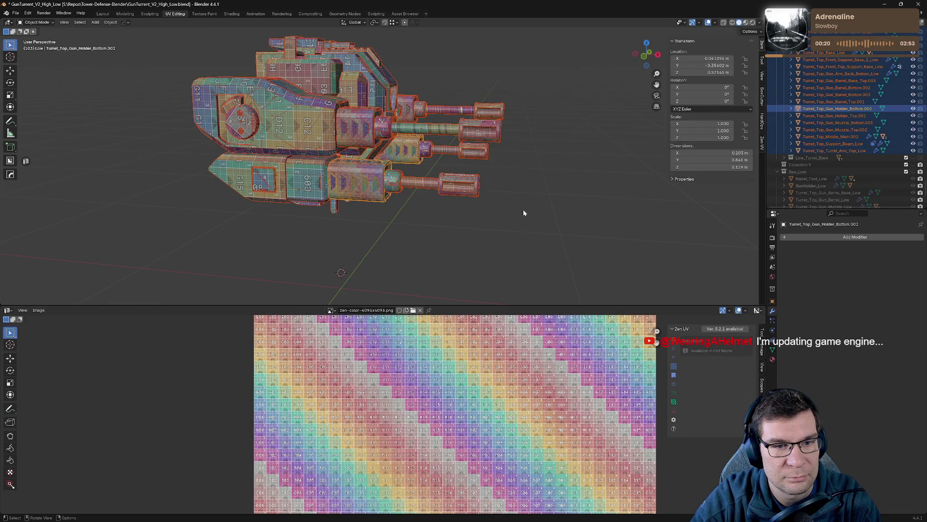
{"action": "key", "text": "Tab"}
{"action": "key", "text": "a"}
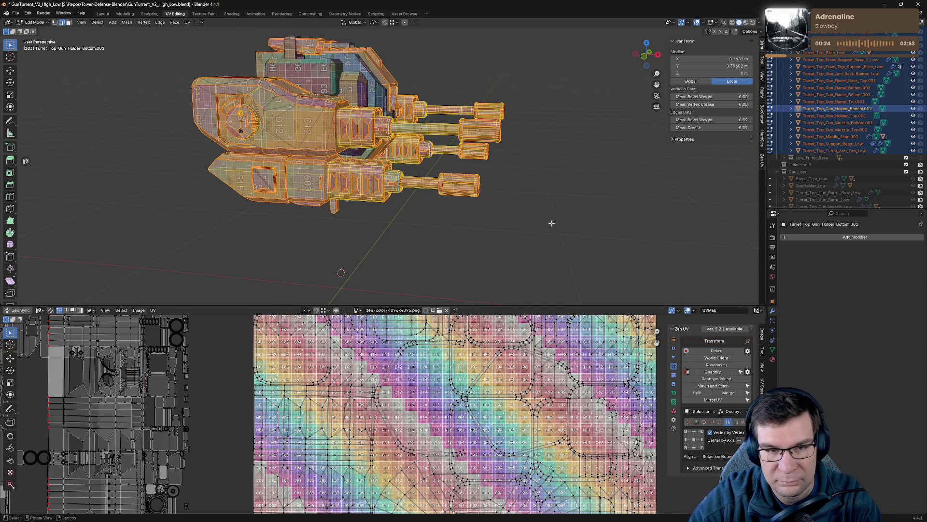
{"action": "key", "text": "KP_Decimal"}
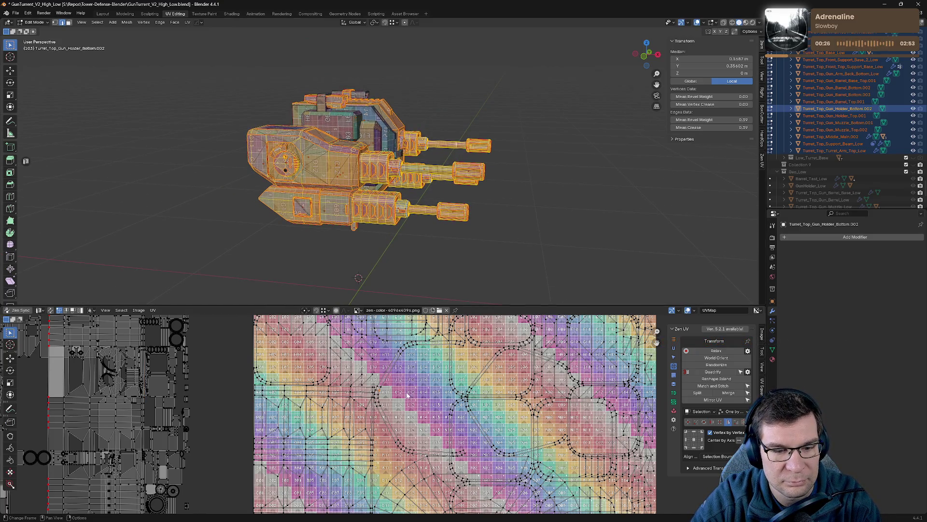
- Turn on UV sync selection, pan the UV editor and zoom onto Turret_Top_Gun_Holder_Bottom.002
{"action": "left_click", "coordinate": [434, 255]}
{"action": "key", "text": "a"}
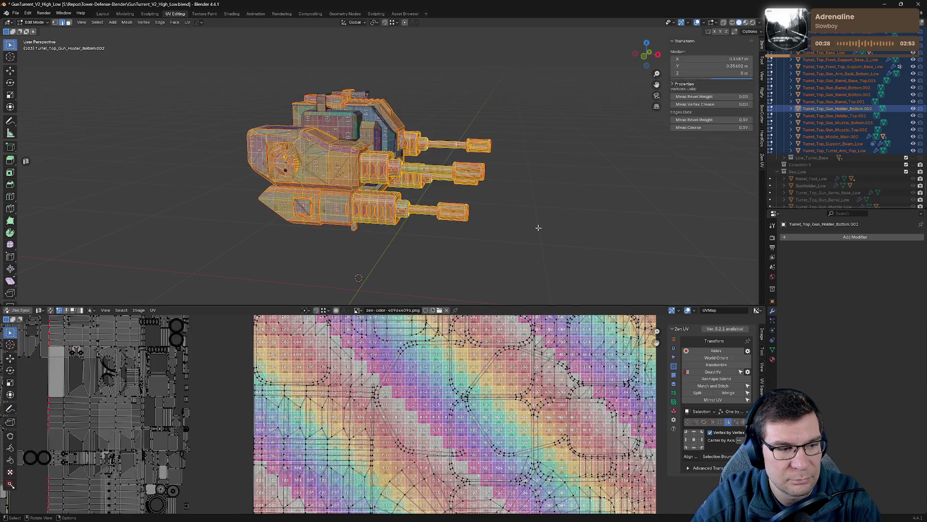
{"action": "left_click", "coordinate": [50, 311]}
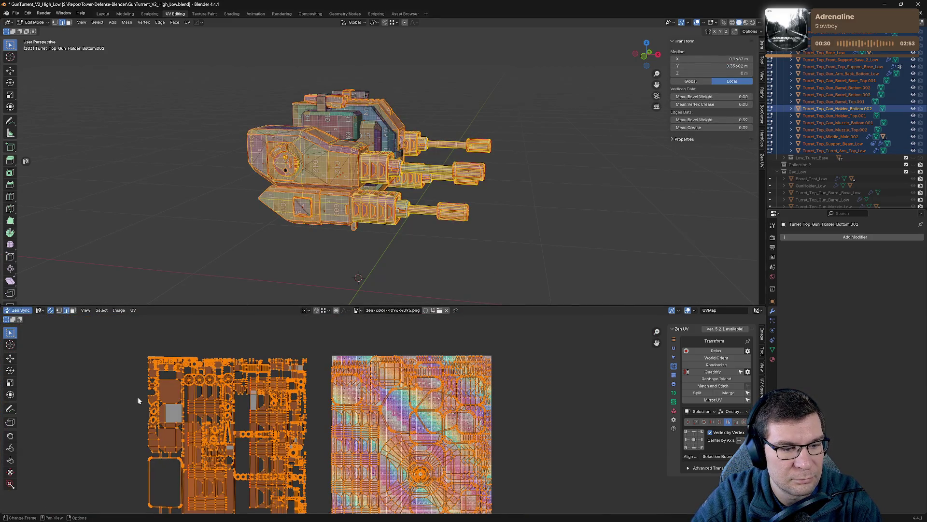
{"action": "scroll", "coordinate": [532, 354], "scroll_direction": "down", "scroll_amount": 2}
{"action": "left_click", "coordinate": [495, 445]}
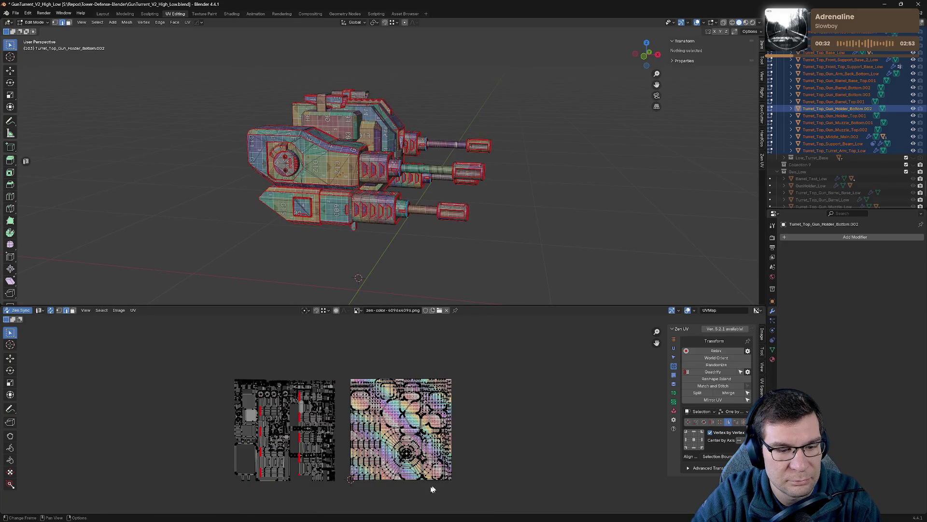
{"action": "scroll", "coordinate": [435, 489], "scroll_direction": "up", "scroll_amount": 5}
{"action": "middle_click_drag", "start_coordinate": [155, 431], "coordinate": [277, 425]}
{"action": "middle_click_drag", "start_coordinate": [507, 401], "coordinate": [415, 365]}
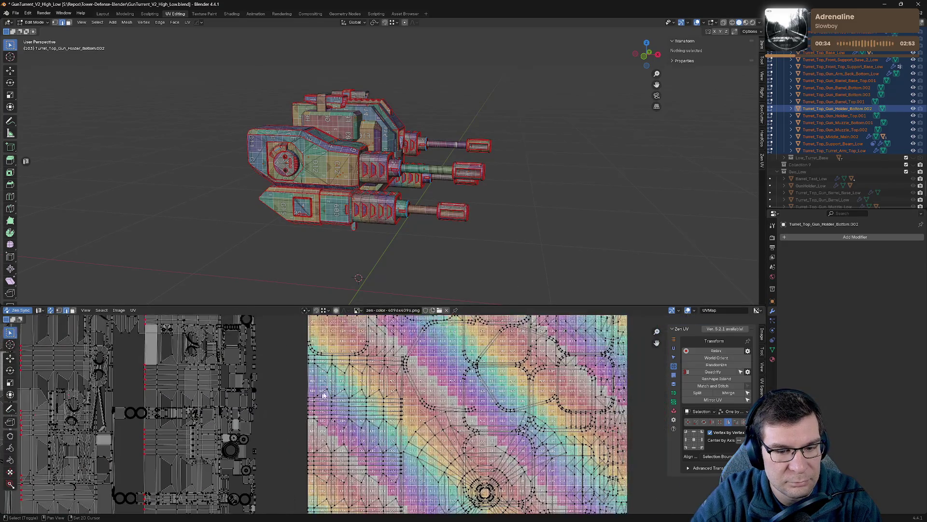
{"action": "left_click", "coordinate": [414, 365]}
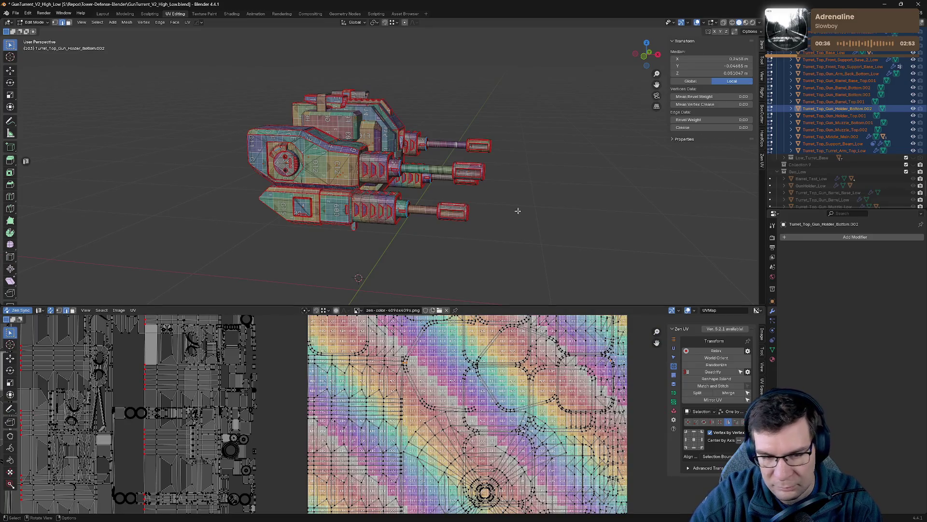
{"action": "key", "text": "KP_Decimal"}
{"action": "scroll", "coordinate": [477, 173], "scroll_direction": "up", "scroll_amount": 2}
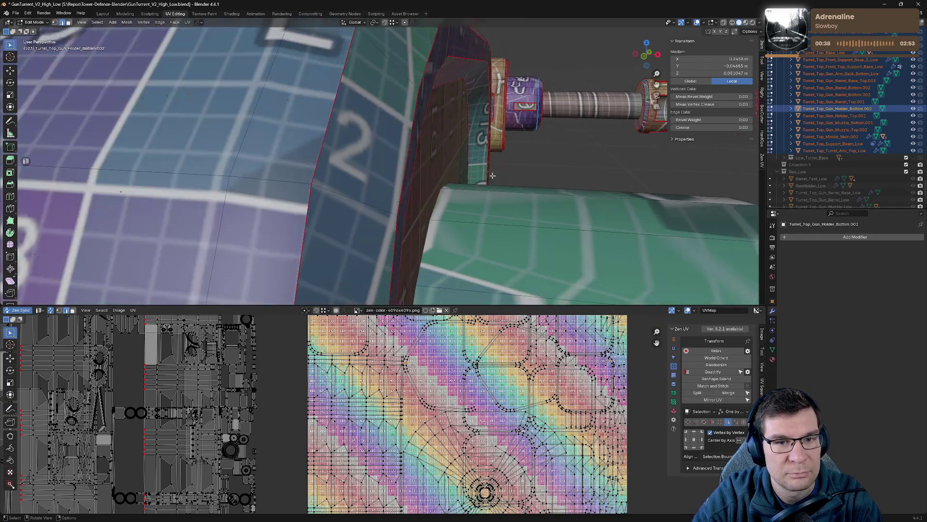
- Isolate the gun holder bottom in Local View and orbit in Edit Mode to its end face
{"action": "scroll", "coordinate": [477, 173], "scroll_direction": "down", "scroll_amount": 2}
{"action": "mouse_move", "coordinate": [477, 172]}
{"action": "middle_mouse_down"}
{"action": "mouse_move", "coordinate": [479, 202]}
{"action": "mouse_move", "coordinate": [459, 182]}
{"action": "mouse_move", "coordinate": [357, 179]}
{"action": "mouse_move", "coordinate": [349, 170]}
{"action": "mouse_move", "coordinate": [431, 164]}
{"action": "mouse_move", "coordinate": [398, 91]}
{"action": "middle_mouse_up"}
{"action": "scroll", "coordinate": [453, 175], "scroll_direction": "up", "scroll_amount": 1}
{"action": "scroll", "coordinate": [452, 176], "scroll_direction": "down", "scroll_amount": 1}
{"action": "key", "text": "Tab"}
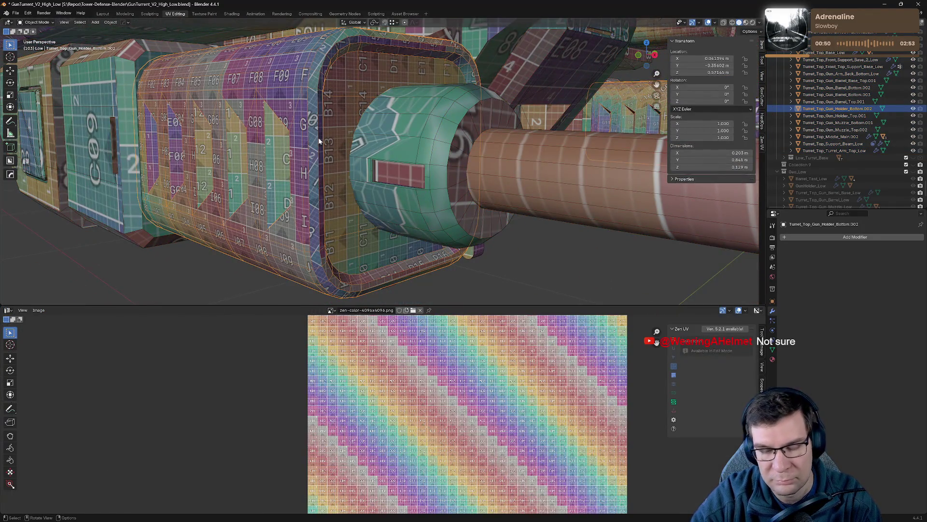
{"action": "key", "text": "KP_Divide"}
{"action": "scroll", "coordinate": [357, 111], "scroll_direction": "up", "scroll_amount": 5}
{"action": "mouse_move", "coordinate": [361, 170]}
{"action": "middle_mouse_down"}
{"action": "mouse_move", "coordinate": [285, 203]}
{"action": "mouse_move", "coordinate": [445, 82]}
{"action": "middle_mouse_up"}
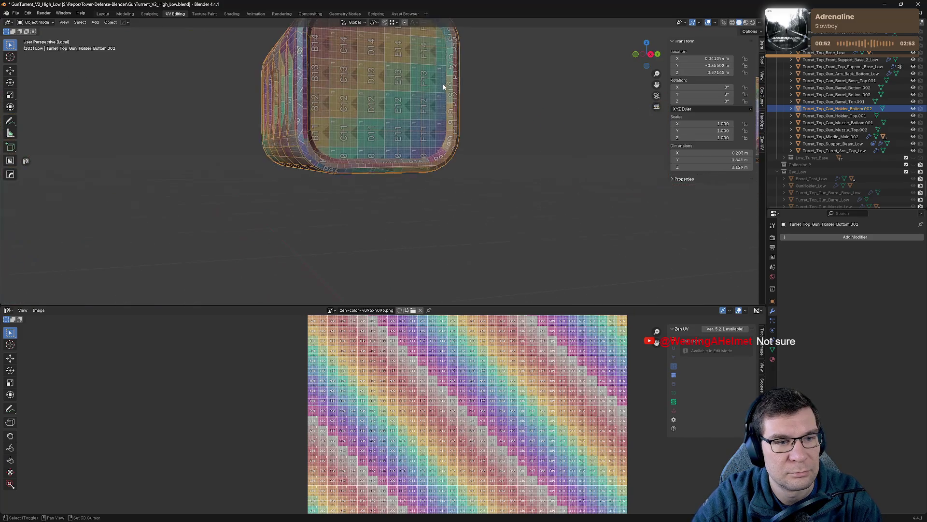
{"action": "key", "text": "Tab"}
{"action": "middle_click_drag", "start_coordinate": [379, 101], "coordinate": [580, 217]}
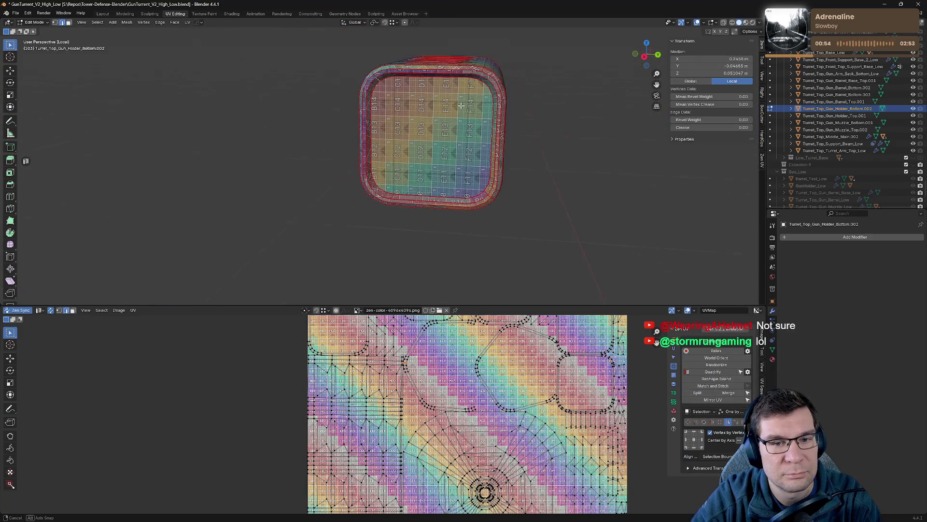
{"action": "scroll", "coordinate": [624, 245], "scroll_direction": "up", "scroll_amount": 3}
{"action": "middle_click_drag", "start_coordinate": [624, 246], "coordinate": [555, 266]}
{"action": "scroll", "coordinate": [512, 281], "scroll_direction": "up", "scroll_amount": 2}
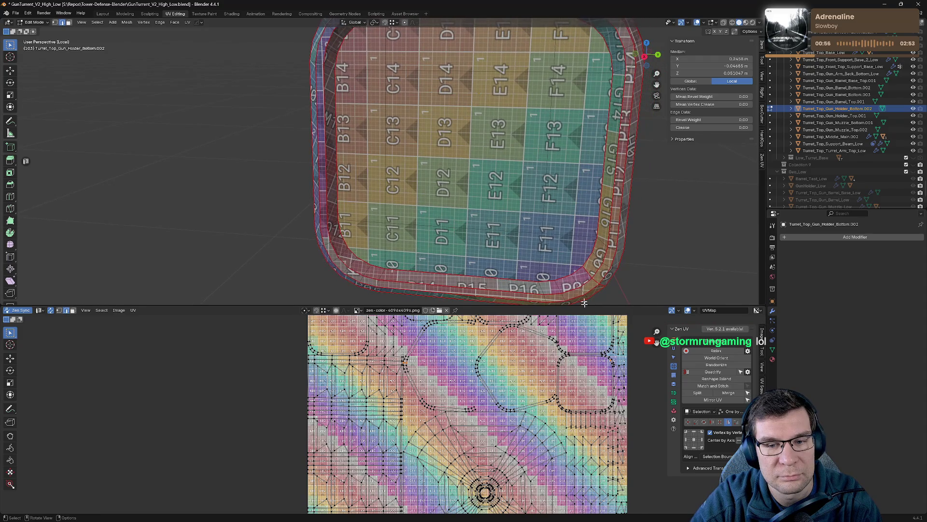
{"action": "mouse_move", "coordinate": [449, 145]}
{"action": "middle_mouse_down"}
{"action": "mouse_move", "coordinate": [421, 133]}
{"action": "mouse_move", "coordinate": [359, 163]}
{"action": "middle_mouse_up"}
- Mark seams along the end face's rim and on an edge of the holder's bottom
{"action": "key", "text": "alt+a"}
{"action": "left_click", "coordinate": [358, 135]}
{"action": "scroll", "coordinate": [359, 144], "scroll_direction": "down", "scroll_amount": 5}
{"action": "key", "text": "KP_Decimal"}
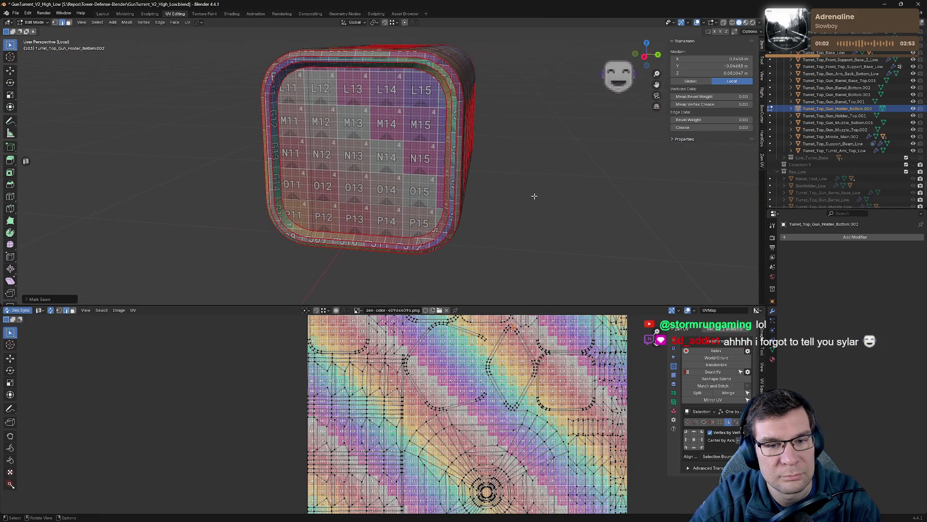
{"action": "left_click", "coordinate": [416, 148], "text": "alt"}
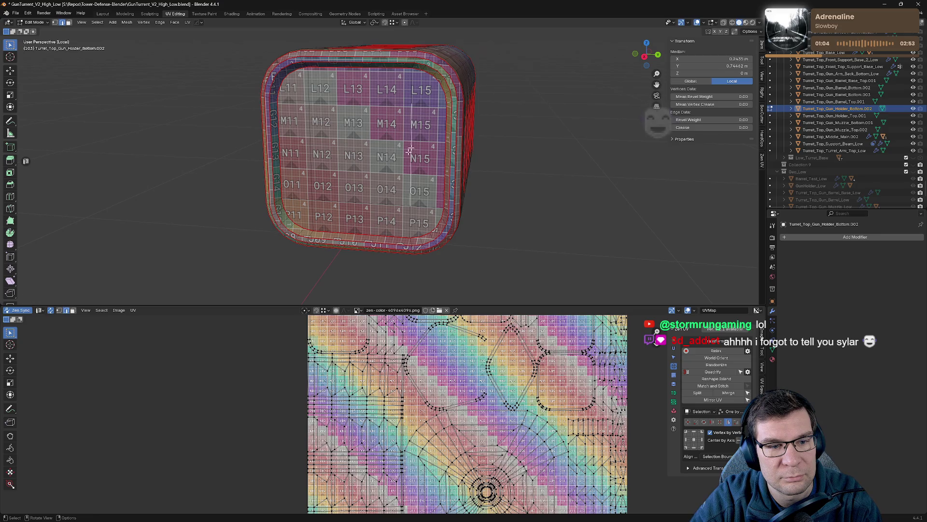
{"action": "middle_click_drag", "start_coordinate": [427, 246], "coordinate": [557, 206]}
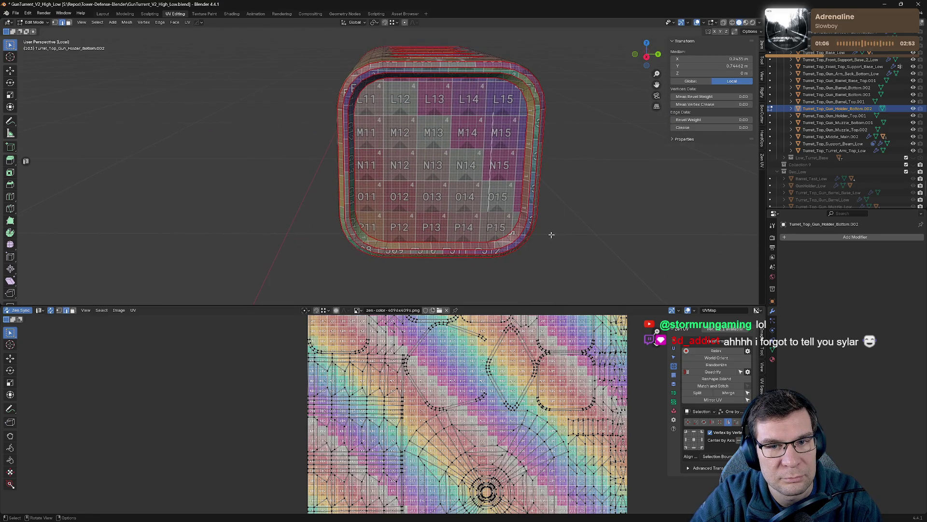
{"action": "mouse_move", "coordinate": [495, 205]}
{"action": "middle_mouse_down"}
{"action": "mouse_move", "coordinate": [143, 132]}
{"action": "mouse_move", "coordinate": [396, 173]}
{"action": "middle_mouse_up"}
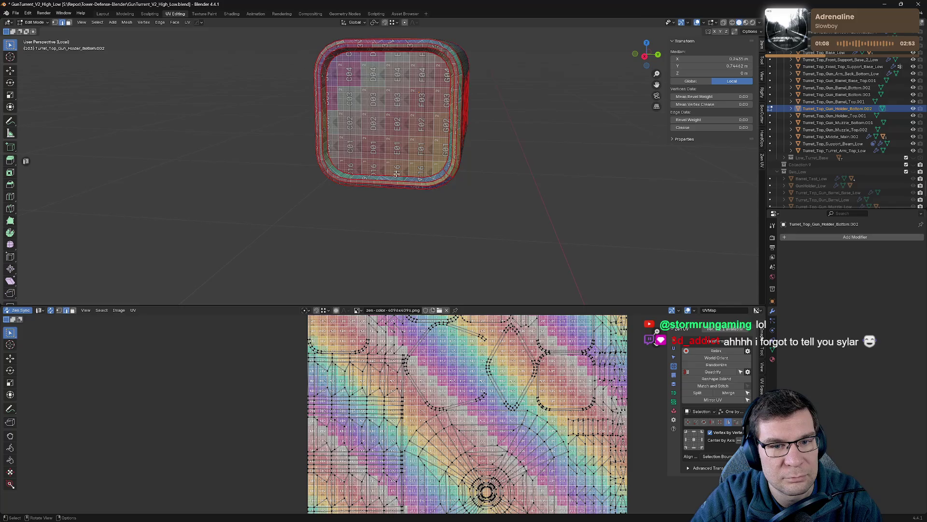
{"action": "scroll", "coordinate": [396, 173], "scroll_direction": "up", "scroll_amount": 5}
{"action": "left_click", "coordinate": [582, 196]}
{"action": "key", "text": "alt+e"}
{"action": "left_click", "coordinate": [608, 198]}
- Re-unwrap the holder bottom's UVs with the updated seams and check the checker layout
{"action": "key", "text": "alt+e"}
{"action": "left_click", "coordinate": [601, 159]}
{"action": "middle_click_drag", "start_coordinate": [602, 159], "coordinate": [344, 84]}
{"action": "key", "text": "alt+e"}
{"action": "left_click", "coordinate": [338, 124]}
{"action": "mouse_move", "coordinate": [338, 123]}
{"action": "middle_mouse_down"}
{"action": "mouse_move", "coordinate": [568, 196]}
{"action": "mouse_move", "coordinate": [614, 225]}
{"action": "middle_mouse_up"}
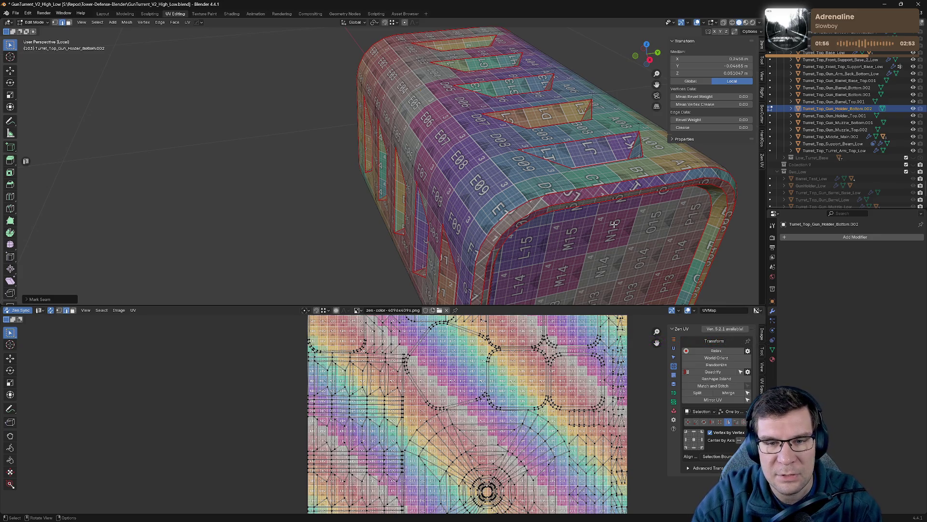
- Mark the holder bottom's corner edge as a seam with Mark | Tag Finished, then inspect the checker
{"action": "scroll", "coordinate": [460, 245], "scroll_direction": "down", "scroll_amount": 4}
{"action": "left_click", "coordinate": [483, 268], "text": "alt"}
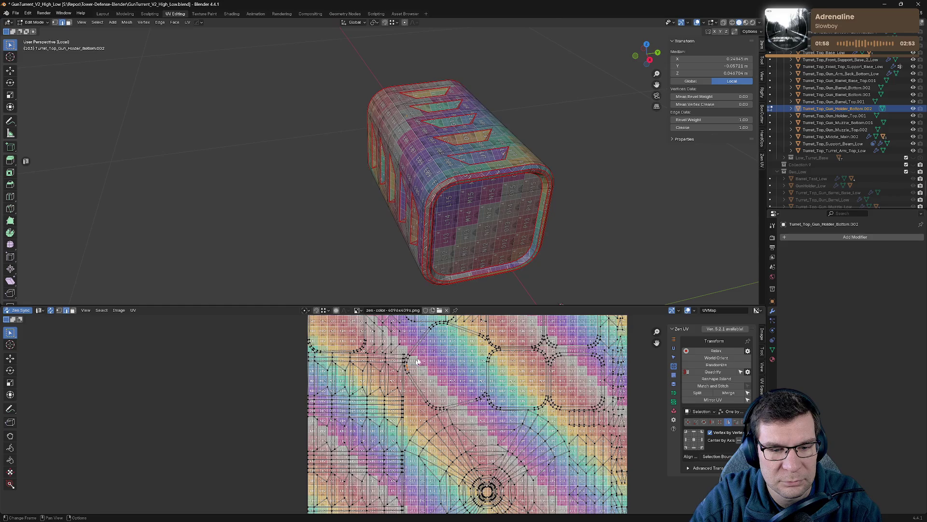
{"action": "scroll", "coordinate": [503, 263], "scroll_direction": "up", "scroll_amount": 6}
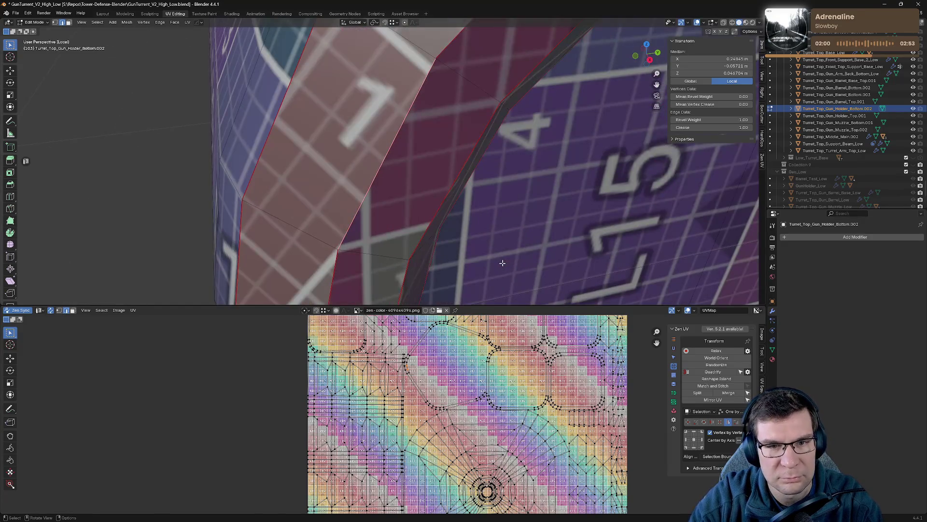
{"action": "scroll", "coordinate": [439, 190], "scroll_direction": "down", "scroll_amount": 3}
{"action": "middle_click_drag", "start_coordinate": [439, 191], "coordinate": [467, 79]}
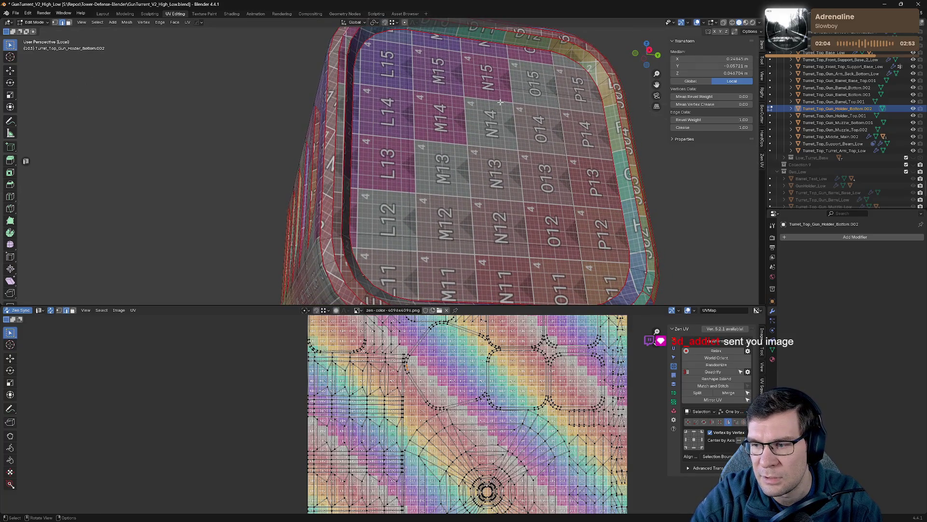
{"action": "middle_click_drag", "start_coordinate": [516, 185], "coordinate": [529, 157]}
{"action": "left_click", "coordinate": [619, 165]}
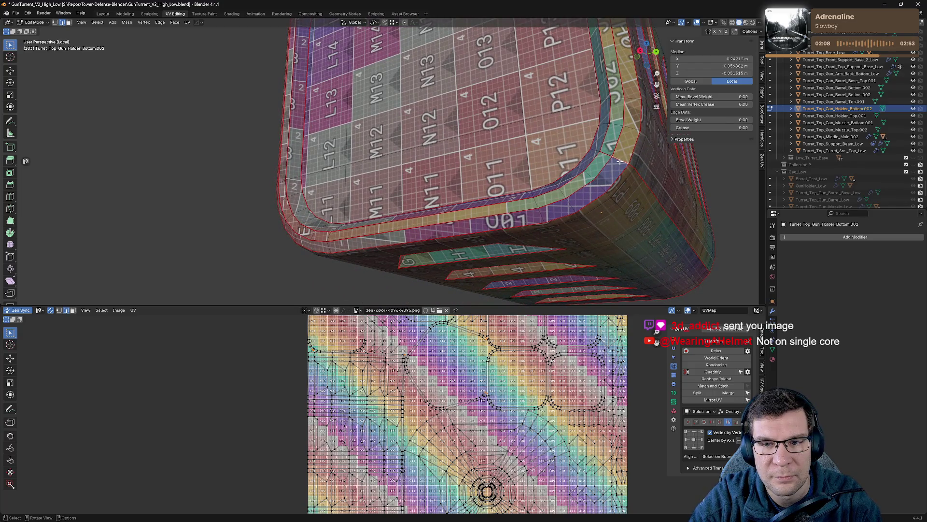
{"action": "key", "text": "alt+e"}
{"action": "left_click", "coordinate": [640, 165]}
{"action": "mouse_move", "coordinate": [481, 159]}
{"action": "middle_mouse_down"}
{"action": "mouse_move", "coordinate": [481, 145]}
{"action": "mouse_move", "coordinate": [486, 231]}
{"action": "middle_mouse_up"}
{"action": "middle_click_drag", "start_coordinate": [560, 235], "coordinate": [565, 249]}
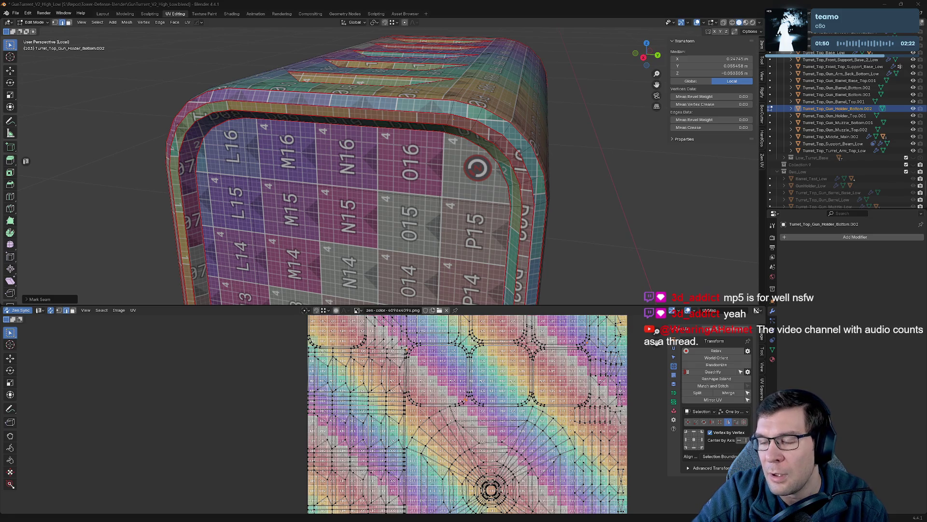
- Review the holder bottom's checker from several sides, clear the selection, and save GunTurrent_V2_High_Low.blend
{"action": "middle_click_drag", "start_coordinate": [610, 235], "coordinate": [583, 158]}
{"action": "mouse_move", "coordinate": [583, 158]}
{"action": "middle_mouse_down"}
{"action": "mouse_move", "coordinate": [498, 168]}
{"action": "mouse_move", "coordinate": [550, 165]}
{"action": "mouse_move", "coordinate": [599, 149]}
{"action": "middle_mouse_up"}
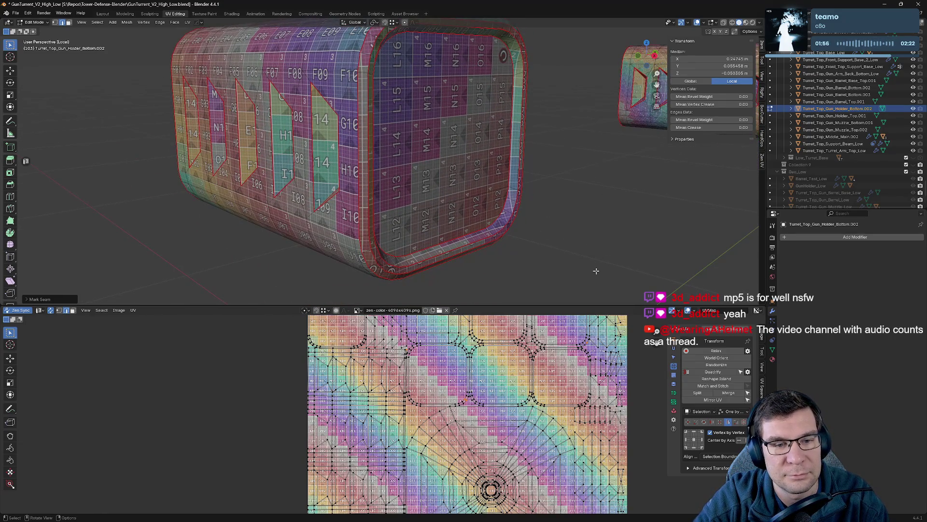
{"action": "mouse_move", "coordinate": [590, 263]}
{"action": "middle_mouse_down"}
{"action": "mouse_move", "coordinate": [552, 229]}
{"action": "mouse_move", "coordinate": [638, 192]}
{"action": "mouse_move", "coordinate": [565, 170]}
{"action": "mouse_move", "coordinate": [578, 182]}
{"action": "middle_mouse_up"}
{"action": "left_click", "coordinate": [638, 191]}
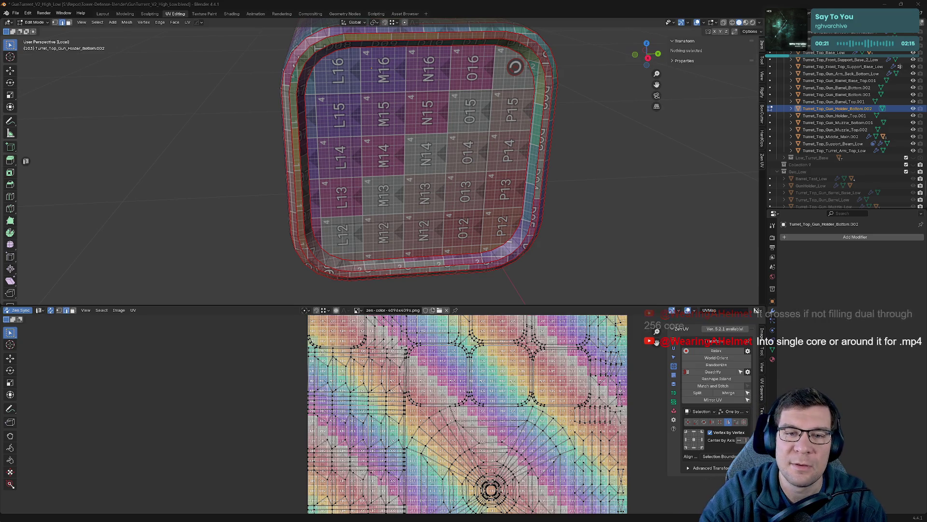
{"action": "middle_click_drag", "start_coordinate": [317, 189], "coordinate": [315, 177]}
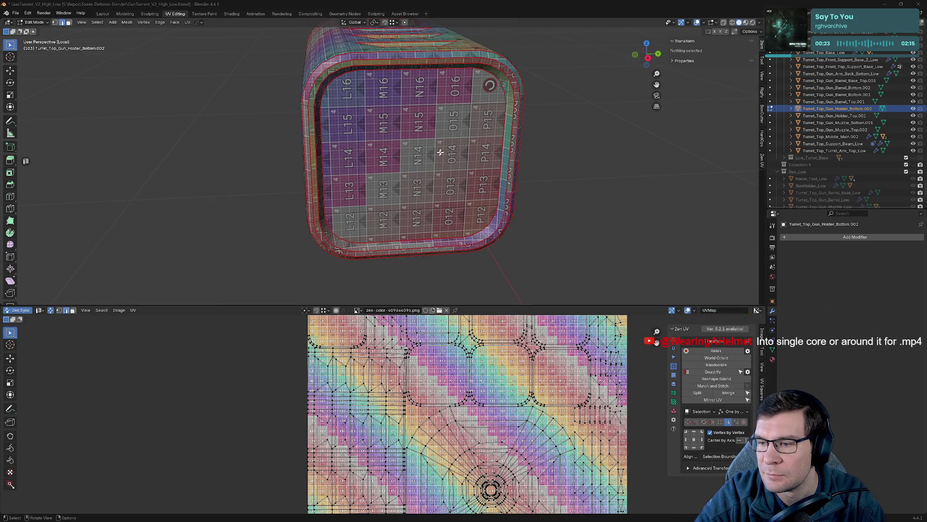
{"action": "scroll", "coordinate": [443, 151], "scroll_direction": "up", "scroll_amount": 2}
{"action": "mouse_move", "coordinate": [443, 150]}
{"action": "middle_mouse_down"}
{"action": "mouse_move", "coordinate": [464, 149]}
{"action": "mouse_move", "coordinate": [456, 145]}
{"action": "mouse_move", "coordinate": [476, 129]}
{"action": "mouse_move", "coordinate": [603, 128]}
{"action": "mouse_move", "coordinate": [599, 140]}
{"action": "mouse_move", "coordinate": [581, 134]}
{"action": "mouse_move", "coordinate": [608, 137]}
{"action": "middle_mouse_up"}
{"action": "key", "text": "ctrl+s"}
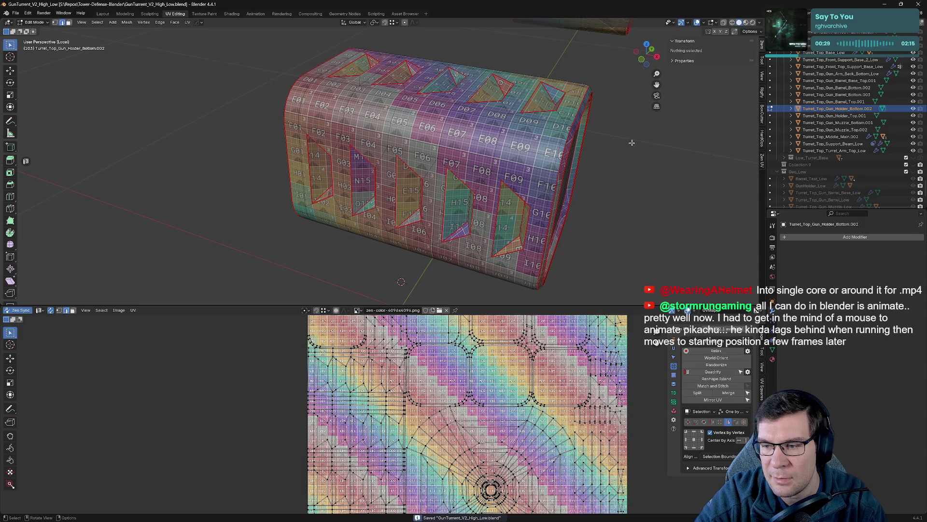
- Show the full UV texture, exit Local View around the holder, and switch editing to the barrel object
{"action": "key", "text": "Home"}
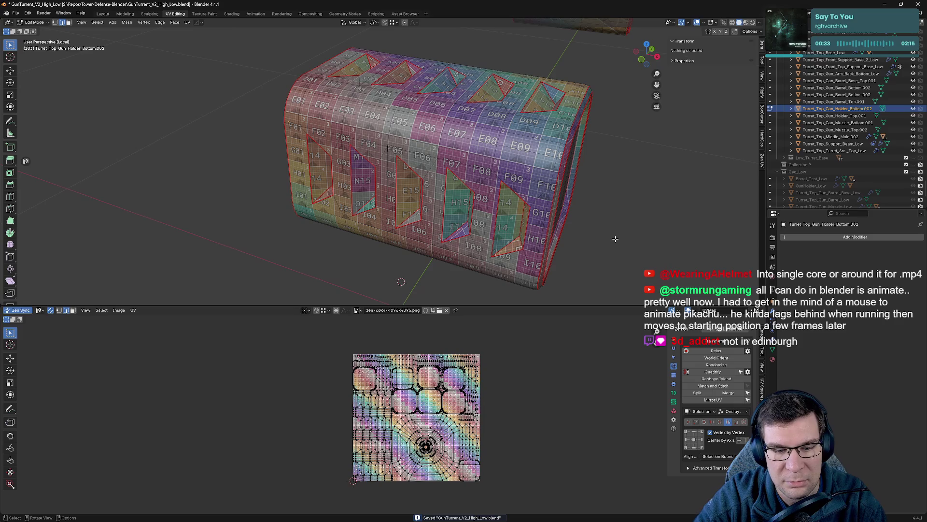
{"action": "left_click", "coordinate": [443, 444]}
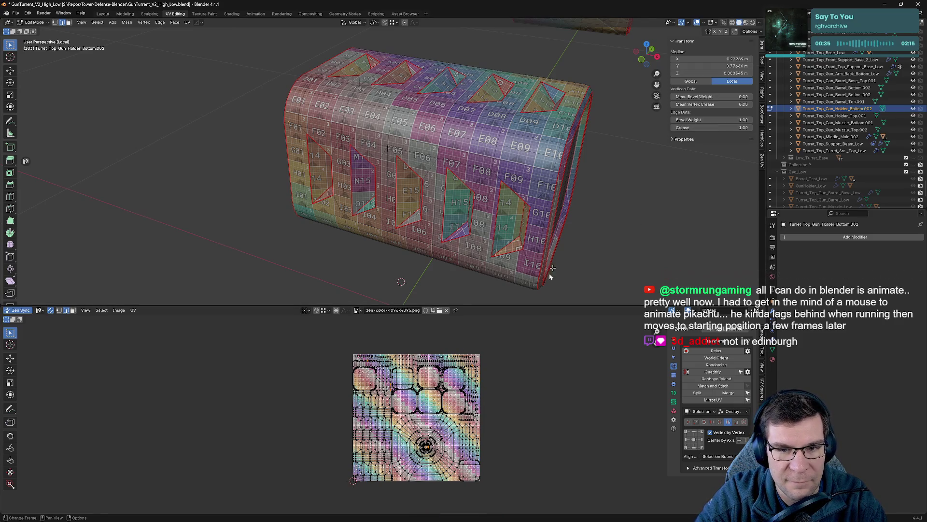
{"action": "key", "text": "KP_Decimal"}
{"action": "scroll", "coordinate": [579, 182], "scroll_direction": "down", "scroll_amount": 5}
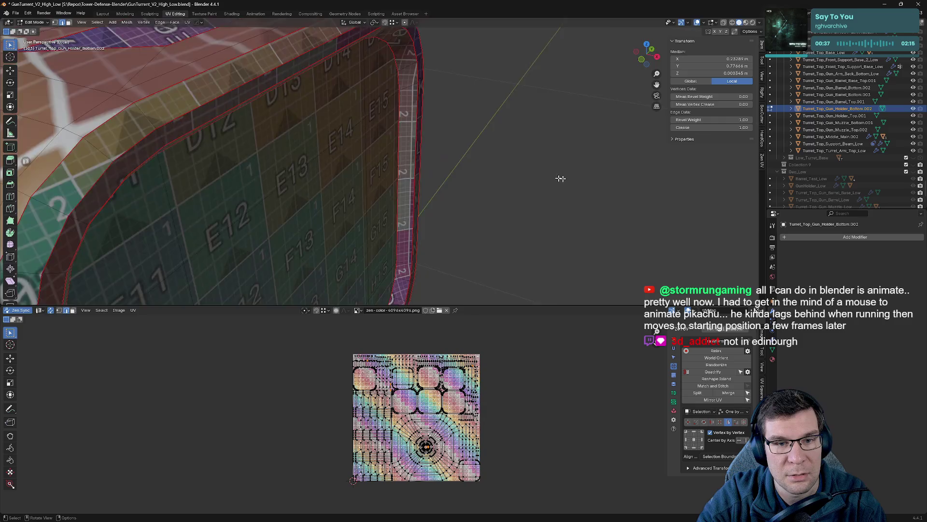
{"action": "key", "text": "KP_Divide"}
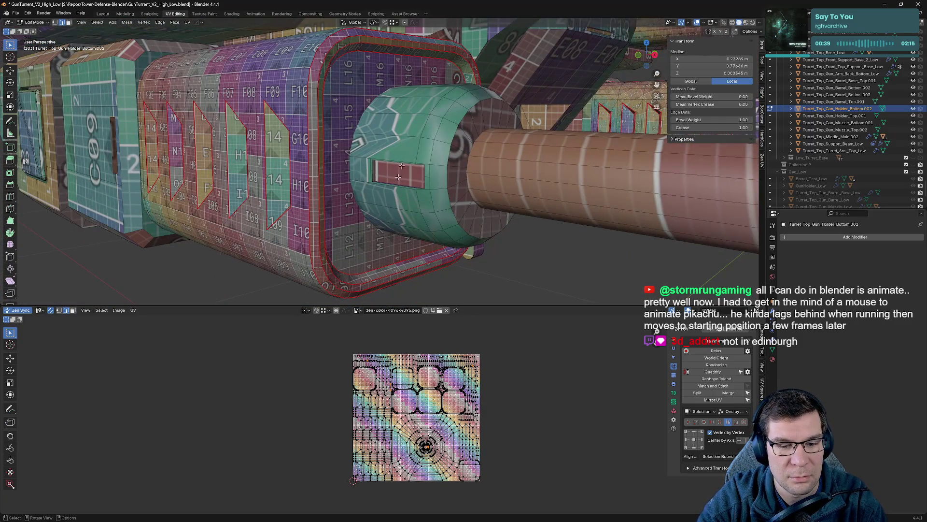
{"action": "key", "text": "alt+a"}
{"action": "left_click", "coordinate": [456, 460]}
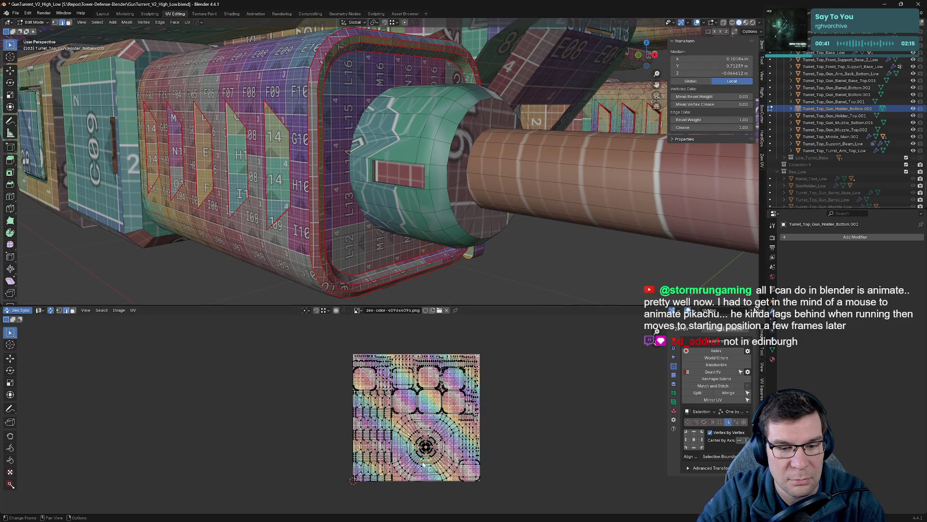
{"action": "key", "text": "alt+q"}
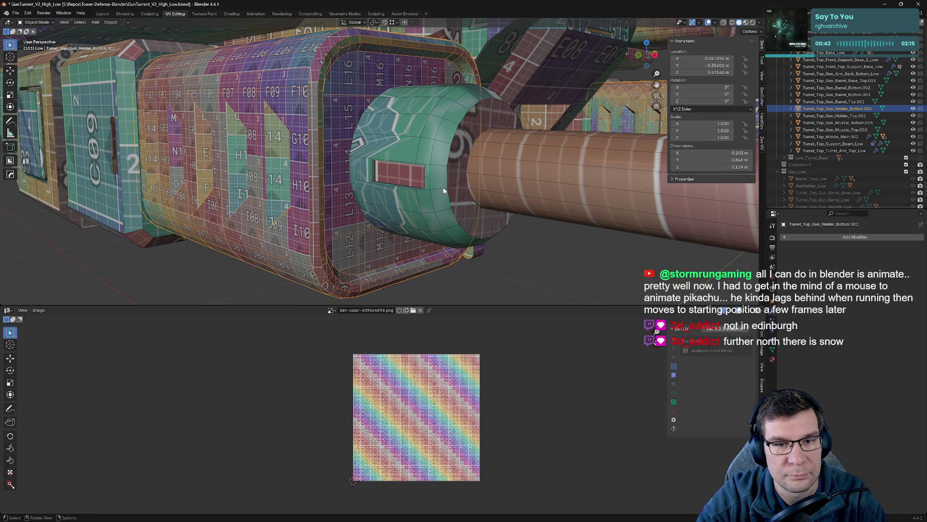
- Open the barrel bottom parts in Edit Mode with their UV islands shown, then clear the selection
{"action": "key", "text": "a"}
{"action": "key", "text": "alt+a"}
{"action": "key", "text": "Tab"}
{"action": "key", "text": "a"}
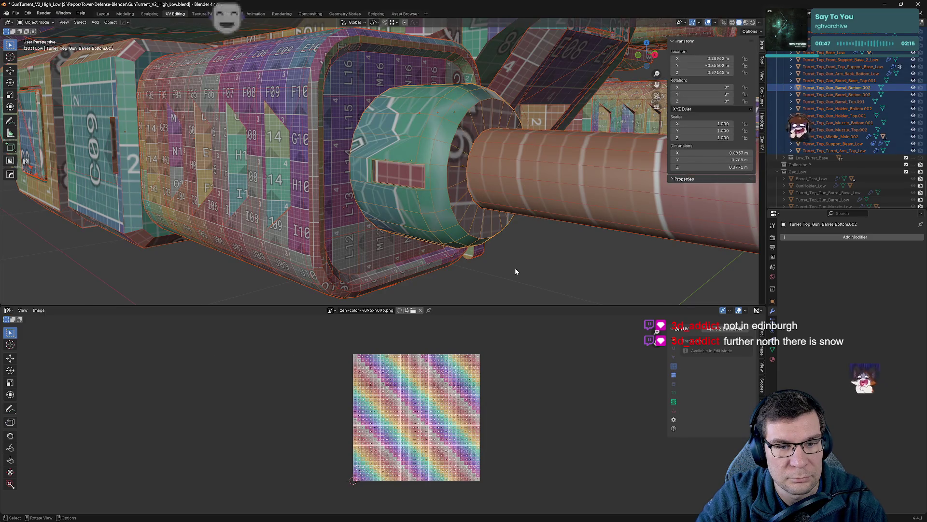
{"action": "key", "text": "Tab"}
{"action": "key", "text": "a"}
{"action": "key", "text": "alt+a"}
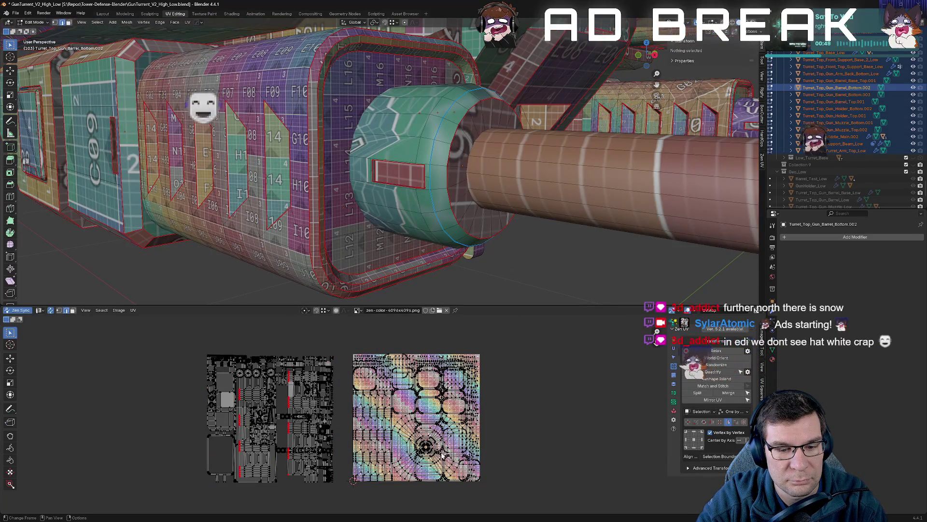
- Select the top edge of Turret_Top_Gun_Barrel_Bottom.002 and extrude it upward
{"action": "mouse_move", "coordinate": [426, 125]}
{"action": "middle_mouse_down"}
{"action": "mouse_move", "coordinate": [434, 96]}
{"action": "mouse_move", "coordinate": [376, 227]}
{"action": "middle_mouse_up"}
{"action": "left_click", "coordinate": [414, 179], "text": "alt"}
{"action": "key", "text": "e"}
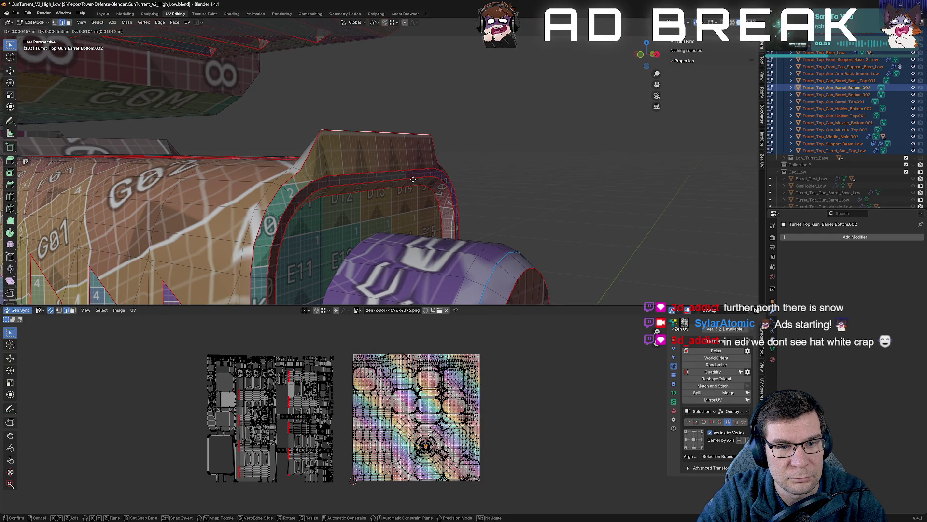
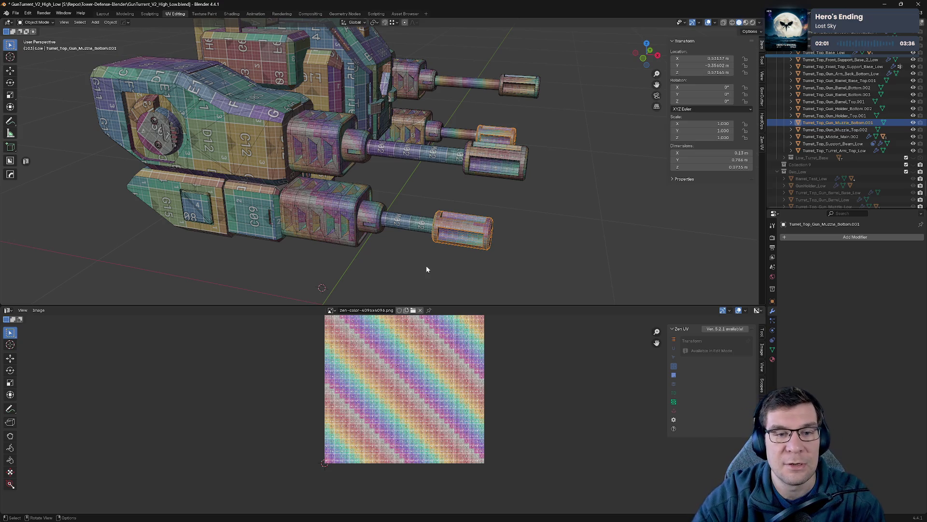
- Zoom out on the turret, then switch to the World-Aligned Textures course page and scroll through it
{"action": "mouse_move", "coordinate": [426, 269]}
{"action": "middle_mouse_down"}
{"action": "mouse_move", "coordinate": [446, 292]}
{"action": "mouse_move", "coordinate": [475, 120]}
{"action": "mouse_move", "coordinate": [451, 209]}
{"action": "mouse_move", "coordinate": [377, 238]}
{"action": "middle_mouse_up"}
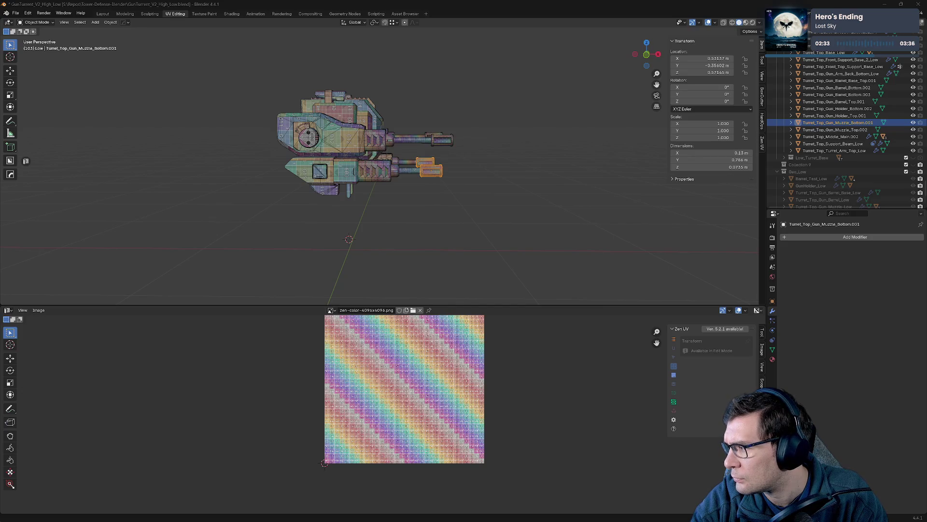
{"action": "key", "text": "alt+Tab"}
{"action": "scroll", "coordinate": [572, 315], "scroll_direction": "down", "scroll_amount": 15}
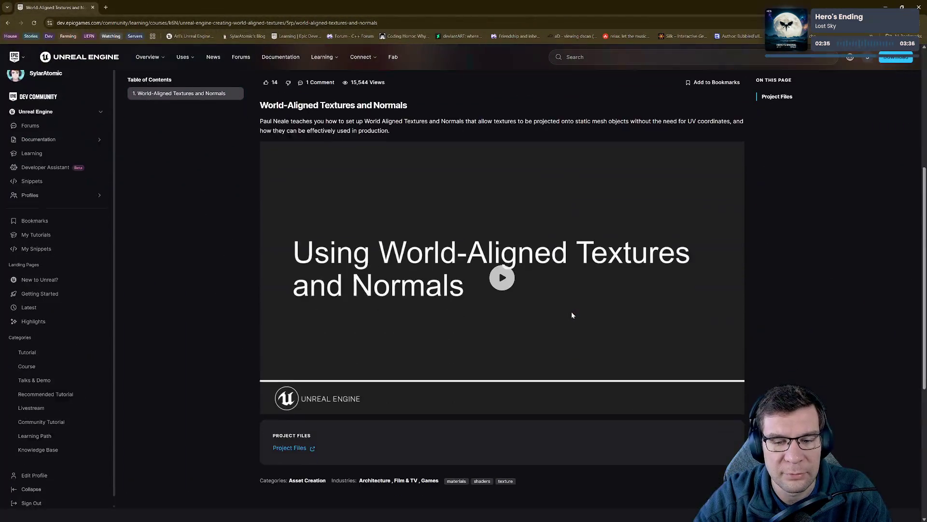
{"action": "scroll", "coordinate": [574, 315], "scroll_direction": "up", "scroll_amount": 15}
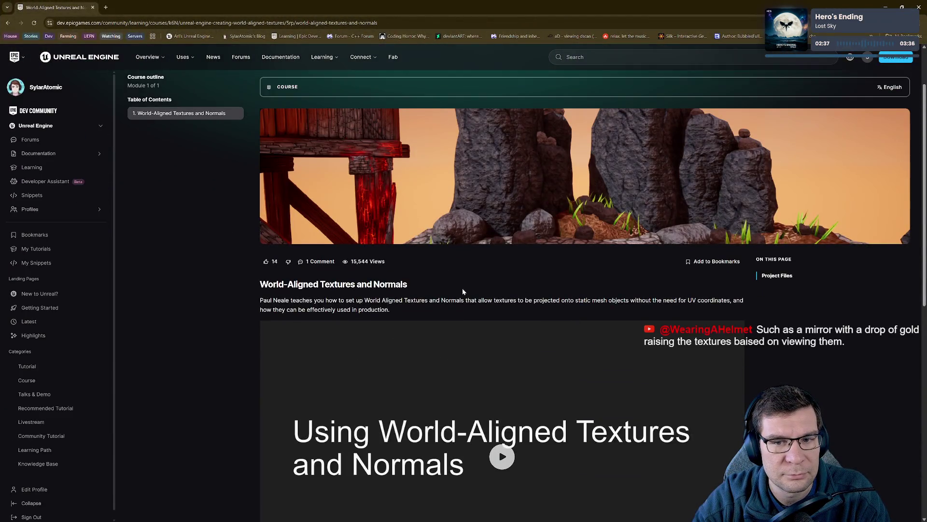
{"action": "scroll", "coordinate": [501, 256], "scroll_direction": "up", "scroll_amount": 2}
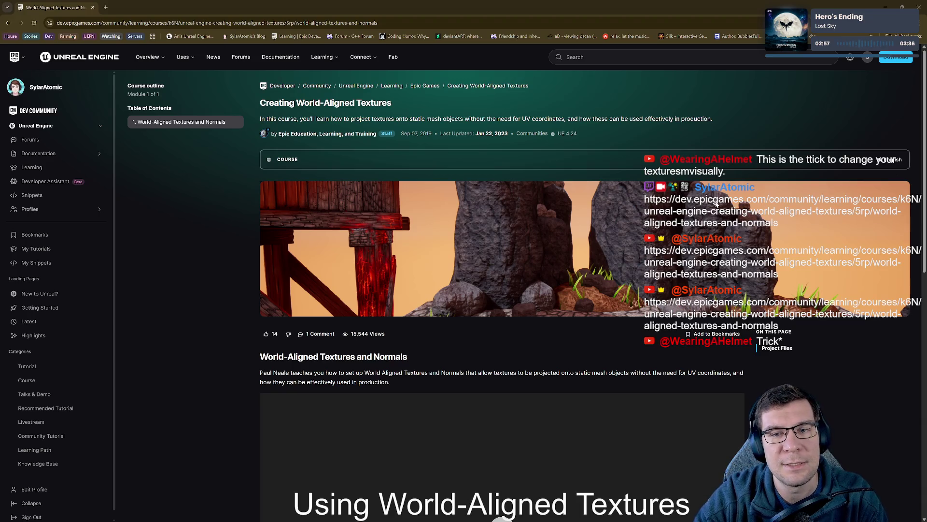
{"action": "scroll", "coordinate": [645, 218], "scroll_direction": "down", "scroll_amount": 10}
{"action": "scroll", "coordinate": [696, 275], "scroll_direction": "up", "scroll_amount": 10}
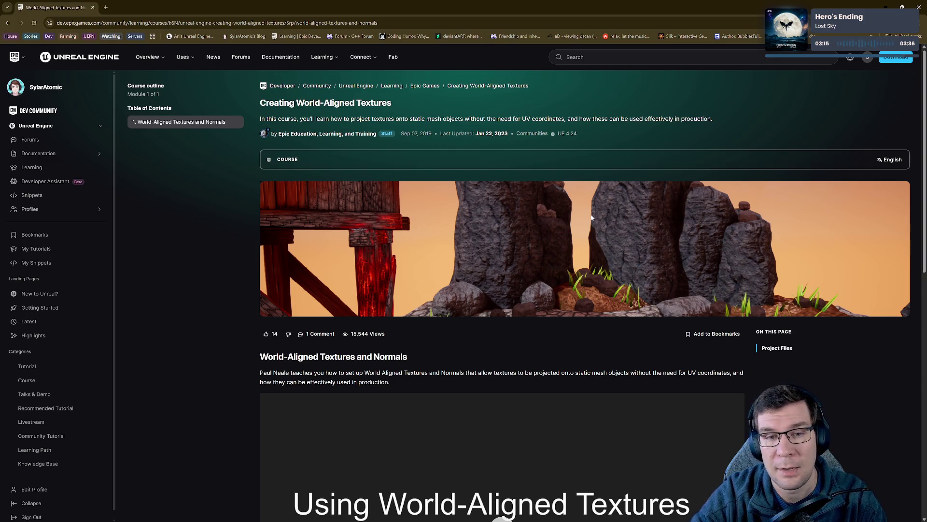
- Open YouTube in a new browser tab
{"action": "left_click", "coordinate": [105, 7]}
{"action": "left_click", "coordinate": [283, 182]}
{"action": "left_click", "coordinate": [885, 8]}
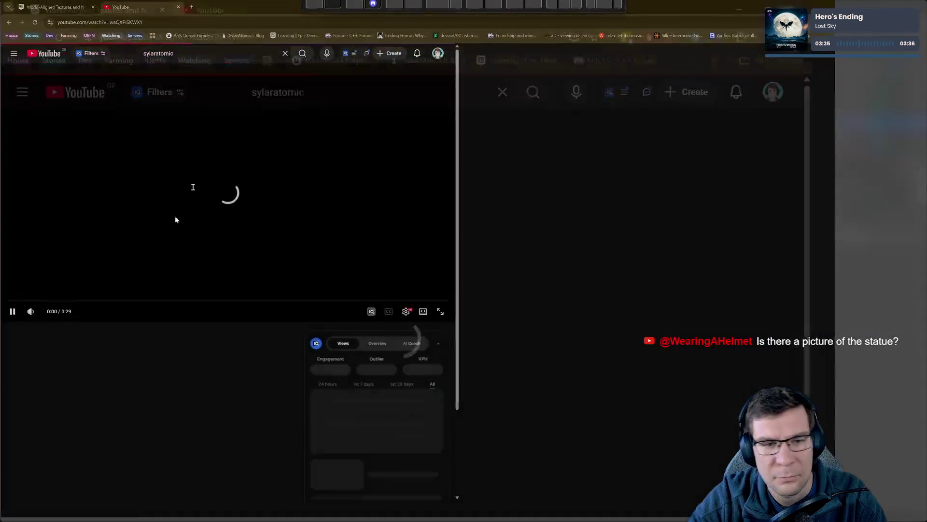
- Mute the jungle lagoon video, pause it at 0:10, and un-maximize the browser over Blender
{"action": "left_click", "coordinate": [30, 471]}
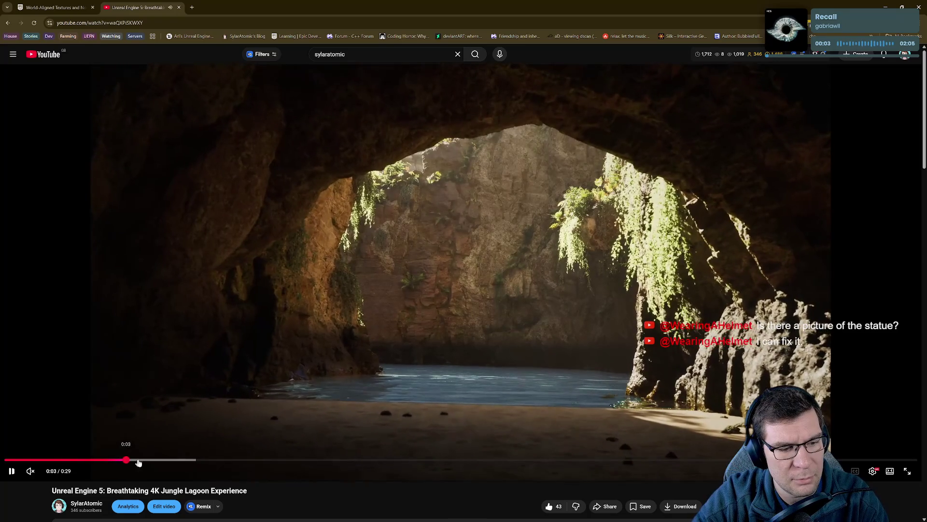
{"action": "left_click", "coordinate": [303, 460]}
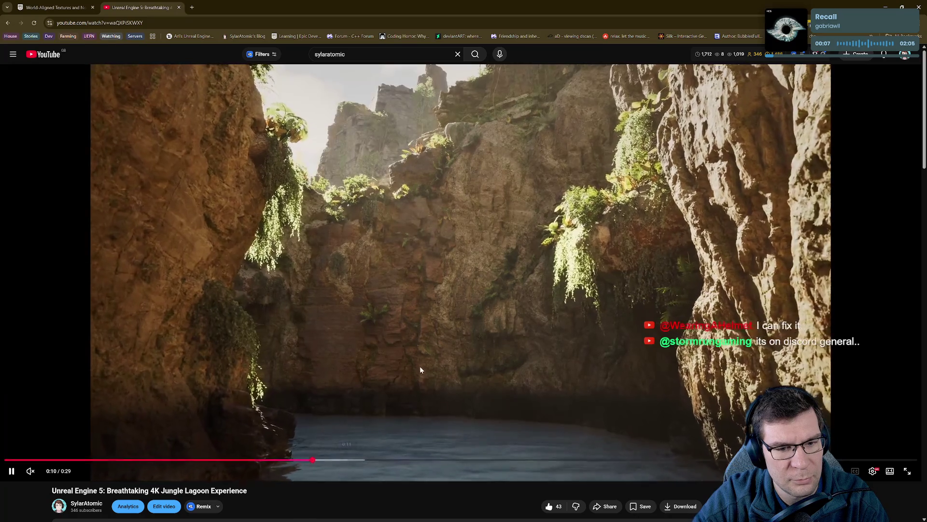
{"action": "left_click", "coordinate": [421, 370]}
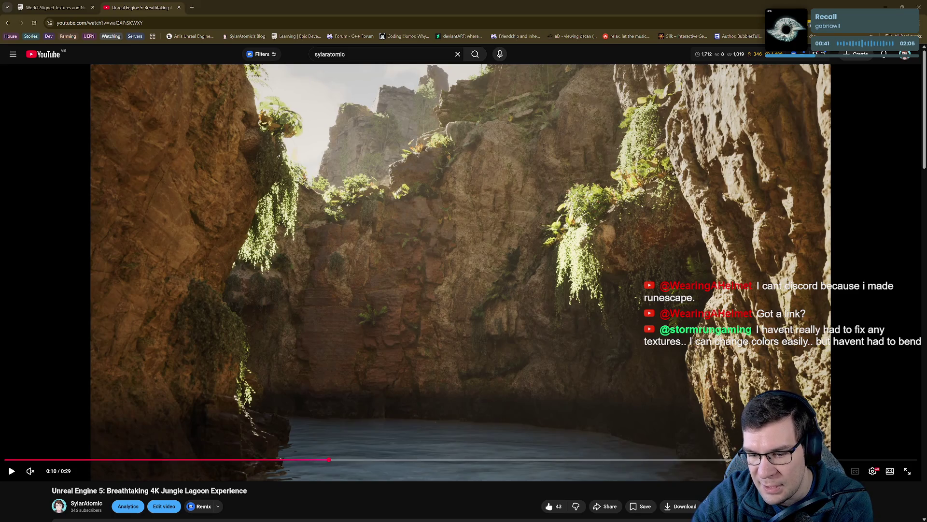
{"action": "mouse_move", "coordinate": [442, 8]}
{"action": "left_mouse_down"}
{"action": "mouse_move", "coordinate": [443, 45]}
{"action": "mouse_move", "coordinate": [381, 19]}
{"action": "mouse_move", "coordinate": [367, 27]}
{"action": "left_mouse_up"}
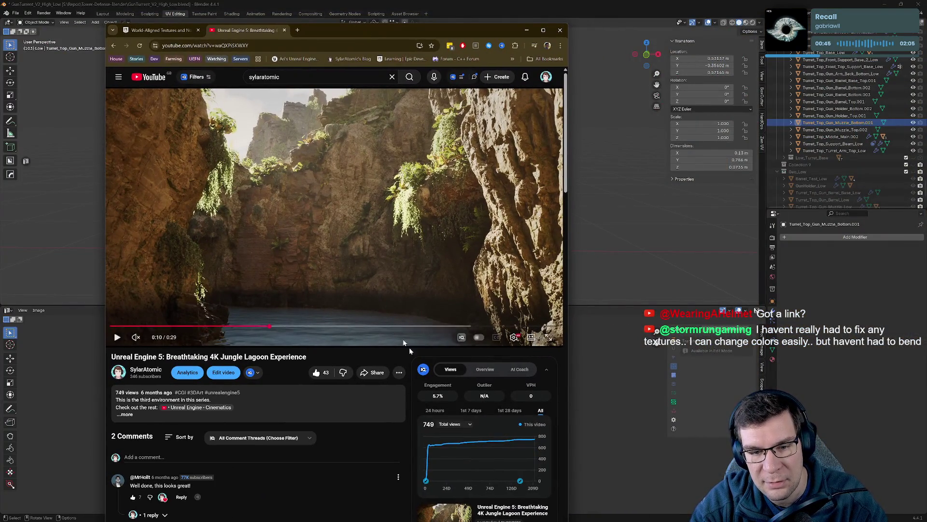
- Zoom the page to 110% and back to 100%, return to the World-Aligned Textures tab, and minimise the browser
{"action": "key", "text": "ctrl+plus"}
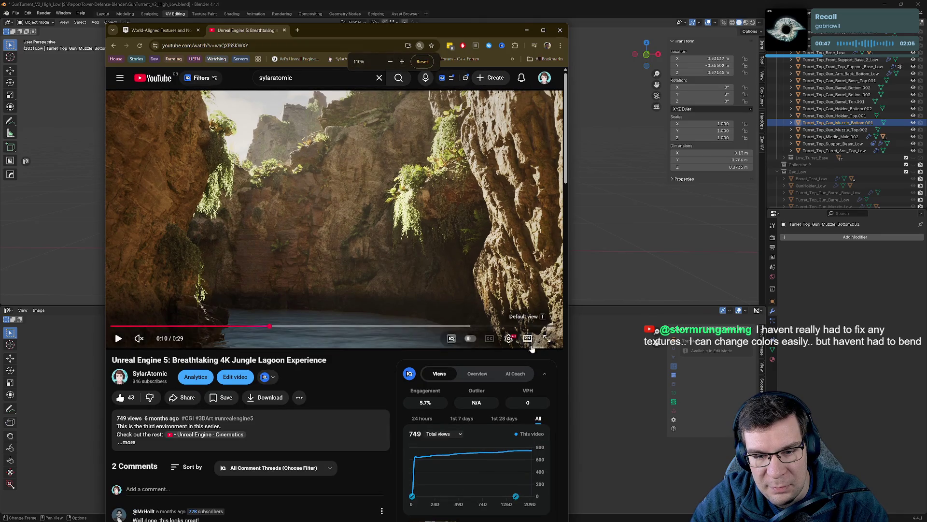
{"action": "key", "text": "ctrl+minus"}
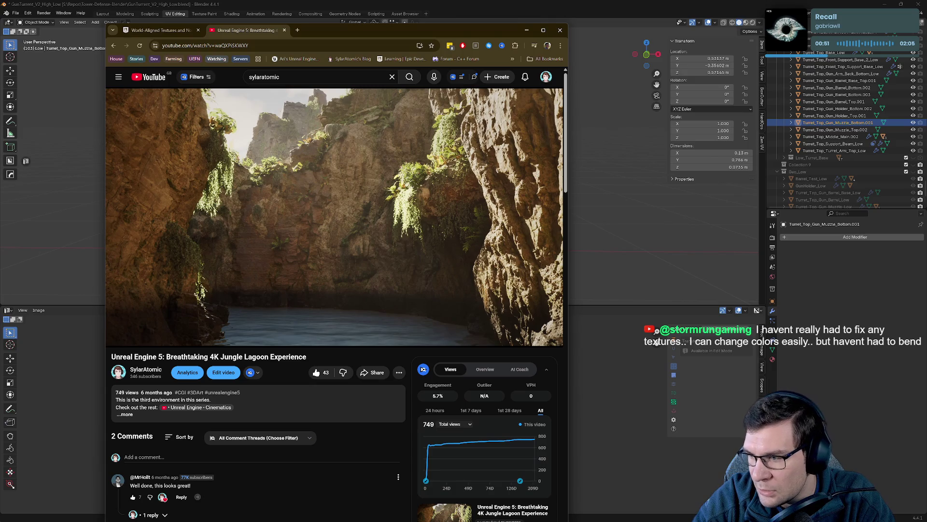
{"action": "left_click", "coordinate": [656, 341]}
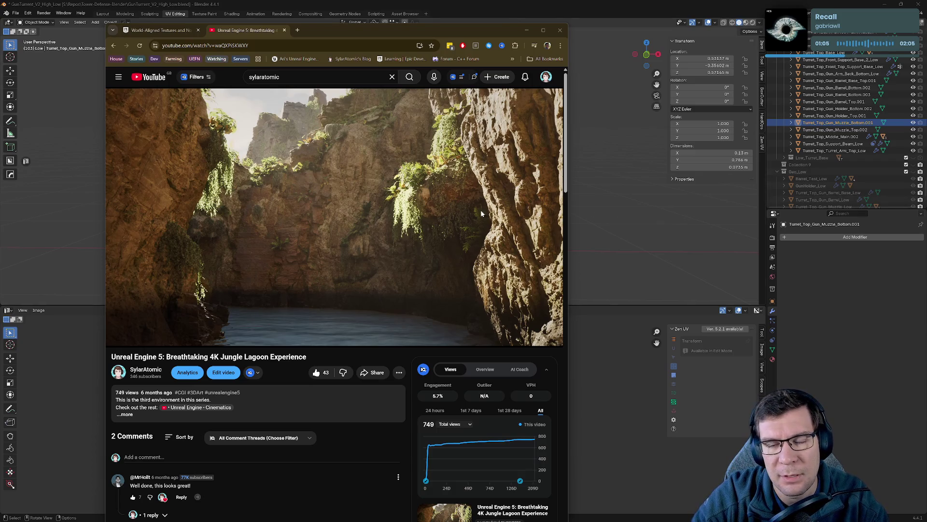
{"action": "left_click", "coordinate": [162, 30]}
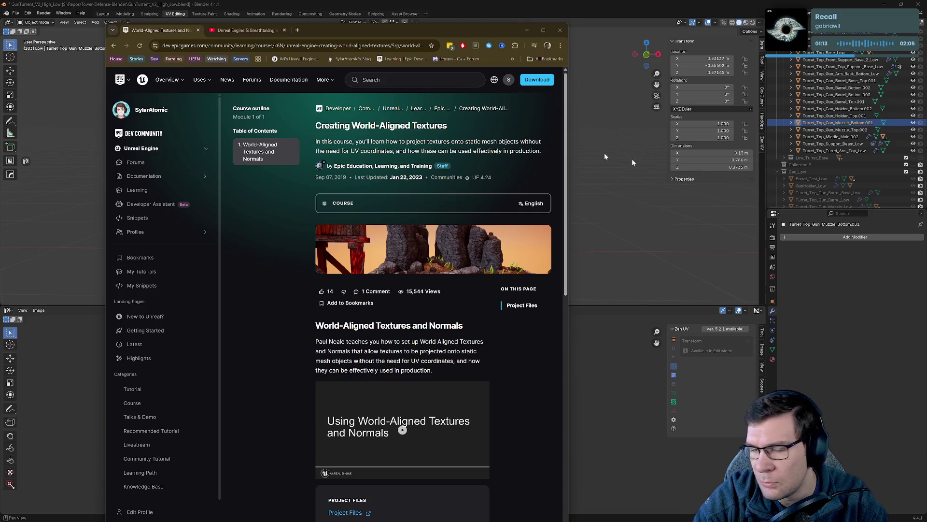
{"action": "left_click", "coordinate": [526, 30]}
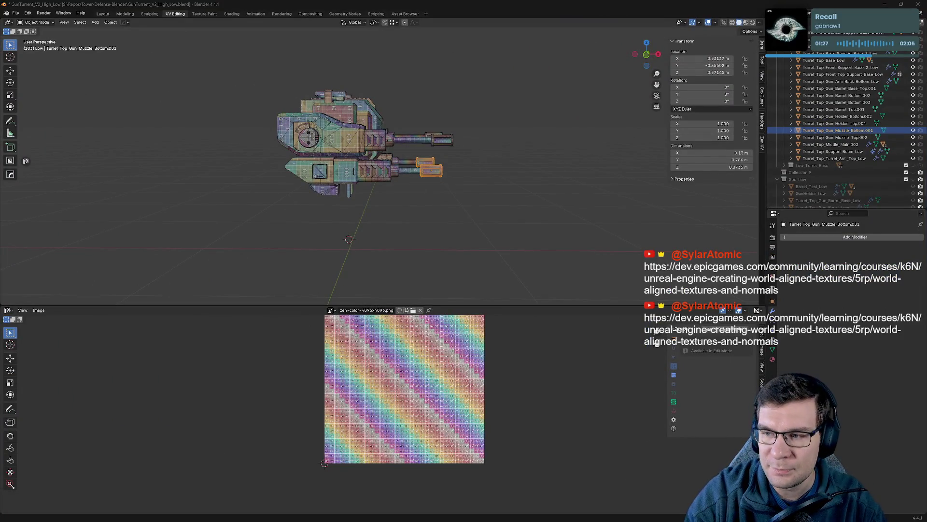
- Zoom and orbit to see the turret's front, then bring the Excalidraw browser window over Blender
{"action": "middle_click_drag", "start_coordinate": [456, 172], "coordinate": [464, 149]}
{"action": "scroll", "coordinate": [464, 149], "scroll_direction": "up", "scroll_amount": 4}
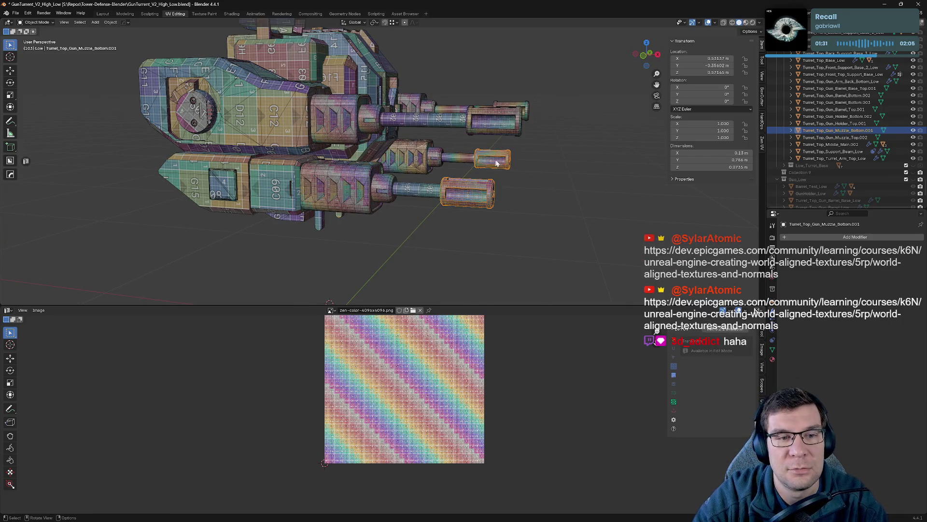
{"action": "mouse_move", "coordinate": [547, 200]}
{"action": "middle_mouse_down"}
{"action": "mouse_move", "coordinate": [575, 187]}
{"action": "mouse_move", "coordinate": [489, 202]}
{"action": "middle_mouse_up"}
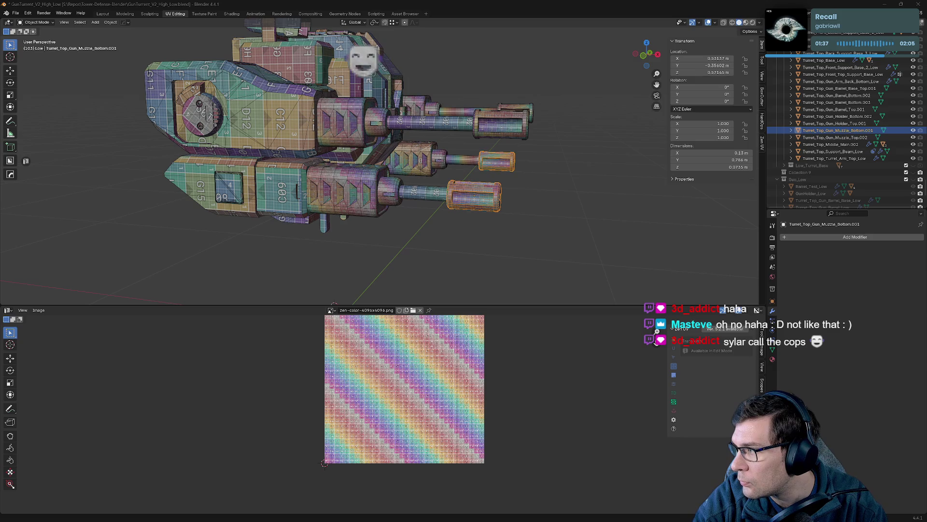
{"action": "mouse_move", "coordinate": [0, 160]}
{"action": "left_mouse_down"}
{"action": "mouse_move", "coordinate": [70, 159]}
{"action": "mouse_move", "coordinate": [198, 41]}
{"action": "mouse_move", "coordinate": [198, 1]}
{"action": "left_mouse_up"}
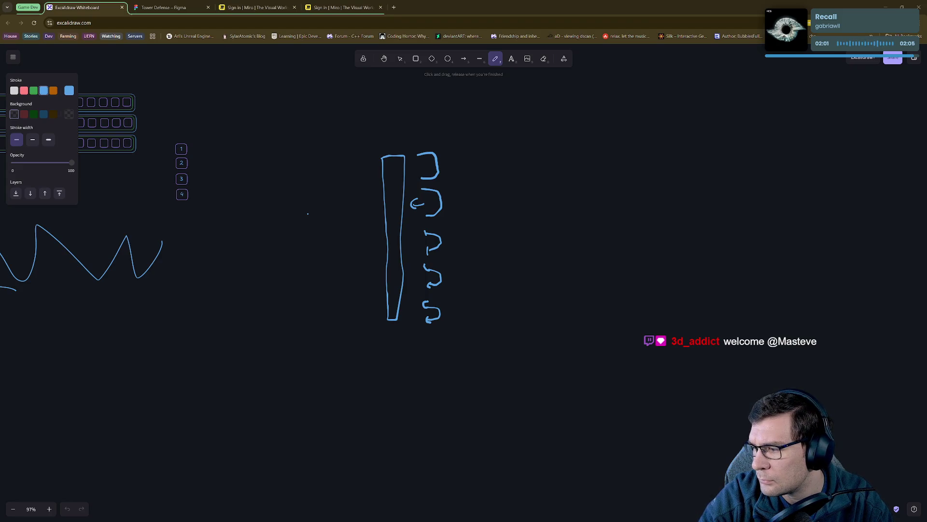
- Glance at the Tower Defense Figma file and the Miro tab, then move the browser aside to reveal Blender
{"action": "key", "text": "ctrl+Tab"}
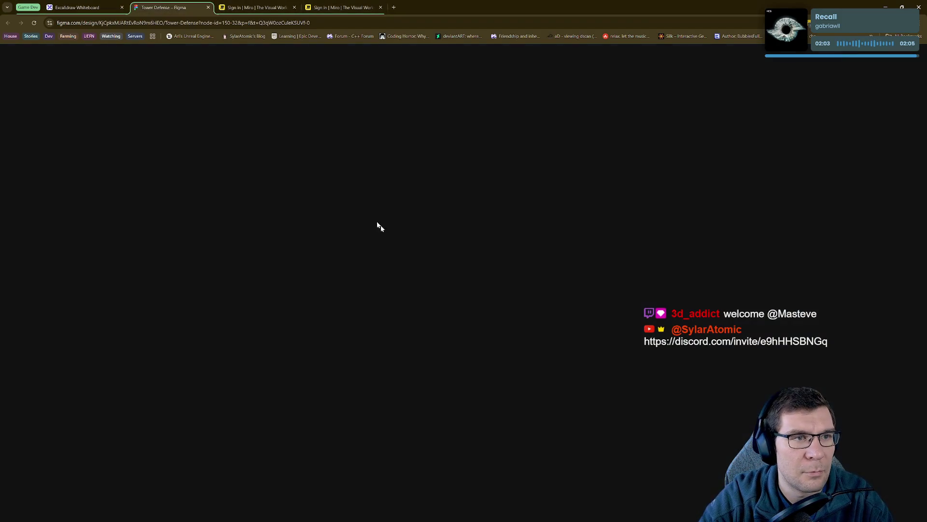
{"action": "scroll", "coordinate": [416, 239], "scroll_direction": "down", "scroll_amount": 5, "text": "ctrl"}
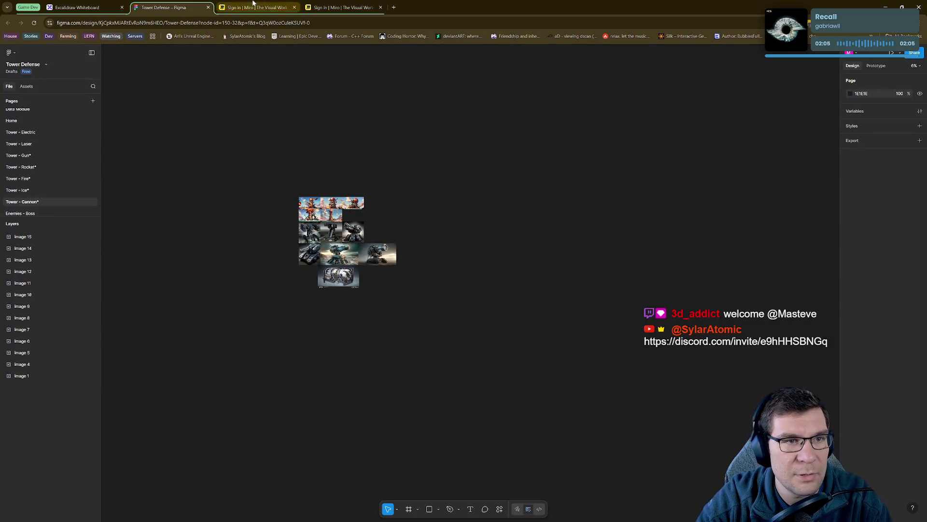
{"action": "left_click", "coordinate": [256, 7]}
{"action": "mouse_move", "coordinate": [741, 7]}
{"action": "left_mouse_down"}
{"action": "mouse_move", "coordinate": [849, 130]}
{"action": "mouse_move", "coordinate": [926, 131]}
{"action": "left_mouse_up"}
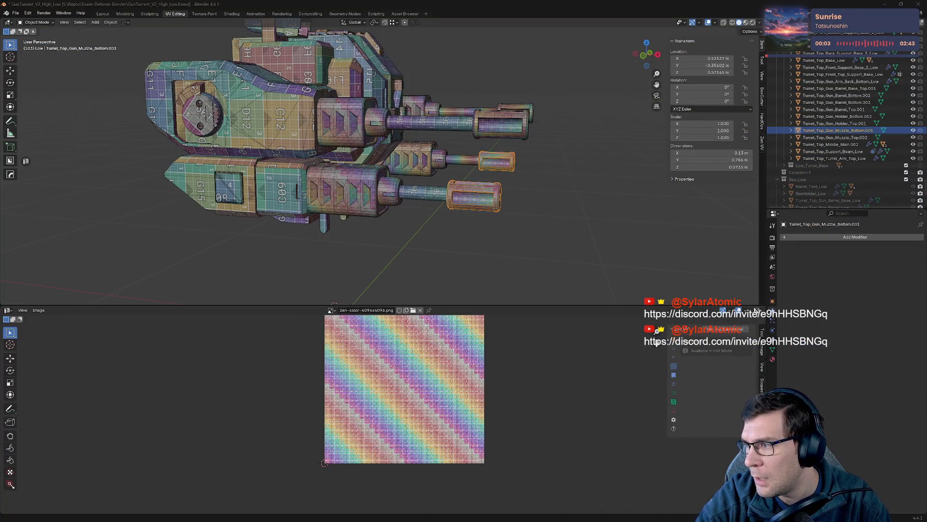
- Orbit to the turret's front view, then switch to the Miro board in the browser
{"action": "middle_click_drag", "start_coordinate": [582, 174], "coordinate": [493, 172]}
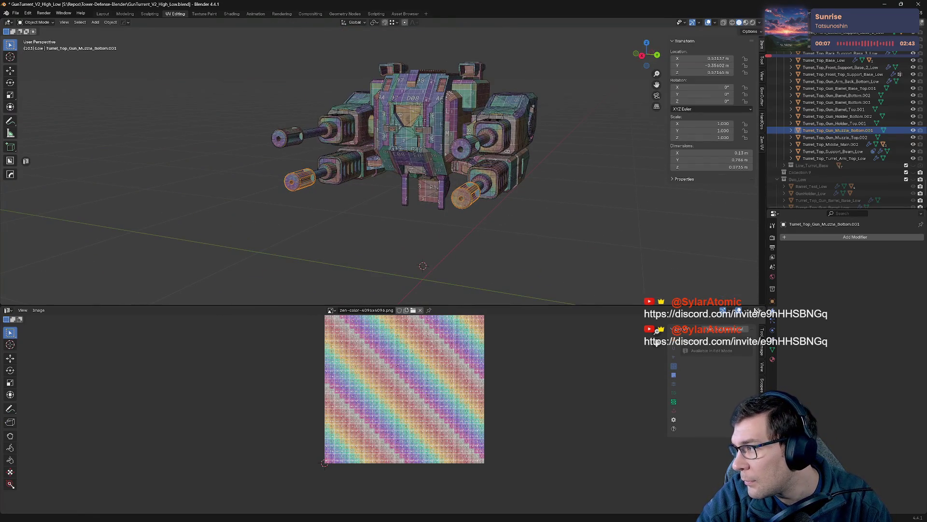
{"action": "key", "text": "alt+Tab"}
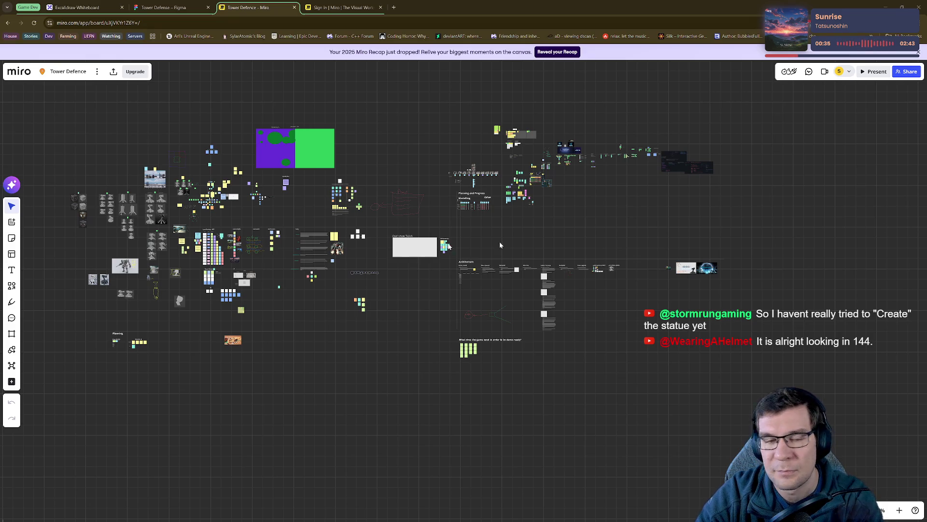
{"action": "middle_click_drag", "start_coordinate": [146, 224], "coordinate": [378, 266]}
{"action": "scroll", "coordinate": [378, 265], "scroll_direction": "up", "scroll_amount": 5}
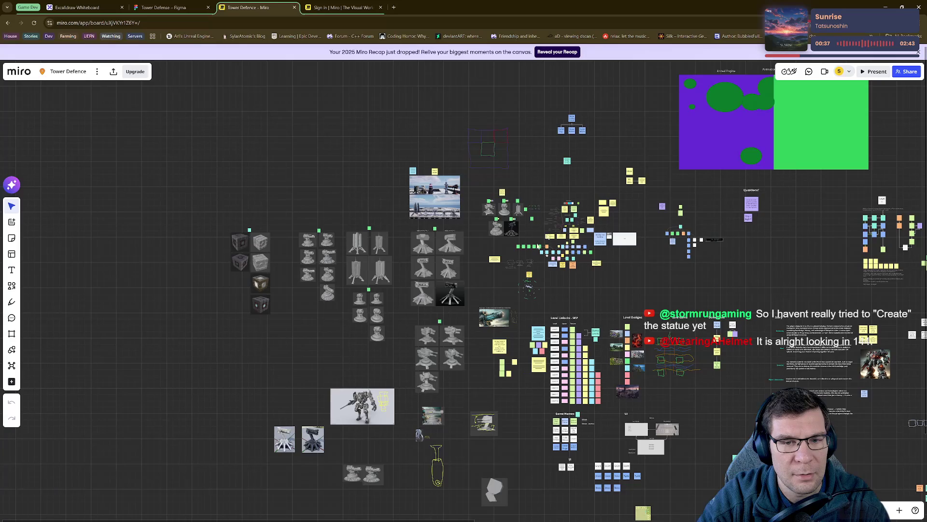
{"action": "scroll", "coordinate": [580, 212], "scroll_direction": "up", "scroll_amount": 8}
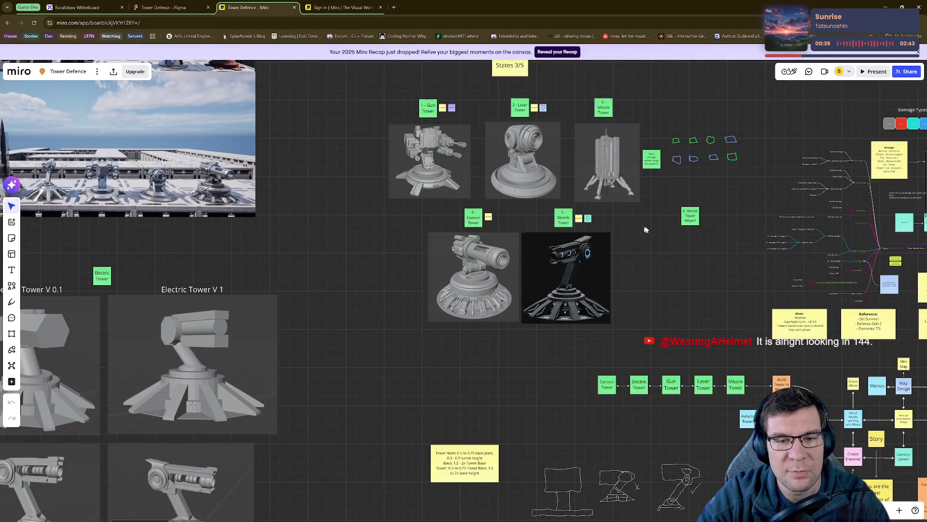
{"action": "scroll", "coordinate": [444, 284], "scroll_direction": "up", "scroll_amount": 5}
{"action": "middle_click_drag", "start_coordinate": [468, 197], "coordinate": [420, 325]}
{"action": "scroll", "coordinate": [418, 320], "scroll_direction": "down", "scroll_amount": 2}
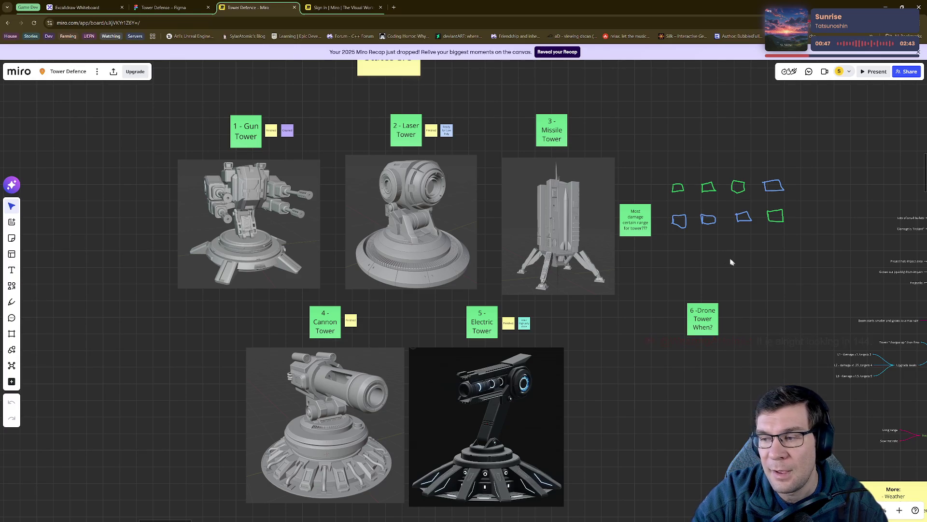
{"action": "middle_click_drag", "start_coordinate": [593, 384], "coordinate": [641, 345]}
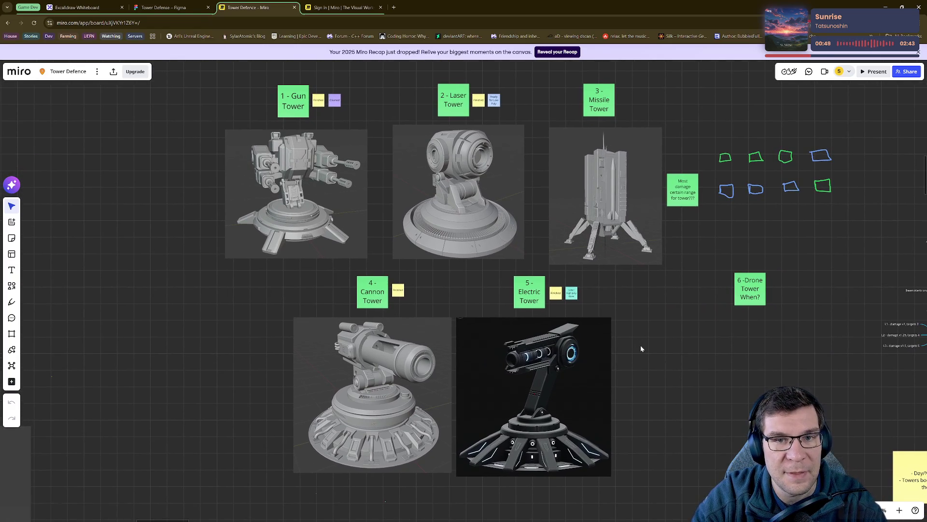
{"action": "left_click", "coordinate": [919, 52]}
{"action": "middle_click_drag", "start_coordinate": [648, 306], "coordinate": [643, 296]}
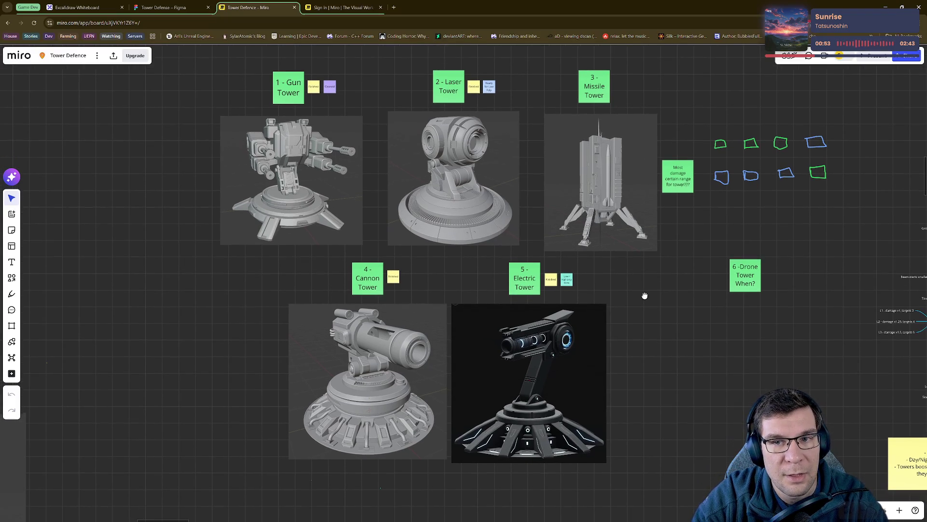
{"action": "scroll", "coordinate": [201, 145], "scroll_direction": "up", "scroll_amount": 5}
{"action": "mouse_move", "coordinate": [529, 174]}
{"action": "middle_mouse_down"}
{"action": "mouse_move", "coordinate": [481, 160]}
{"action": "mouse_move", "coordinate": [241, 194]}
{"action": "middle_mouse_up"}
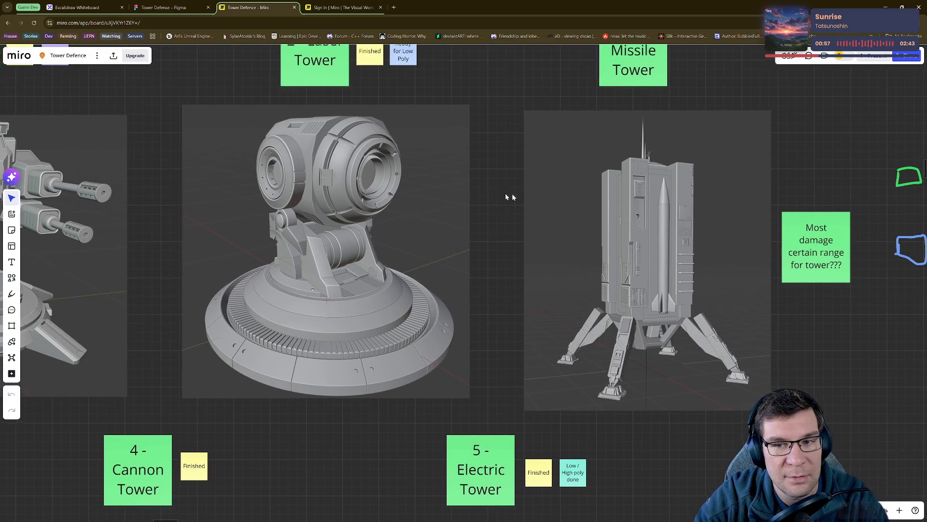
{"action": "middle_click_drag", "start_coordinate": [521, 196], "coordinate": [254, 199]}
{"action": "scroll", "coordinate": [396, 239], "scroll_direction": "up", "scroll_amount": 2}
{"action": "scroll", "coordinate": [396, 239], "scroll_direction": "down", "scroll_amount": 2}
{"action": "middle_click_drag", "start_coordinate": [396, 238], "coordinate": [518, 128]}
{"action": "middle_click_drag", "start_coordinate": [193, 242], "coordinate": [387, 137]}
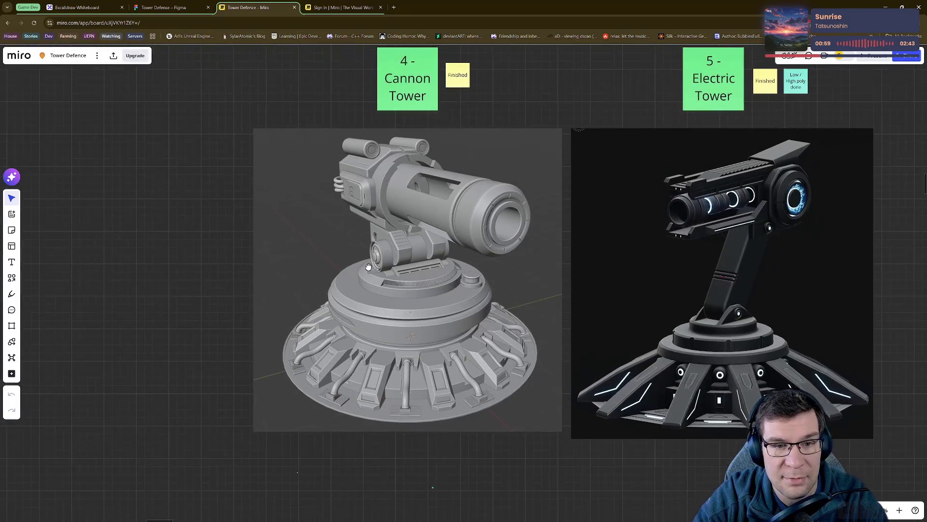
{"action": "scroll", "coordinate": [355, 235], "scroll_direction": "up", "scroll_amount": 3}
{"action": "middle_click_drag", "start_coordinate": [382, 260], "coordinate": [395, 232]}
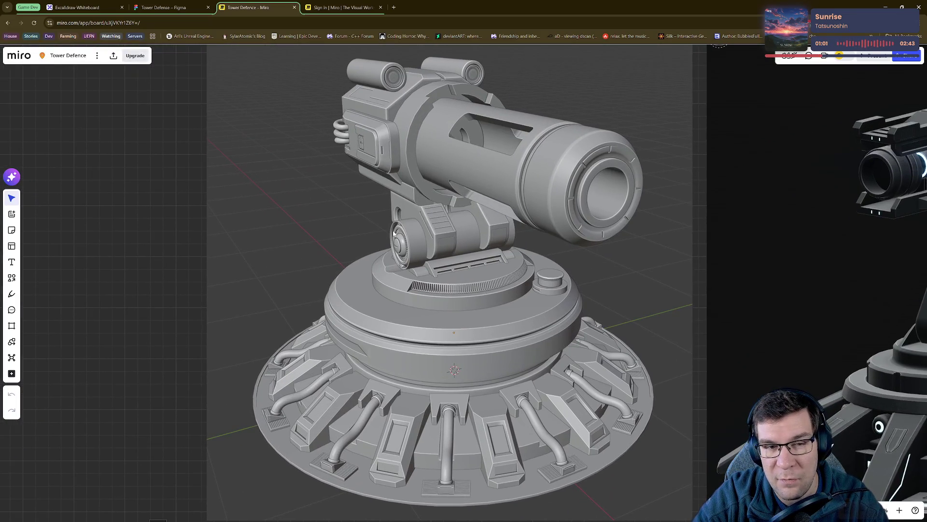
{"action": "middle_click_drag", "start_coordinate": [602, 256], "coordinate": [115, 249]}
{"action": "scroll", "coordinate": [419, 296], "scroll_direction": "down", "scroll_amount": 1}
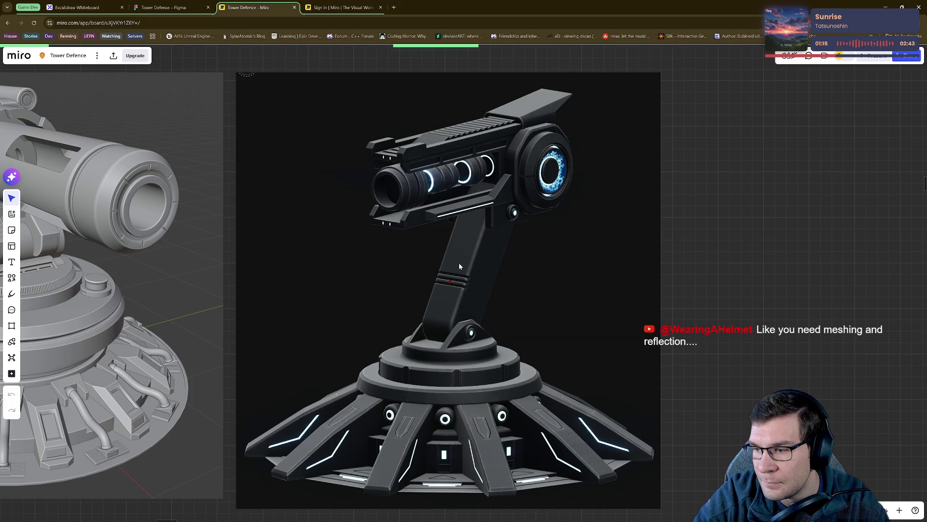
{"action": "scroll", "coordinate": [491, 244], "scroll_direction": "down", "scroll_amount": 2}
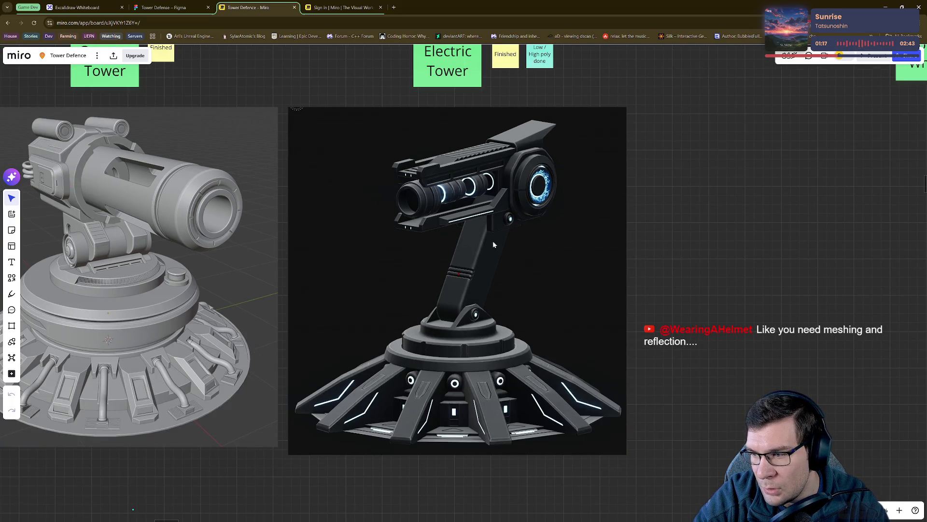
{"action": "scroll", "coordinate": [364, 172], "scroll_direction": "down", "scroll_amount": 5}
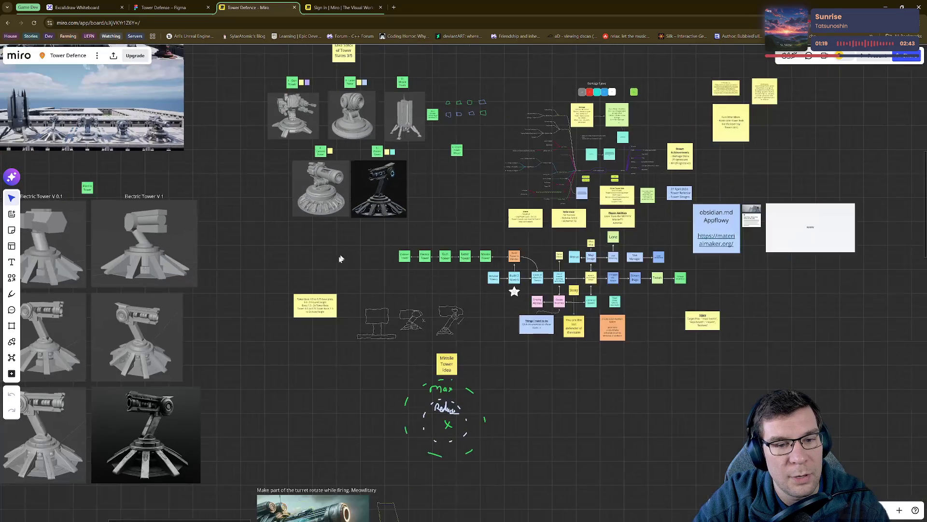
{"action": "scroll", "coordinate": [345, 254], "scroll_direction": "down", "scroll_amount": 5}
{"action": "scroll", "coordinate": [328, 246], "scroll_direction": "right", "scroll_amount": 10}
{"action": "scroll", "coordinate": [309, 242], "scroll_direction": "down", "scroll_amount": 3}
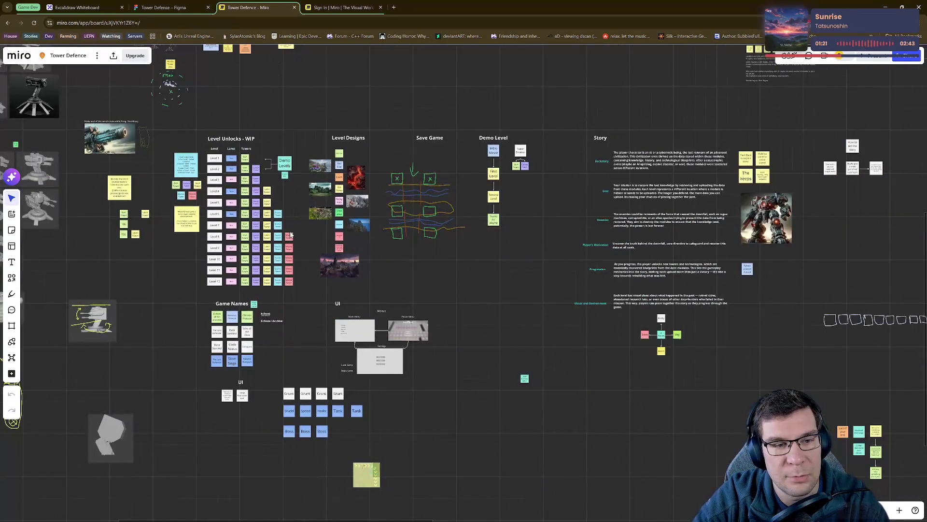
{"action": "scroll", "coordinate": [499, 198], "scroll_direction": "up", "scroll_amount": 6}
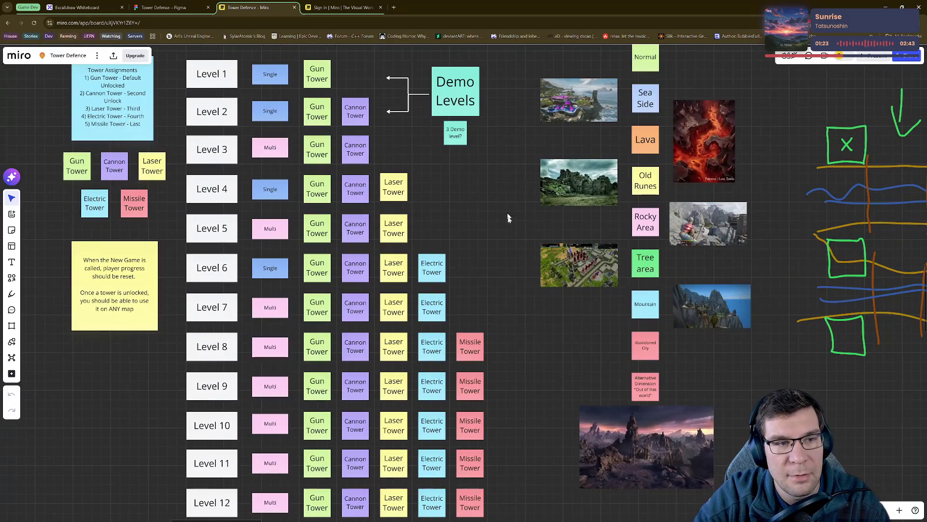
{"action": "scroll", "coordinate": [507, 211], "scroll_direction": "down", "scroll_amount": 3}
{"action": "scroll", "coordinate": [506, 243], "scroll_direction": "up", "scroll_amount": 2}
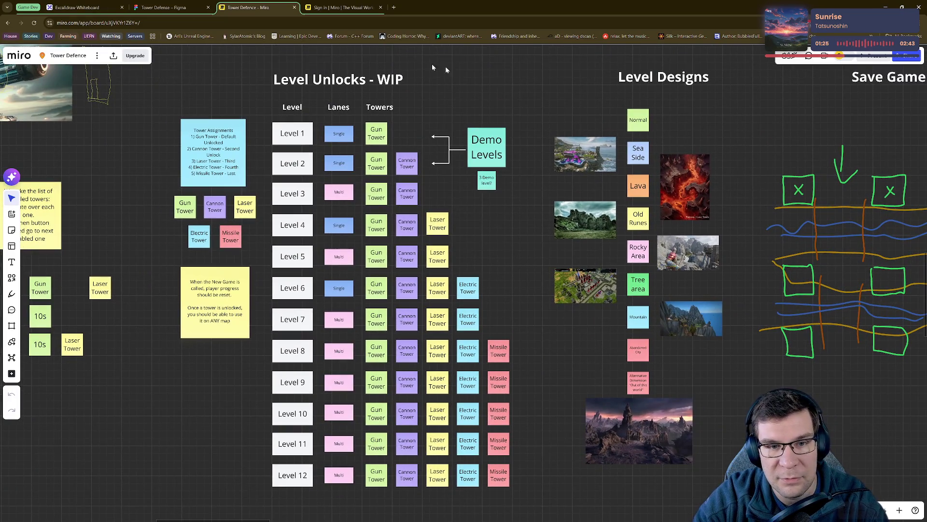
{"action": "mouse_move", "coordinate": [532, 166]}
{"action": "left_mouse_down"}
{"action": "mouse_move", "coordinate": [468, 125]}
{"action": "mouse_move", "coordinate": [177, 115]}
{"action": "left_mouse_up"}
{"action": "left_click", "coordinate": [479, 95]}
{"action": "right_click_drag", "start_coordinate": [478, 95], "coordinate": [608, 312]}
{"action": "right_click_drag", "start_coordinate": [338, 145], "coordinate": [582, 338]}
{"action": "right_click_drag", "start_coordinate": [126, 207], "coordinate": [349, 190]}
{"action": "mouse_move", "coordinate": [140, 183]}
{"action": "right_mouse_down"}
{"action": "mouse_move", "coordinate": [259, 325]}
{"action": "mouse_move", "coordinate": [270, 470]}
{"action": "mouse_move", "coordinate": [139, 485]}
{"action": "right_mouse_up"}
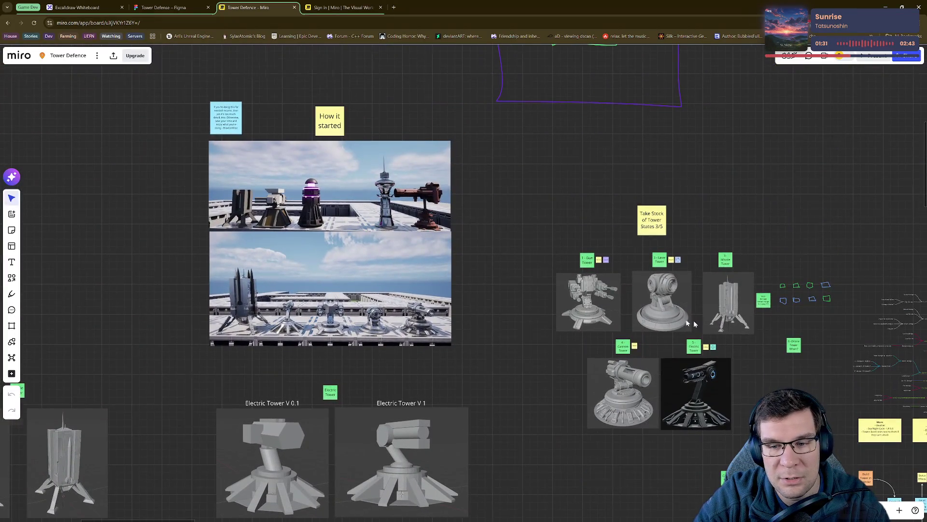
{"action": "scroll", "coordinate": [597, 309], "scroll_direction": "up", "scroll_amount": 10}
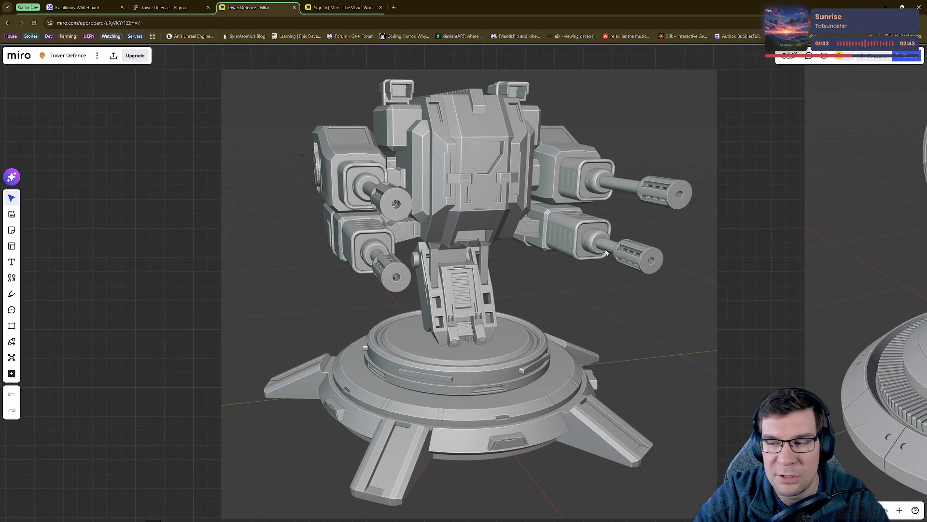
{"action": "scroll", "coordinate": [606, 252], "scroll_direction": "down", "scroll_amount": 3}
{"action": "mouse_move", "coordinate": [700, 352]}
{"action": "right_mouse_down"}
{"action": "mouse_move", "coordinate": [303, 28]}
{"action": "mouse_move", "coordinate": [689, 269]}
{"action": "mouse_move", "coordinate": [697, 324]}
{"action": "right_mouse_up"}
{"action": "scroll", "coordinate": [696, 324], "scroll_direction": "down", "scroll_amount": 1}
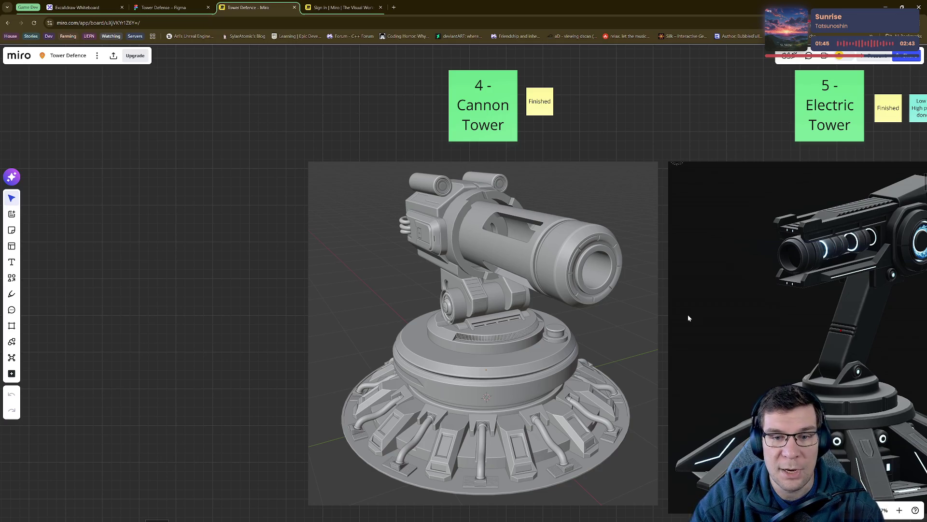
{"action": "scroll", "coordinate": [525, 247], "scroll_direction": "down", "scroll_amount": 10}
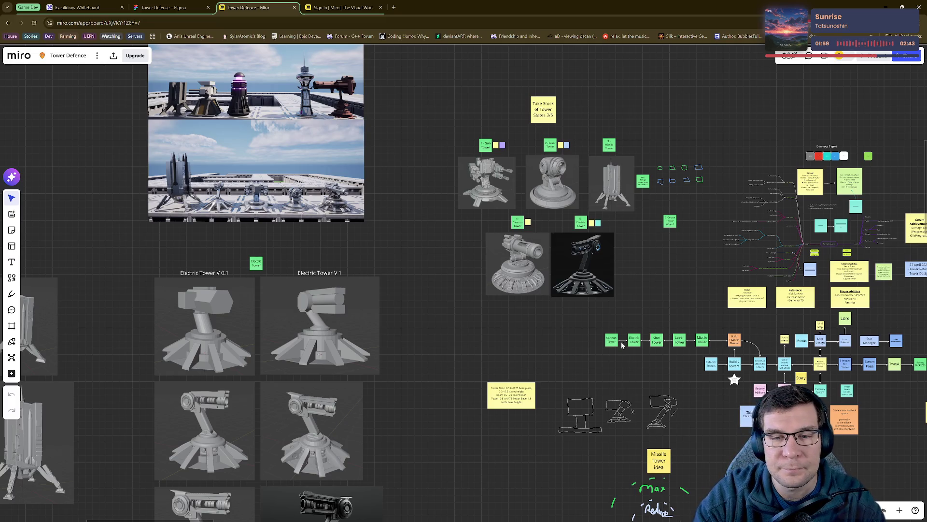
{"action": "scroll", "coordinate": [616, 284], "scroll_direction": "up", "scroll_amount": 3}
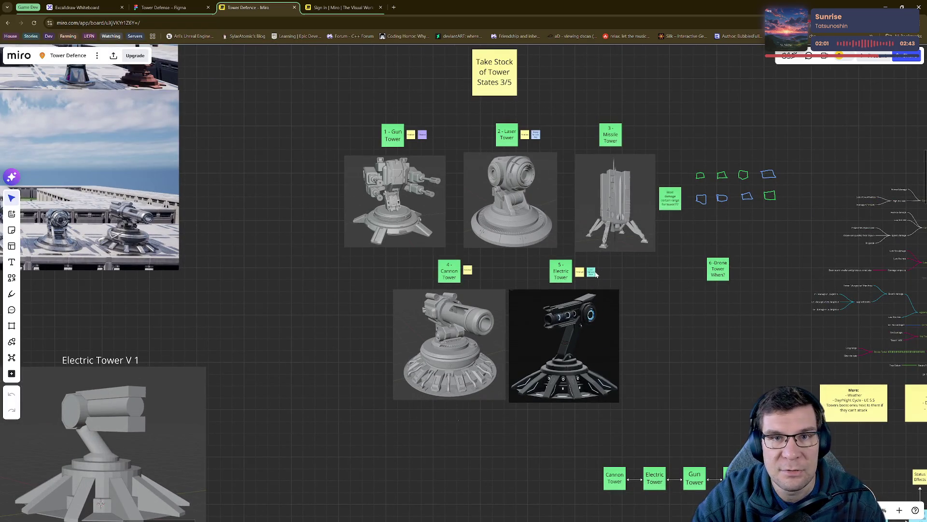
{"action": "scroll", "coordinate": [718, 227], "scroll_direction": "up", "scroll_amount": 2}
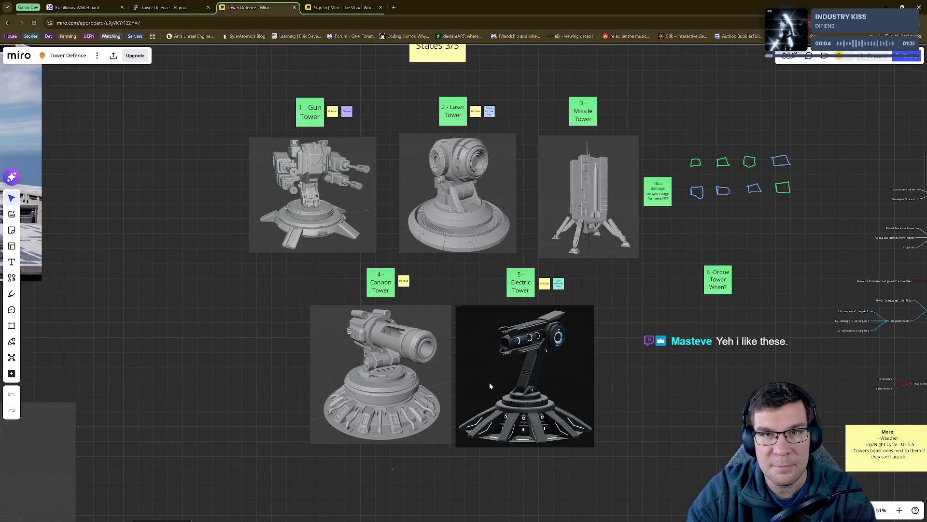
{"action": "left_click", "coordinate": [193, 7]}
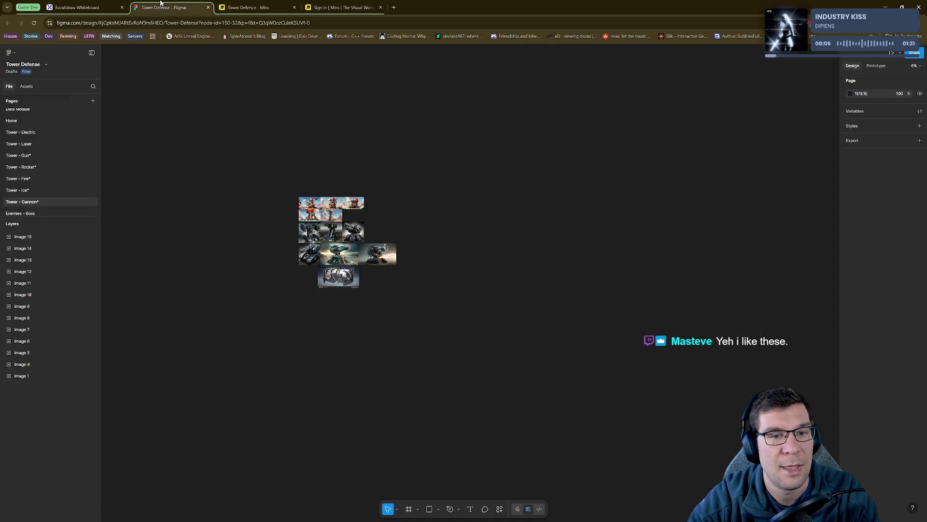
- Check the Miro turret render, then fit all the Figma tower images in view and browse them
{"action": "left_click", "coordinate": [229, 7]}
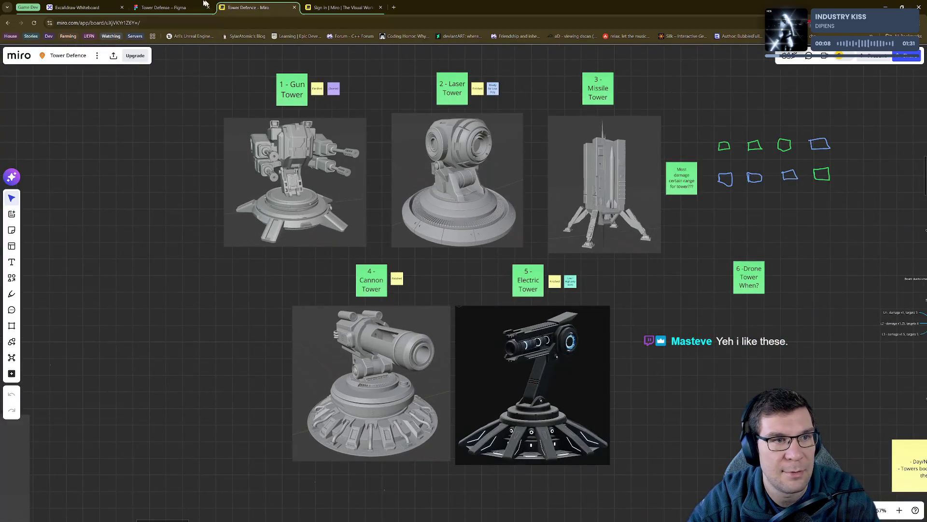
{"action": "left_click", "coordinate": [167, 7]}
{"action": "key", "text": "shift+1"}
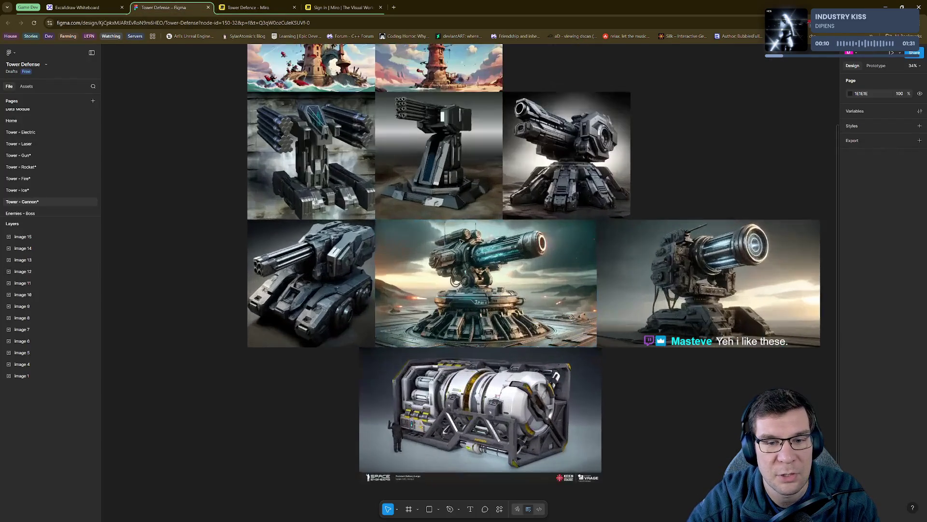
{"action": "scroll", "coordinate": [699, 384], "scroll_direction": "up", "scroll_amount": 5}
{"action": "scroll", "coordinate": [671, 211], "scroll_direction": "up", "scroll_amount": 5, "text": "ctrl"}
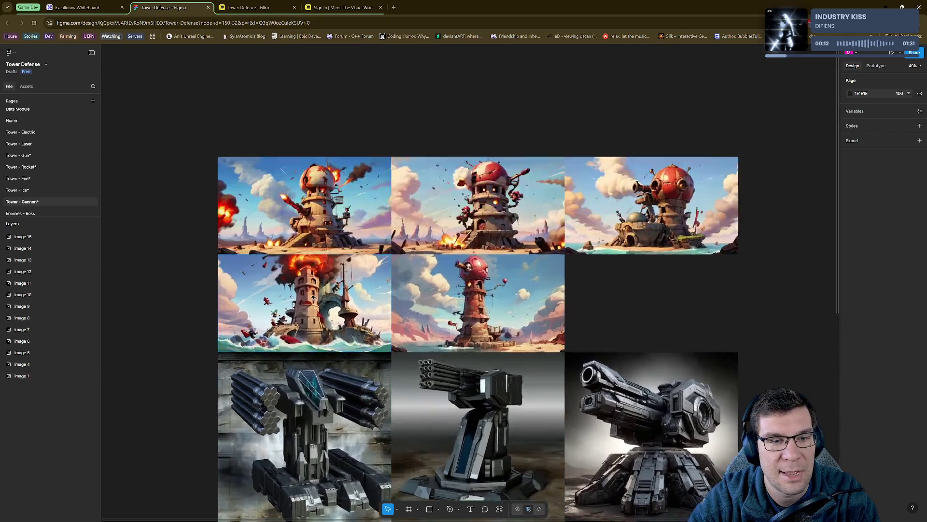
{"action": "scroll", "coordinate": [671, 211], "scroll_direction": "down", "scroll_amount": 2, "text": "ctrl"}
{"action": "scroll", "coordinate": [604, 280], "scroll_direction": "down", "scroll_amount": 10}
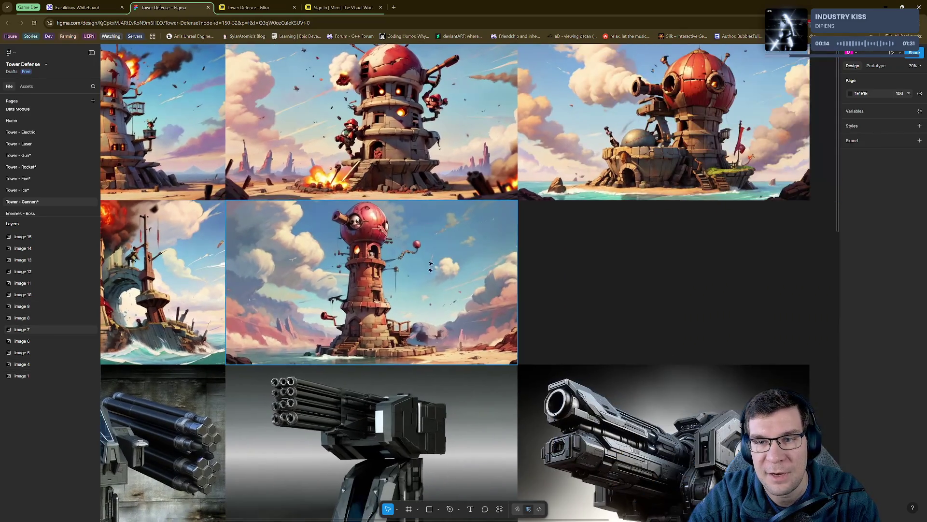
{"action": "scroll", "coordinate": [545, 347], "scroll_direction": "down", "scroll_amount": 7}
{"action": "scroll", "coordinate": [545, 346], "scroll_direction": "right", "scroll_amount": 6}
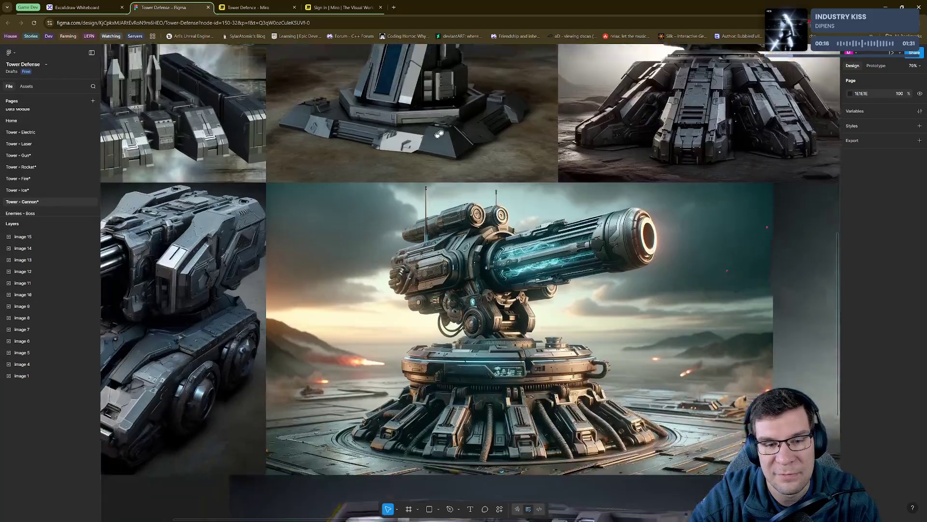
{"action": "scroll", "coordinate": [463, 113], "scroll_direction": "up", "scroll_amount": 3, "text": "ctrl"}
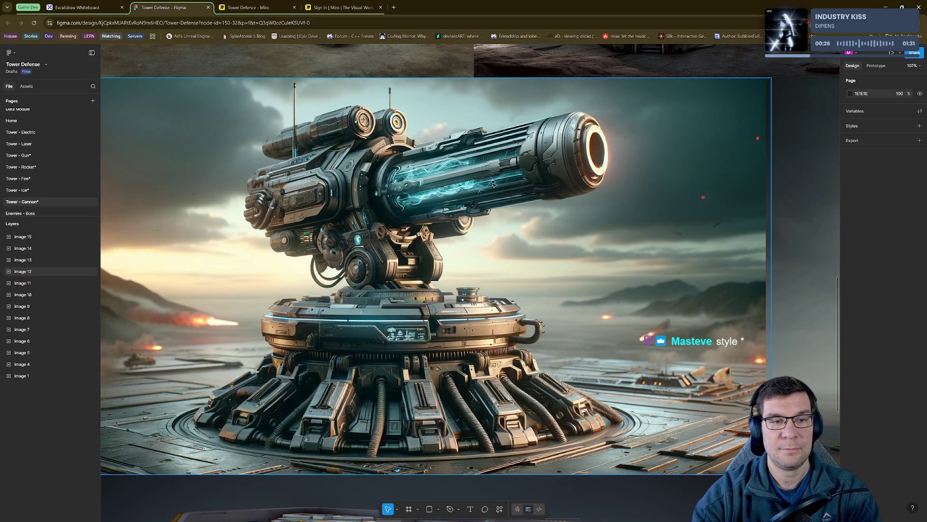
{"action": "scroll", "coordinate": [484, 242], "scroll_direction": "down", "scroll_amount": 1, "text": "ctrl"}
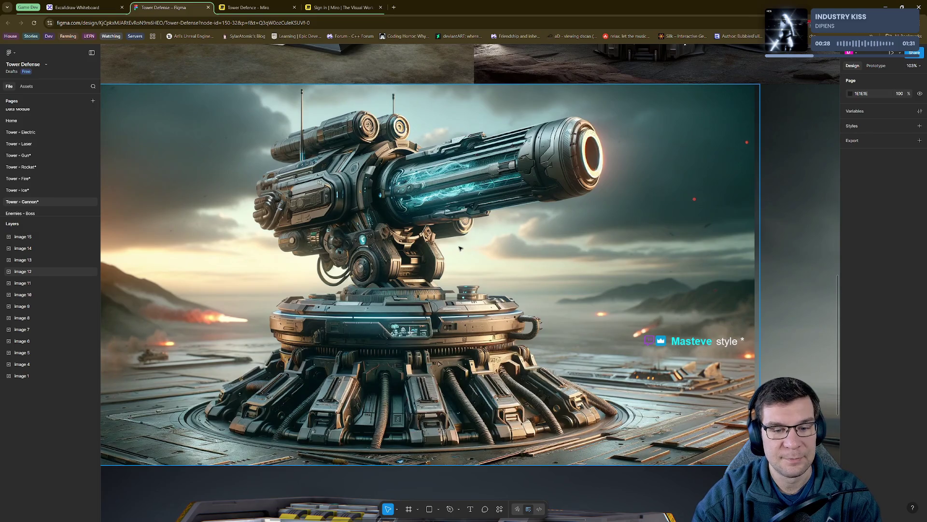
{"action": "scroll", "coordinate": [513, 276], "scroll_direction": "down", "scroll_amount": 1, "text": "ctrl"}
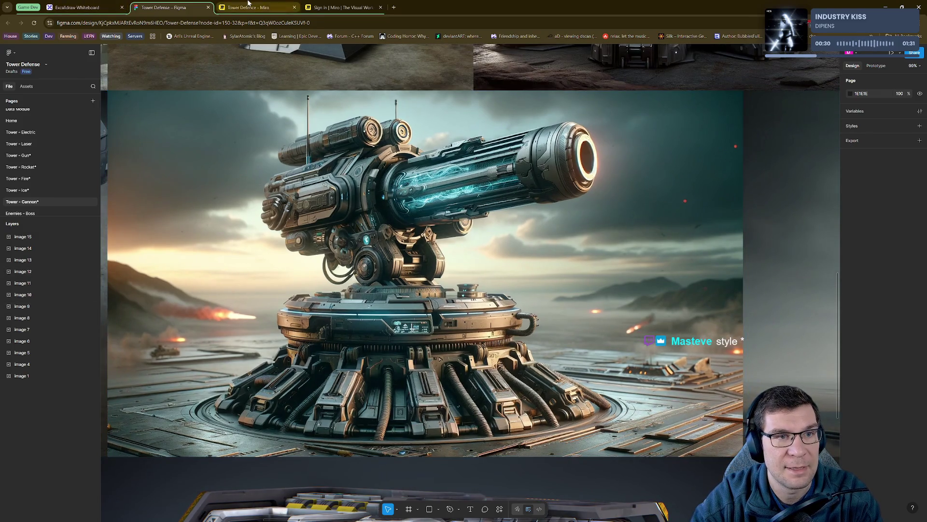
- Compare the Miro turret render against the Figma turret concept images a few more times
{"action": "left_click", "coordinate": [248, 7]}
{"action": "scroll", "coordinate": [490, 284], "scroll_direction": "up", "scroll_amount": 5}
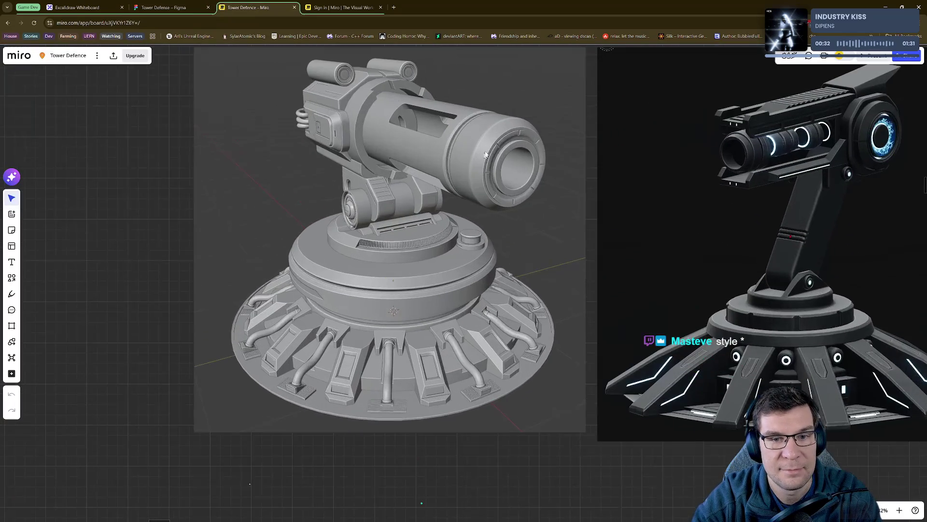
{"action": "scroll", "coordinate": [646, 150], "scroll_direction": "left", "scroll_amount": 3}
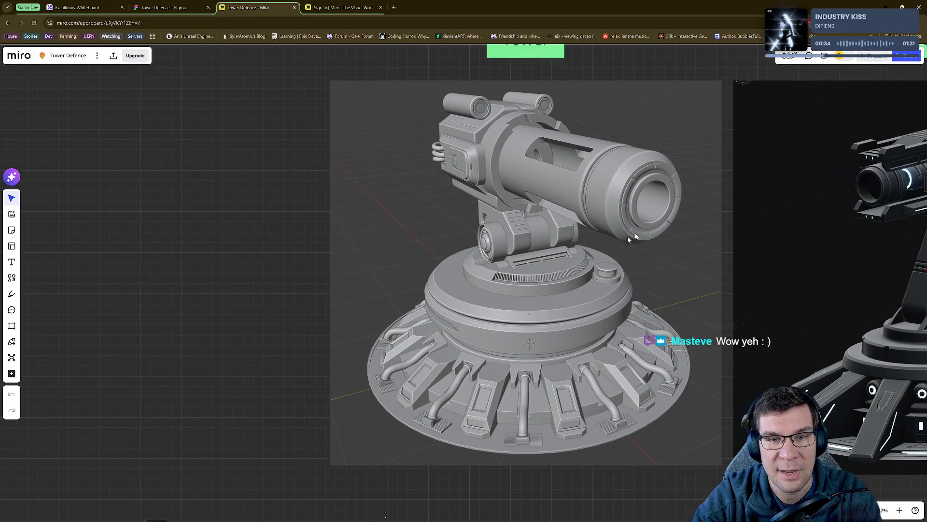
{"action": "scroll", "coordinate": [550, 254], "scroll_direction": "up", "scroll_amount": 1}
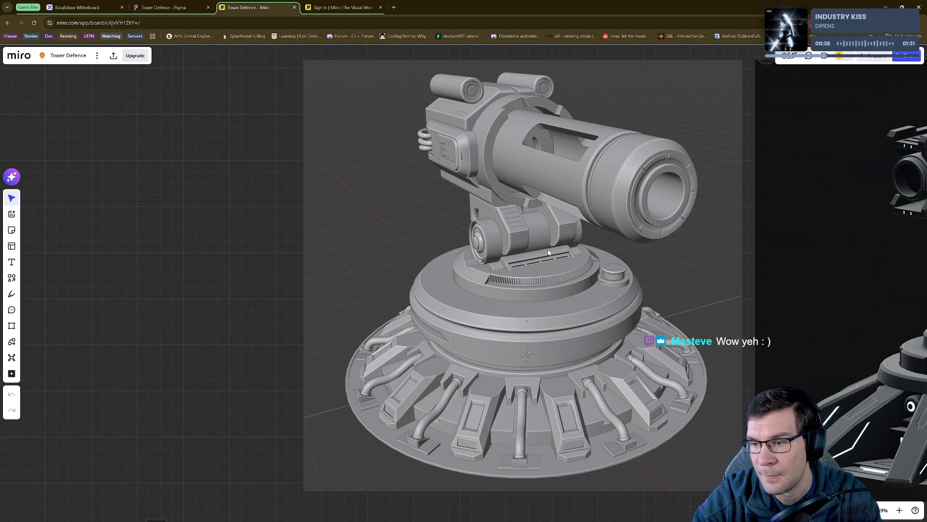
{"action": "key", "text": "ctrl+shift+Tab"}
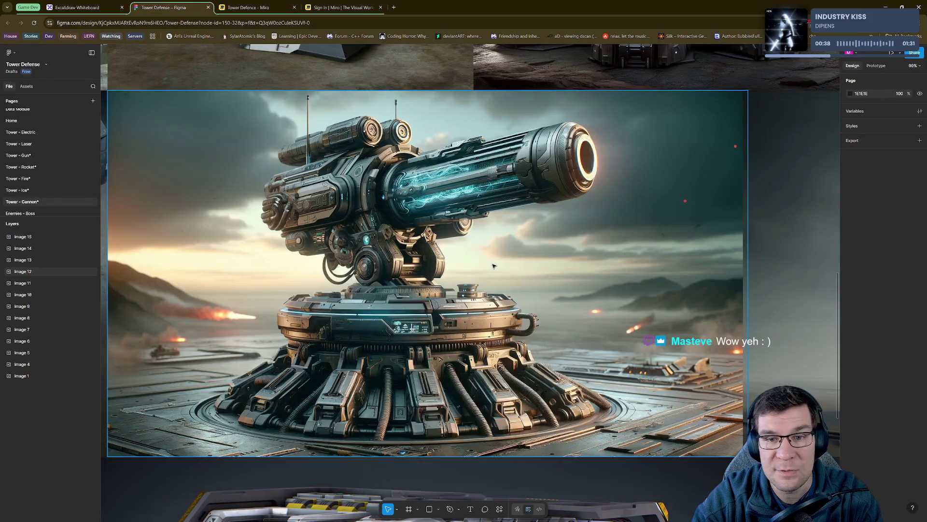
{"action": "scroll", "coordinate": [494, 265], "scroll_direction": "down", "scroll_amount": 5, "text": "ctrl"}
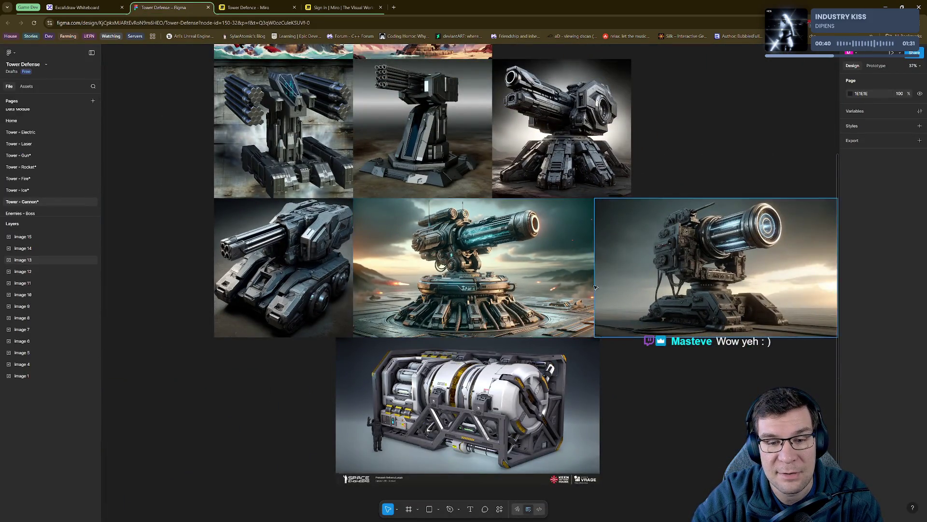
{"action": "scroll", "coordinate": [597, 289], "scroll_direction": "right", "scroll_amount": 3}
{"action": "scroll", "coordinate": [596, 289], "scroll_direction": "up", "scroll_amount": 1}
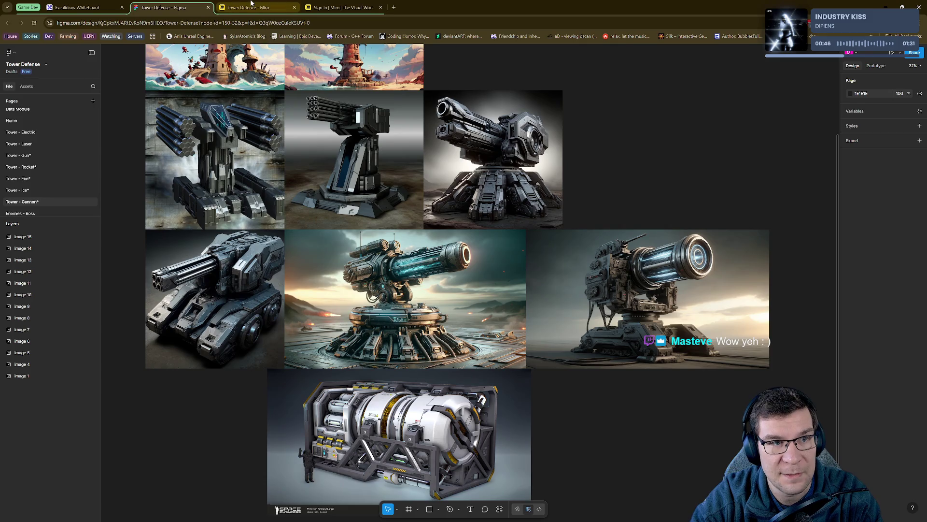
{"action": "left_click", "coordinate": [250, 4]}
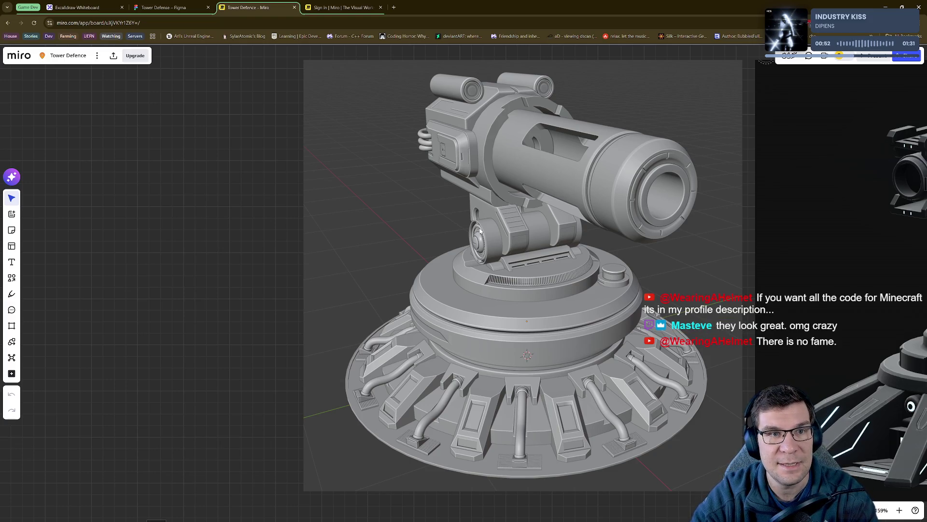
{"action": "left_click", "coordinate": [164, 7]}
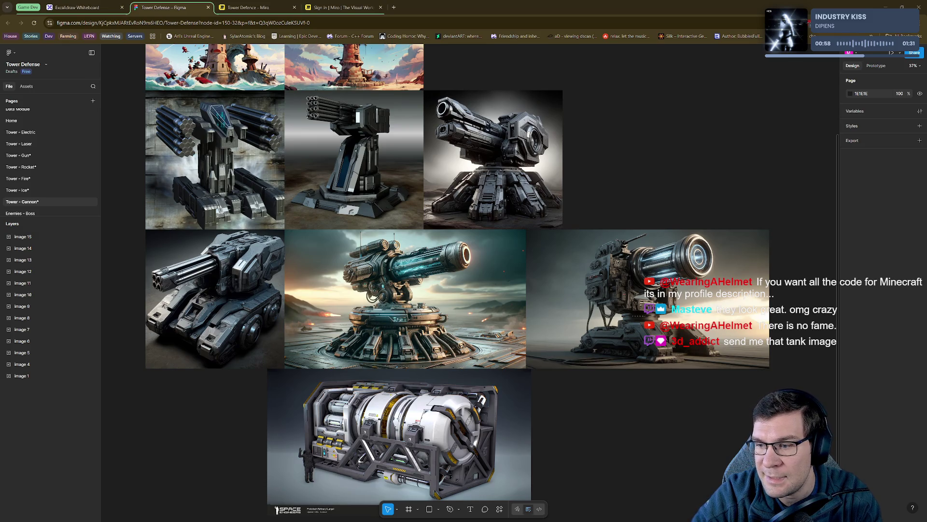
{"action": "scroll", "coordinate": [419, 253], "scroll_direction": "left", "scroll_amount": 4, "text": "shift"}
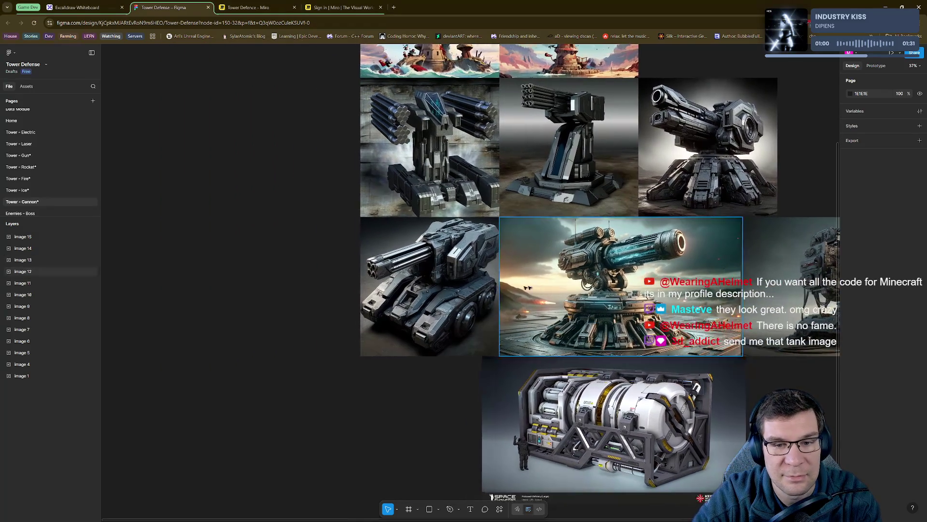
{"action": "scroll", "coordinate": [419, 254], "scroll_direction": "up", "scroll_amount": 5, "text": "ctrl"}
- Copy the tank concept image and select the Prototech Refinery image
{"action": "right_click", "coordinate": [419, 254]}
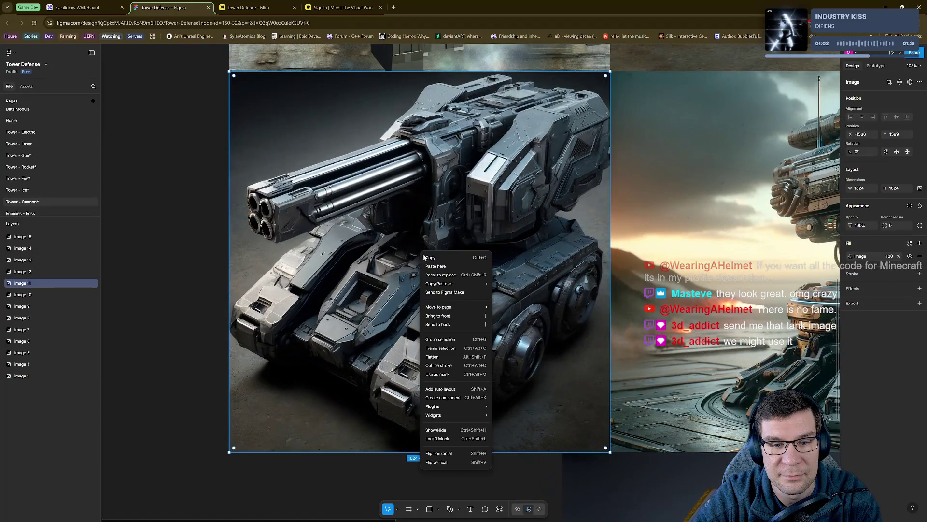
{"action": "left_click", "coordinate": [453, 258]}
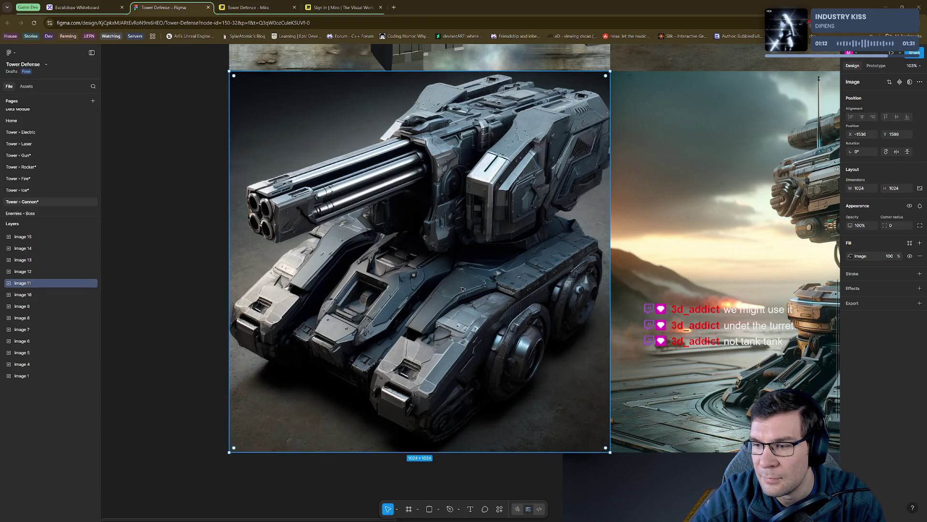
{"action": "scroll", "coordinate": [462, 289], "scroll_direction": "down", "scroll_amount": 10}
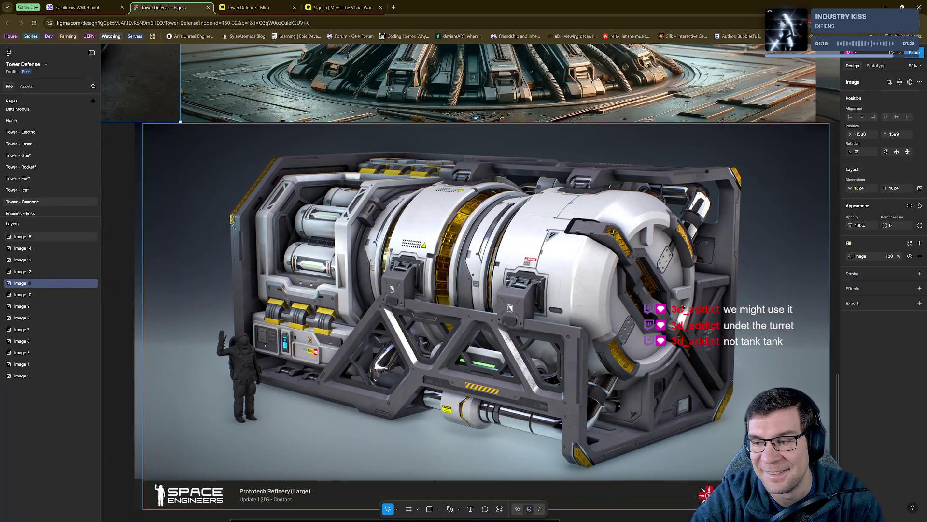
{"action": "left_click", "coordinate": [684, 308]}
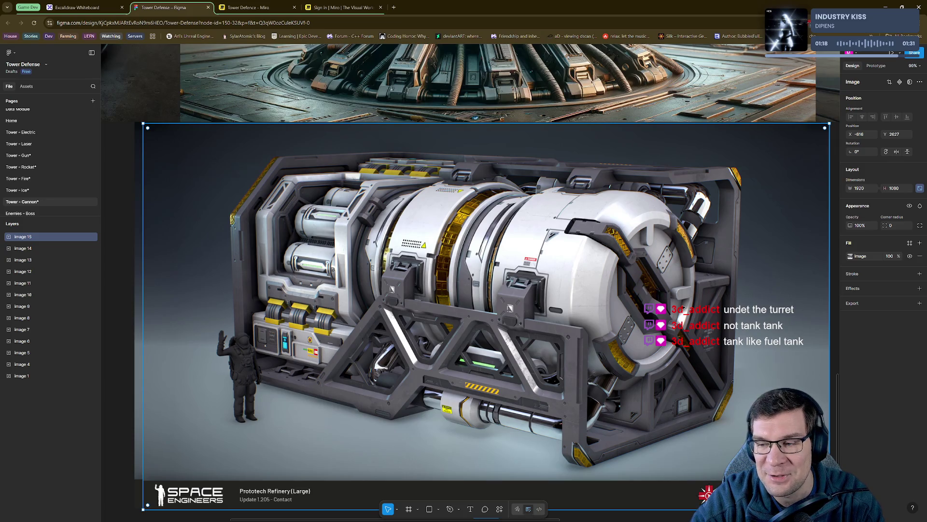
- Add a 1x PNG export setting to the refinery image (Image 15)
{"action": "scroll", "coordinate": [683, 308], "scroll_direction": "down", "scroll_amount": 5, "text": "ctrl"}
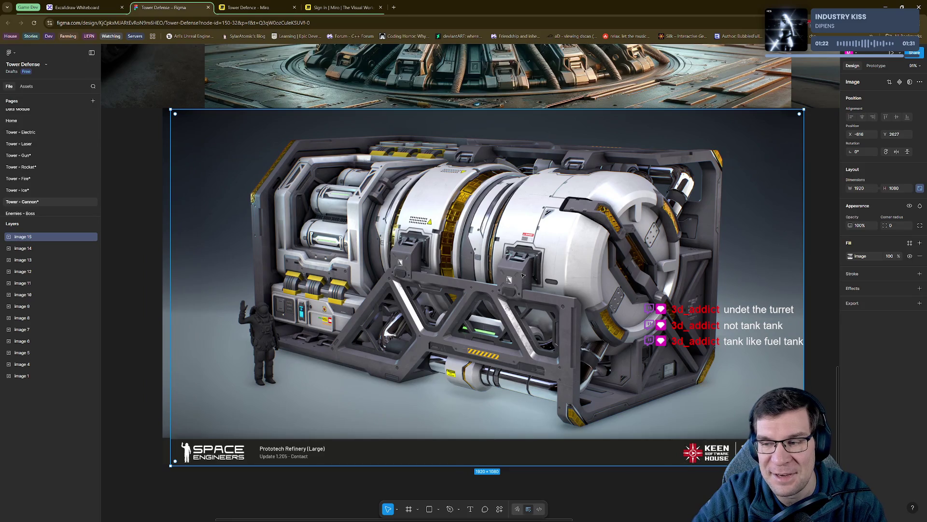
{"action": "right_click", "coordinate": [523, 275]}
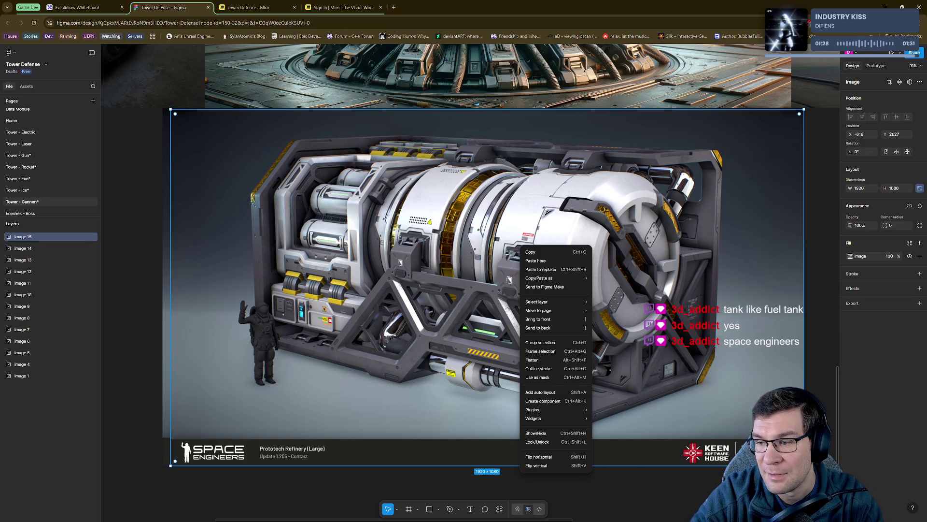
{"action": "key", "text": "Escape"}
{"action": "right_click", "coordinate": [373, 275]}
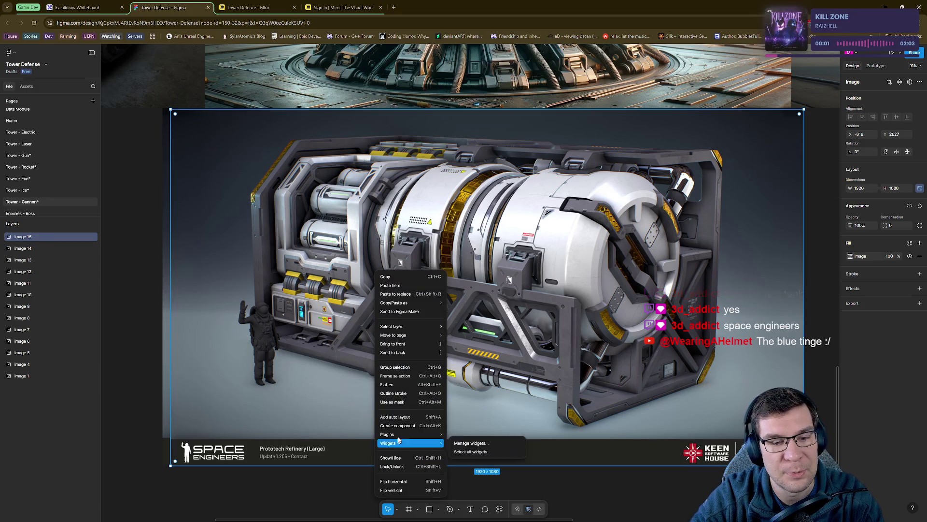
{"action": "left_click", "coordinate": [897, 349]}
{"action": "left_click", "coordinate": [870, 303]}
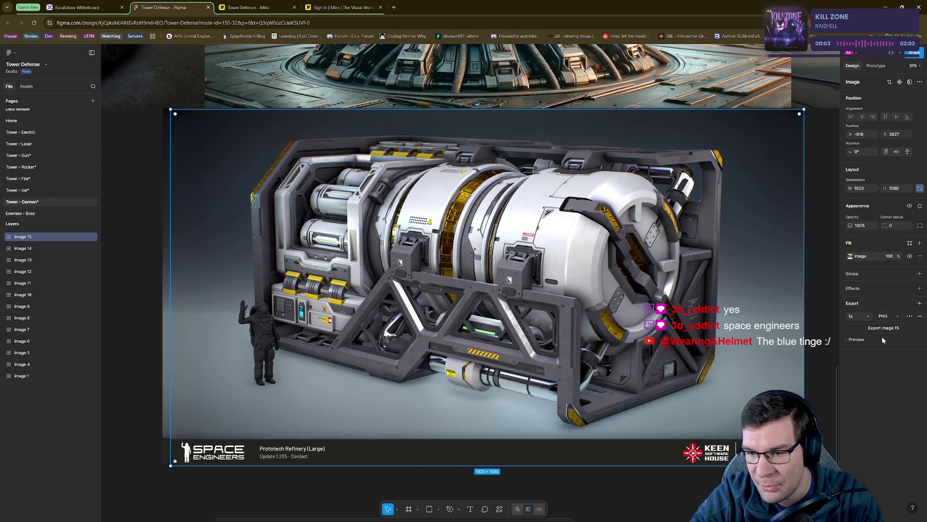
- Export Image 15 as image 15.png into Downloads and check the Downloads folder
{"action": "left_click", "coordinate": [884, 327]}
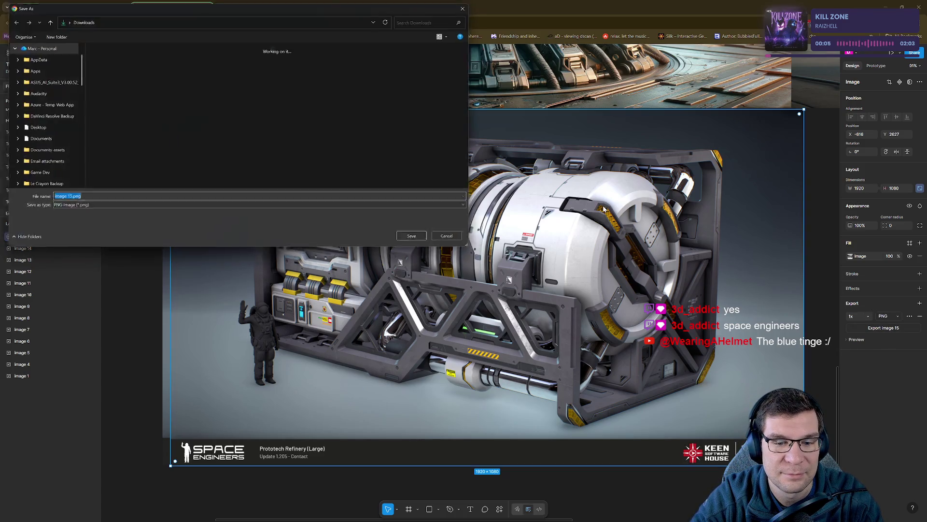
{"action": "key", "text": "Return"}
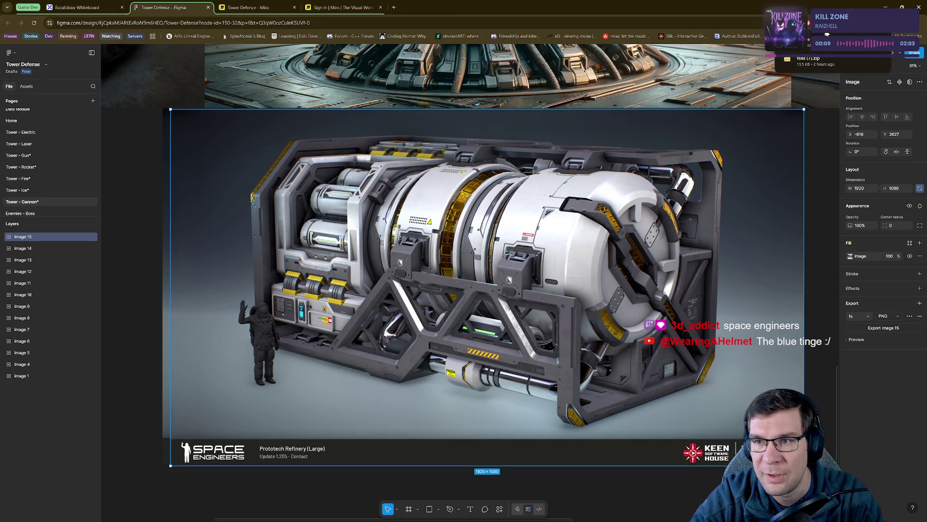
{"action": "key", "text": "super+e"}
{"action": "key", "text": "alt+F4"}
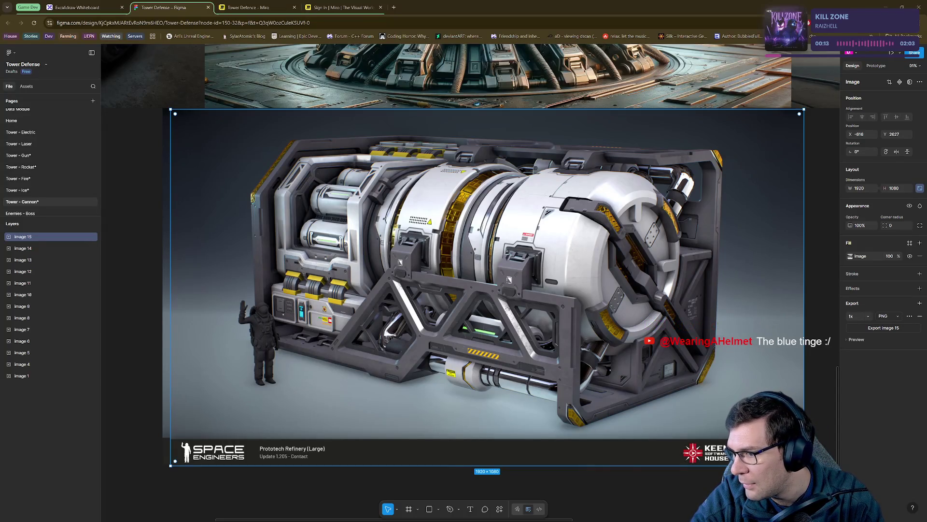
{"action": "key", "text": "super+e"}
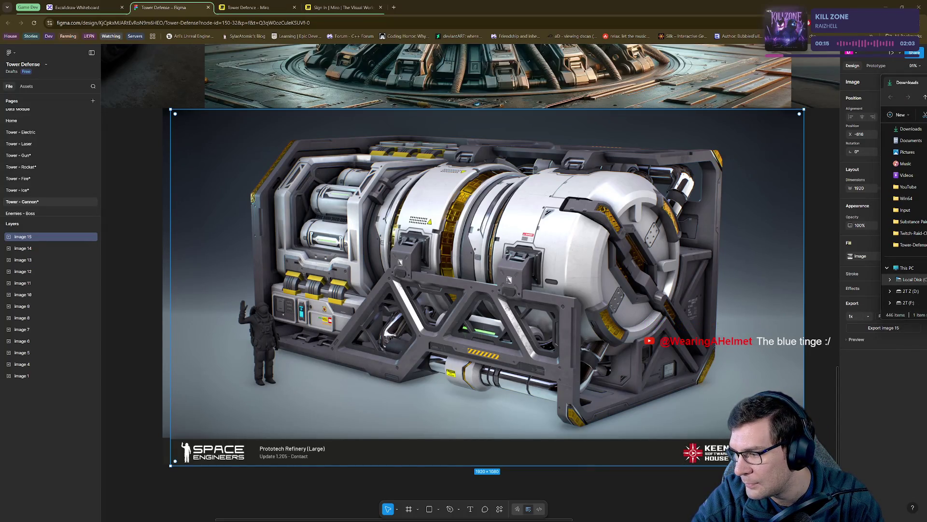
{"action": "key", "text": "alt+Tab"}
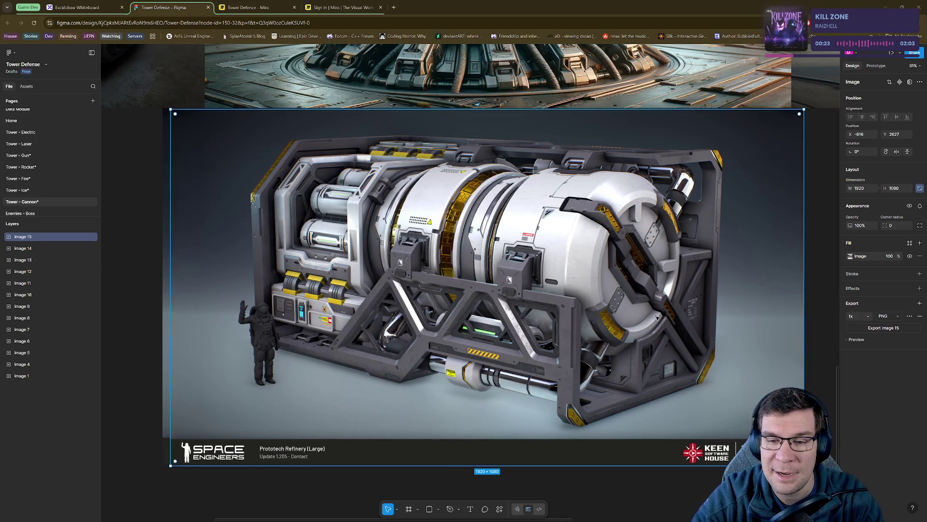
- Zoom into the refinery's hatch detail, then switch to the turret in Blender
{"action": "scroll", "coordinate": [661, 314], "scroll_direction": "up", "scroll_amount": 5, "text": "ctrl"}
{"action": "scroll", "coordinate": [608, 143], "scroll_direction": "down", "scroll_amount": 3, "text": "ctrl"}
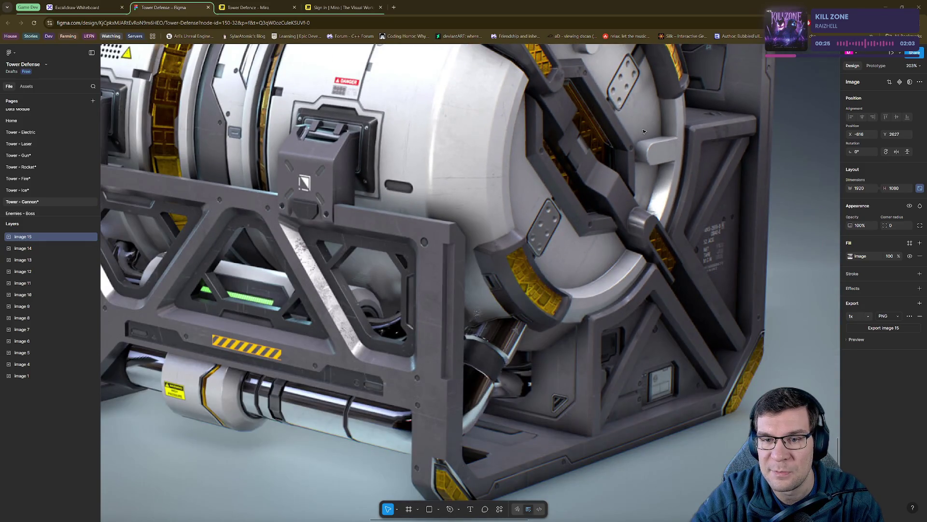
{"action": "scroll", "coordinate": [533, 261], "scroll_direction": "up", "scroll_amount": 2, "text": "ctrl"}
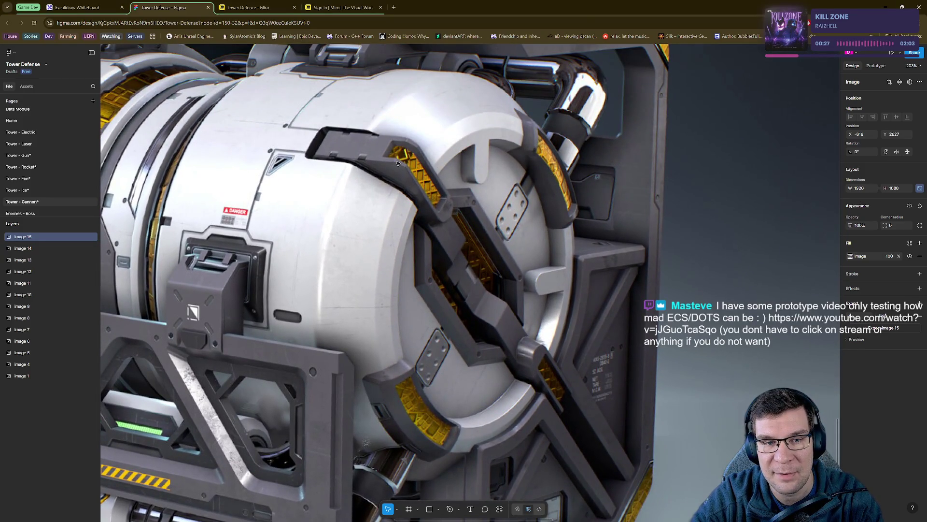
{"action": "scroll", "coordinate": [540, 184], "scroll_direction": "up", "scroll_amount": 1, "text": "ctrl"}
{"action": "key", "text": "alt+Tab"}
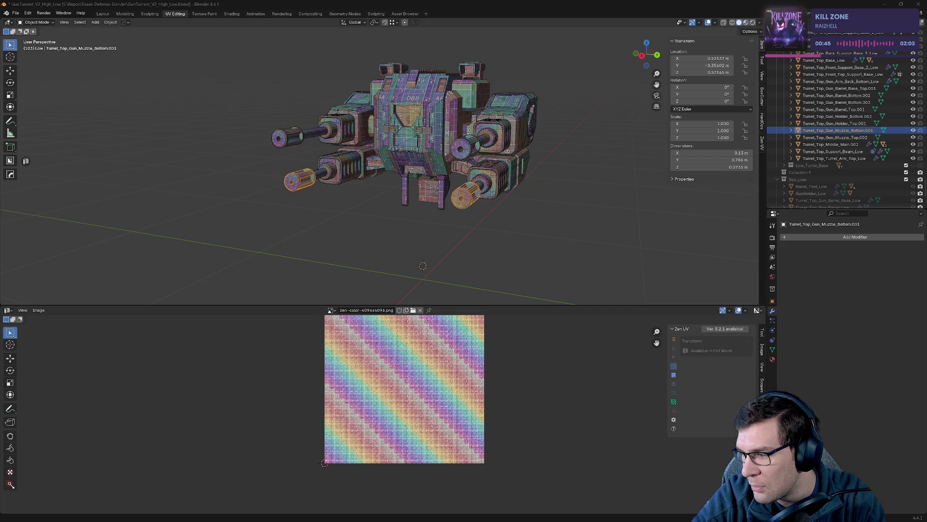
- Switch from Blender to the browser playing the 'Bars of health.' YouTube video and subscribe to its channel
{"action": "key", "text": "alt+Tab"}
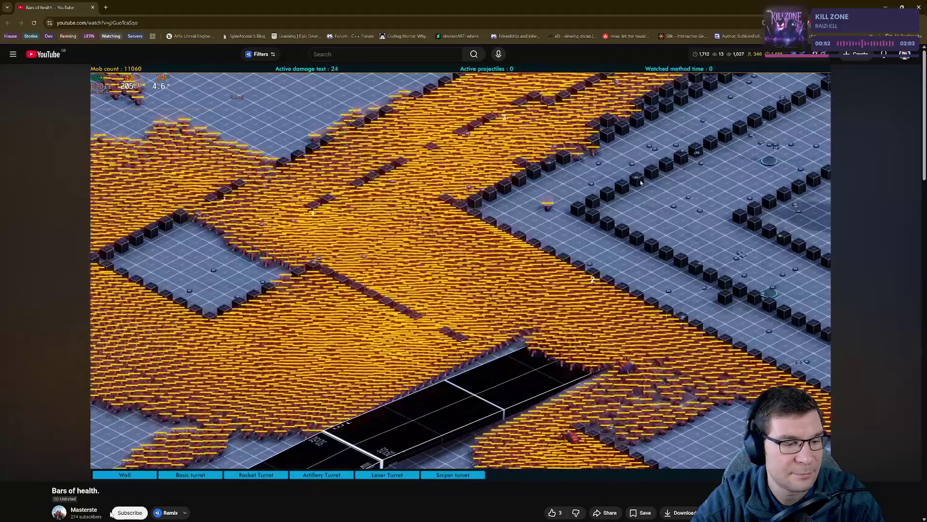
{"action": "left_click", "coordinate": [116, 513]}
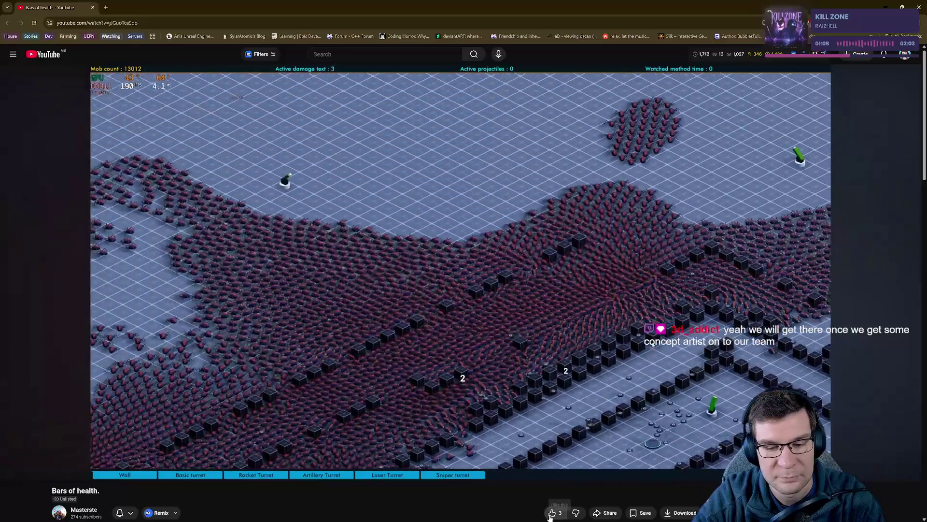
- Like the 'Bars of health.' video, glance at its details, and return to Blender
{"action": "left_click", "coordinate": [551, 514]}
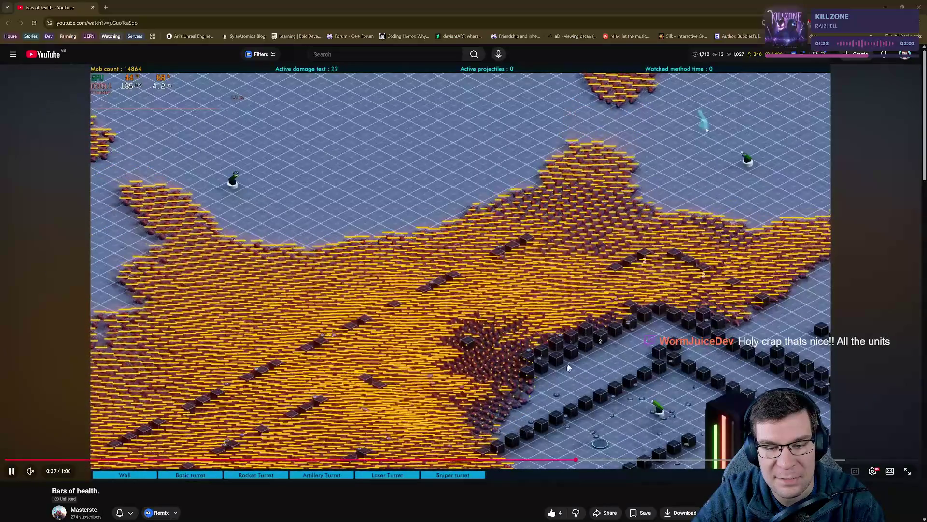
{"action": "scroll", "coordinate": [561, 367], "scroll_direction": "down", "scroll_amount": 2}
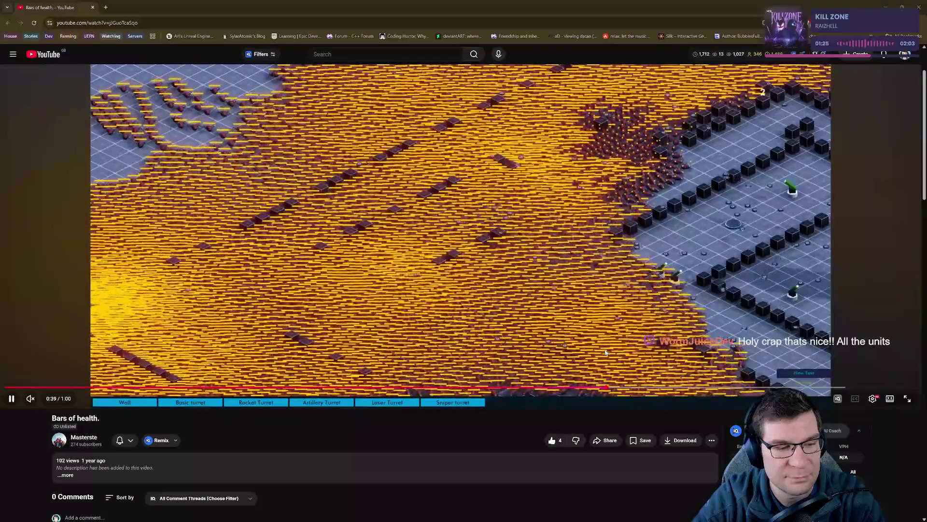
{"action": "scroll", "coordinate": [606, 350], "scroll_direction": "up", "scroll_amount": 1}
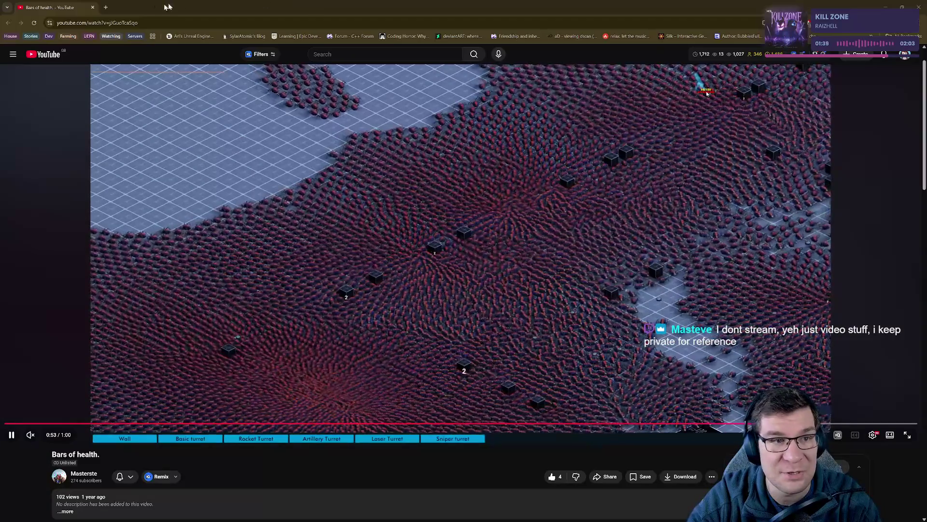
{"action": "key", "text": "alt+Tab"}
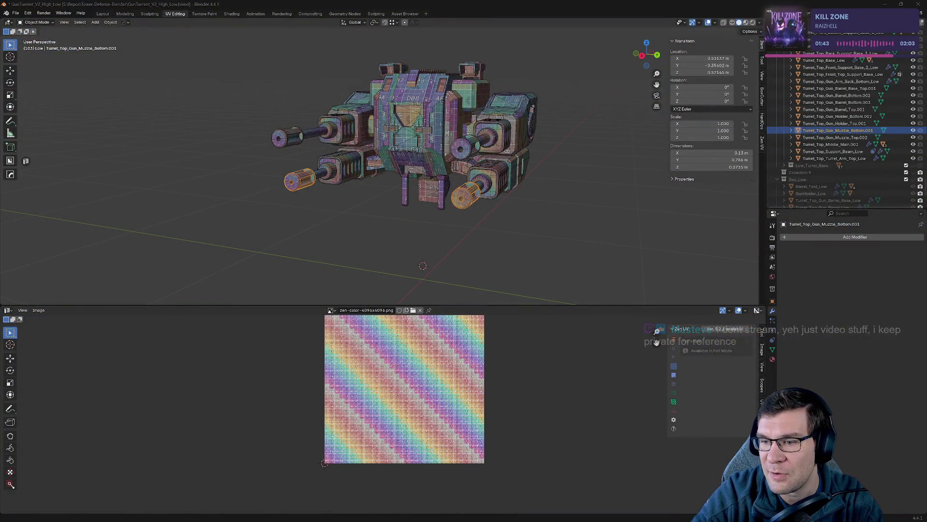
- Put all turret objects into Edit Mode and frame every UV island in the UV editor
{"action": "mouse_move", "coordinate": [482, 262]}
{"action": "middle_mouse_down"}
{"action": "mouse_move", "coordinate": [517, 240]}
{"action": "mouse_move", "coordinate": [587, 237]}
{"action": "middle_mouse_up"}
{"action": "key", "text": "a"}
{"action": "key", "text": "Tab"}
{"action": "key", "text": "a"}
{"action": "key", "text": "alt+a"}
{"action": "key", "text": "a"}
{"action": "key", "text": "Home"}
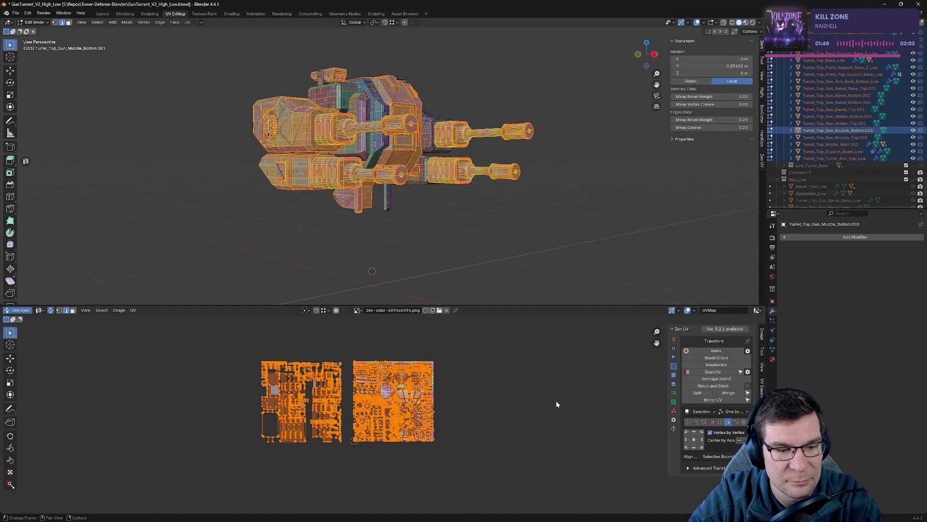
{"action": "scroll", "coordinate": [557, 404], "scroll_direction": "up", "scroll_amount": 1}
{"action": "key", "text": "alt+a"}
- Box-select the two left UV islands and pin them
{"action": "mouse_move", "coordinate": [328, 498]}
{"action": "left_mouse_down"}
{"action": "mouse_move", "coordinate": [295, 423]}
{"action": "mouse_move", "coordinate": [197, 369]}
{"action": "left_mouse_up"}
{"action": "left_click_drag", "start_coordinate": [196, 334], "coordinate": [334, 468]}
{"action": "key", "text": "p"}
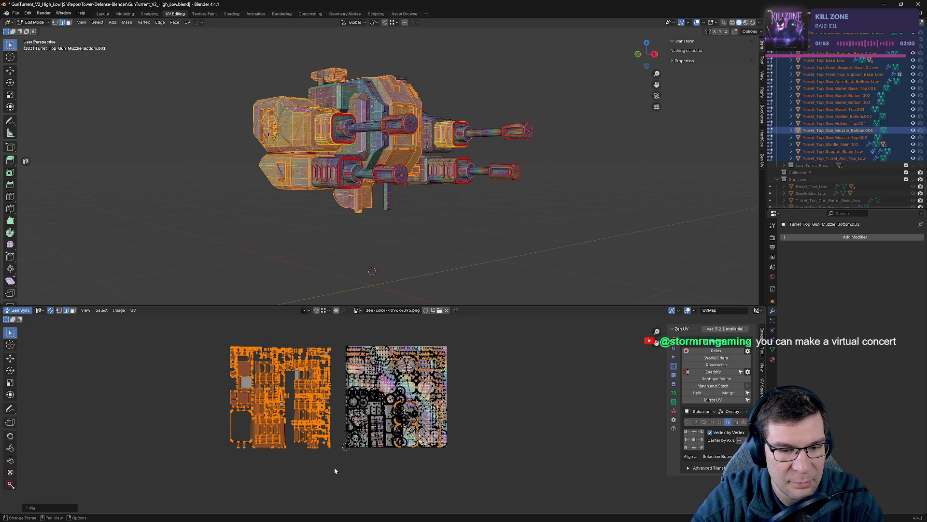
{"action": "key", "text": "alt+a"}
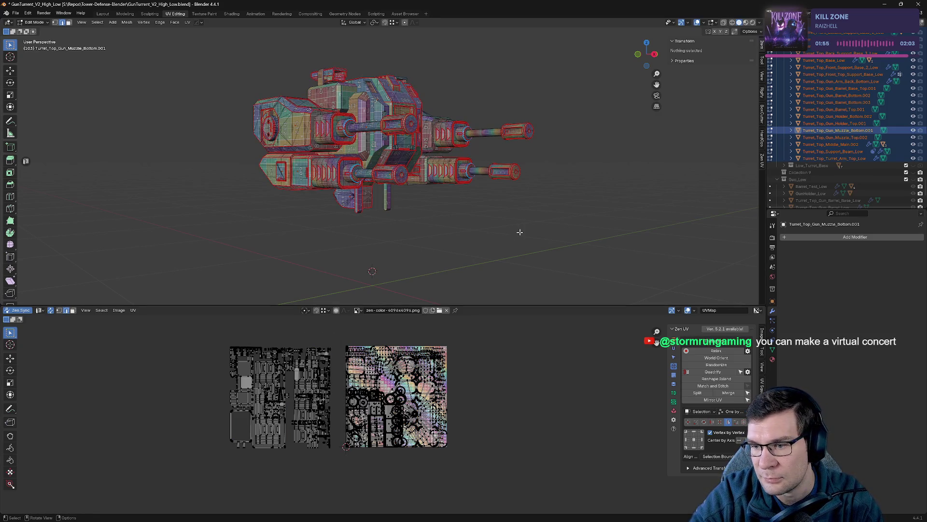
- Move all UV islands left off the checker tile, then return to Object Mode
{"action": "key", "text": "a"}
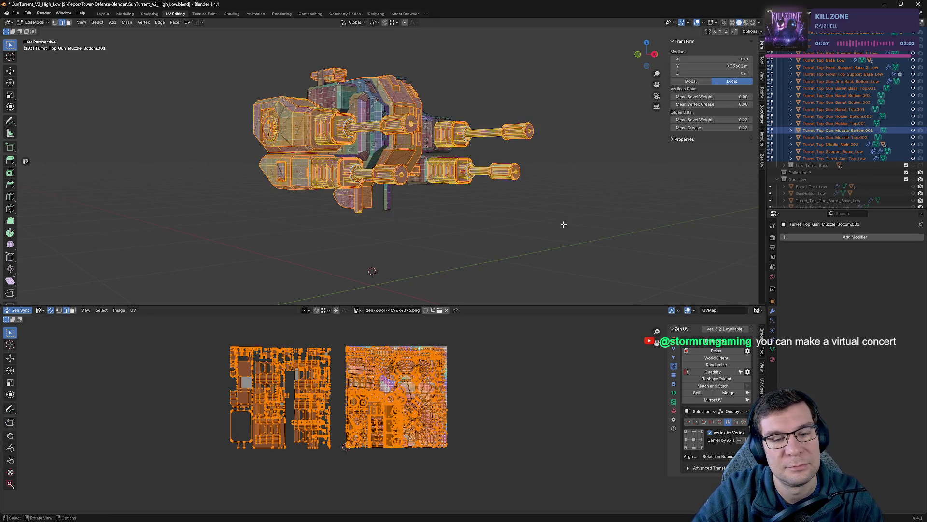
{"action": "key", "text": "g"}
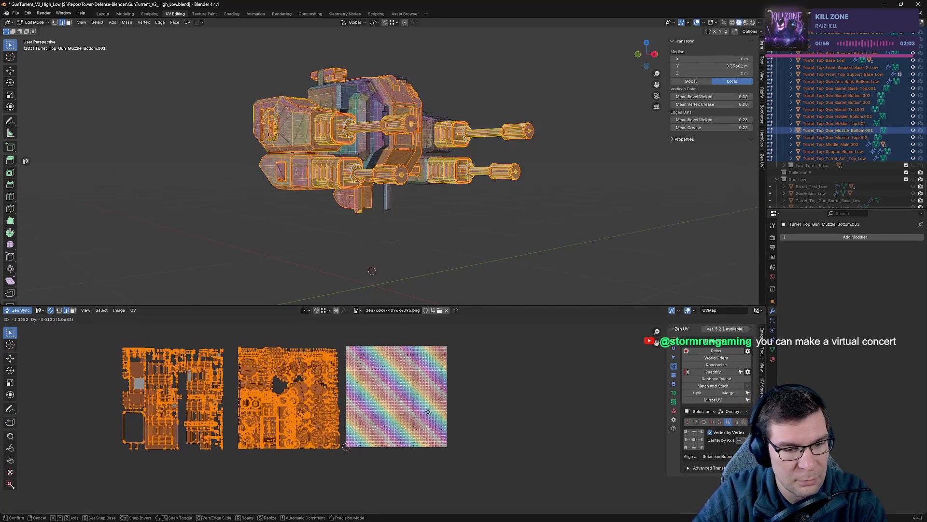
{"action": "left_click", "coordinate": [483, 406]}
{"action": "key", "text": "alt+a"}
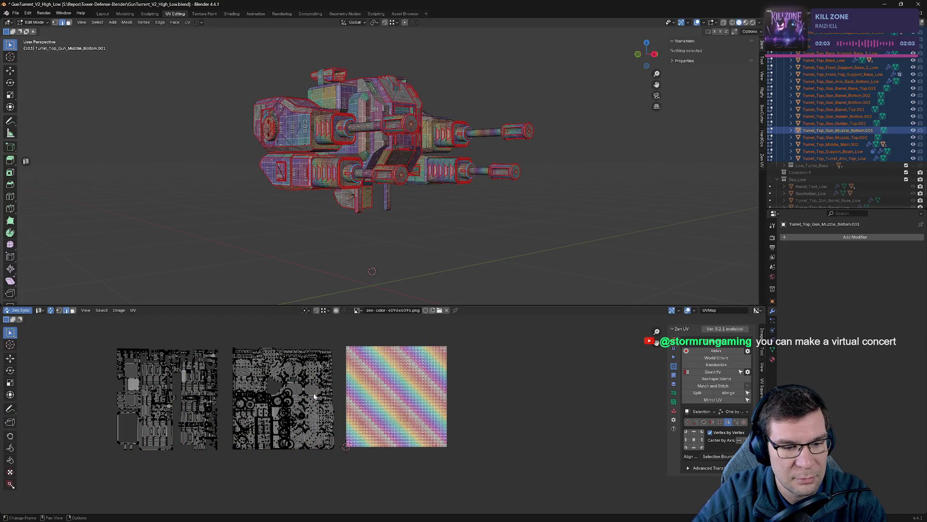
{"action": "mouse_move", "coordinate": [377, 203]}
{"action": "middle_mouse_down"}
{"action": "mouse_move", "coordinate": [417, 177]}
{"action": "mouse_move", "coordinate": [367, 178]}
{"action": "mouse_move", "coordinate": [309, 208]}
{"action": "mouse_move", "coordinate": [447, 136]}
{"action": "middle_mouse_up"}
{"action": "scroll", "coordinate": [417, 176], "scroll_direction": "up", "scroll_amount": 10}
{"action": "scroll", "coordinate": [367, 178], "scroll_direction": "down", "scroll_amount": 6}
{"action": "key", "text": "Tab"}
- Isolate the gun barrel base cylinder in local view and enter Edit Mode
{"action": "left_click", "coordinate": [310, 208]}
{"action": "key", "text": "KP_Divide"}
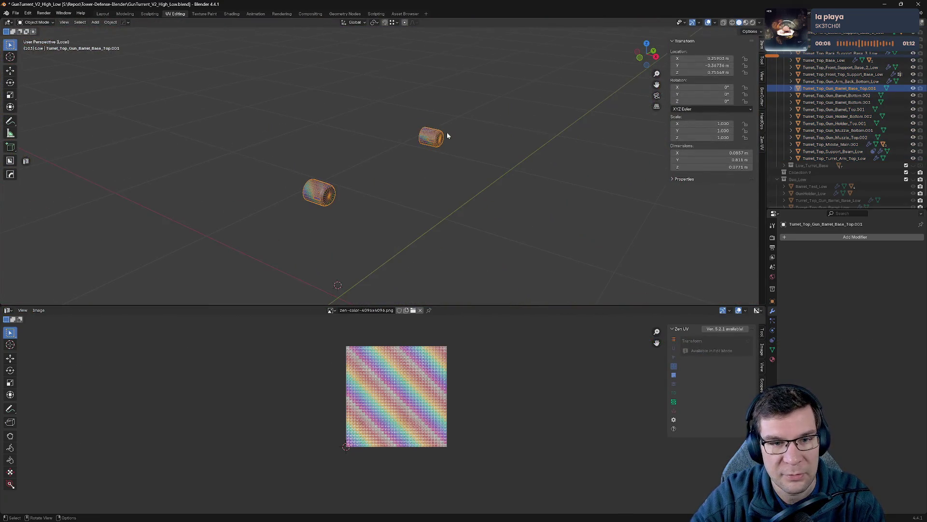
{"action": "scroll", "coordinate": [290, 169], "scroll_direction": "up", "scroll_amount": 5}
{"action": "middle_click_drag", "start_coordinate": [228, 190], "coordinate": [269, 166]}
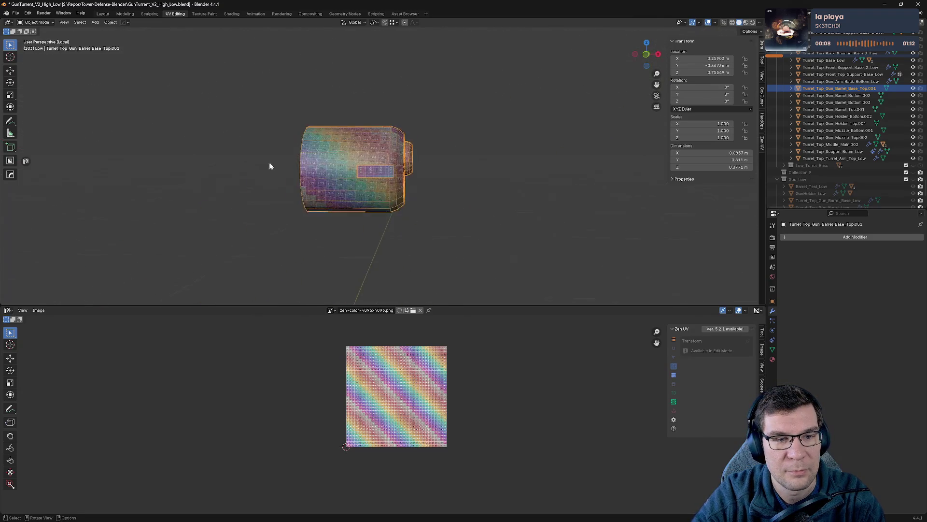
{"action": "key", "text": "Tab"}
{"action": "mouse_move", "coordinate": [460, 150]}
{"action": "middle_mouse_down"}
{"action": "mouse_move", "coordinate": [441, 151]}
{"action": "mouse_move", "coordinate": [538, 167]}
{"action": "mouse_move", "coordinate": [536, 141]}
{"action": "mouse_move", "coordinate": [381, 173]}
{"action": "mouse_move", "coordinate": [402, 81]}
{"action": "mouse_move", "coordinate": [418, 188]}
{"action": "mouse_move", "coordinate": [421, 156]}
{"action": "mouse_move", "coordinate": [616, 258]}
{"action": "middle_mouse_up"}
- Mark a seam on one cylinder edge, re-unwrap it, and exit local view
{"action": "left_click", "coordinate": [420, 164]}
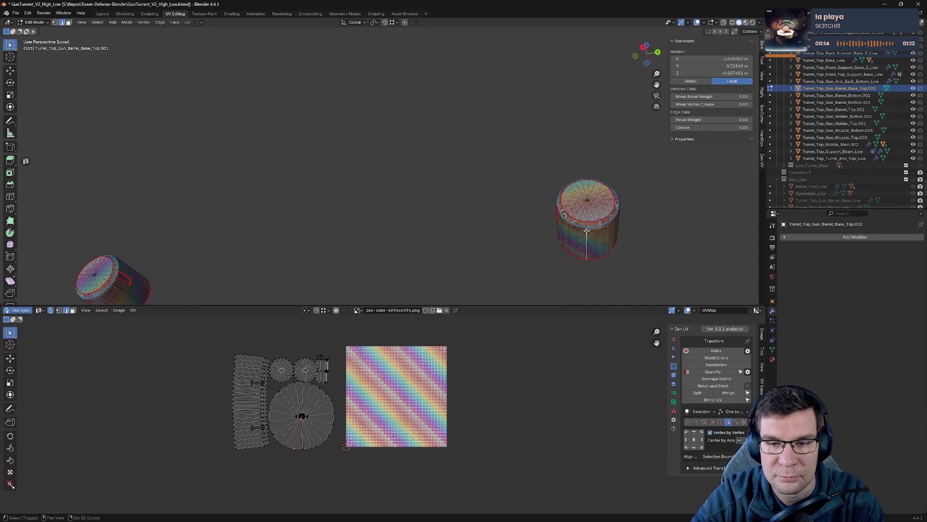
{"action": "key", "text": "grave"}
{"action": "left_click", "coordinate": [624, 233]}
{"action": "mouse_move", "coordinate": [198, 196]}
{"action": "middle_mouse_down"}
{"action": "mouse_move", "coordinate": [427, 141]}
{"action": "mouse_move", "coordinate": [341, 152]}
{"action": "mouse_move", "coordinate": [434, 135]}
{"action": "mouse_move", "coordinate": [544, 93]}
{"action": "mouse_move", "coordinate": [582, 121]}
{"action": "middle_mouse_up"}
{"action": "key", "text": "KP_Divide"}
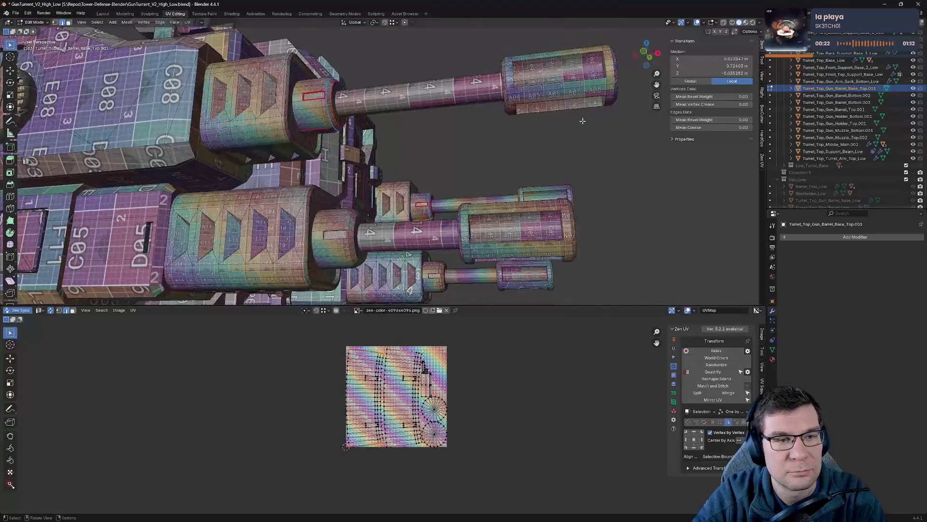
- Select the barrel's side UV island and straighten it with Zen UV Relax and Quadrify
{"action": "left_click", "coordinate": [505, 402]}
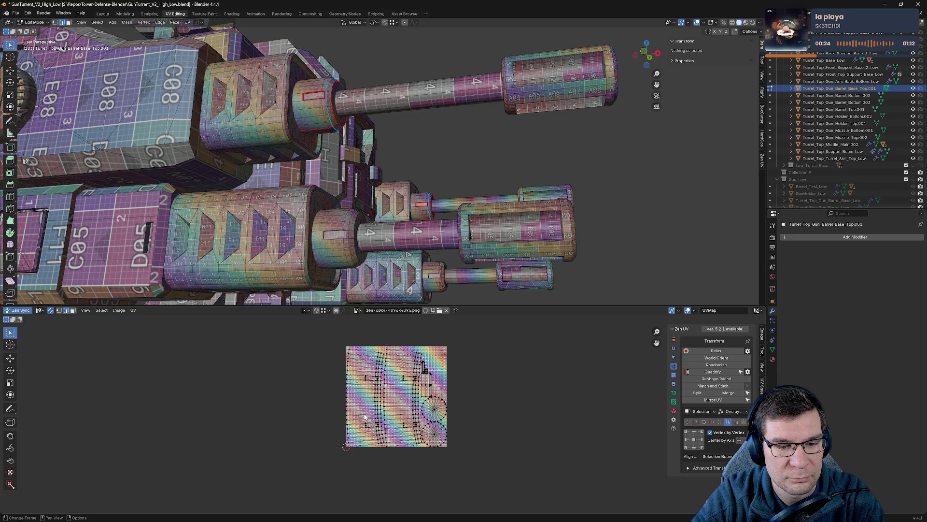
{"action": "left_click", "coordinate": [346, 396]}
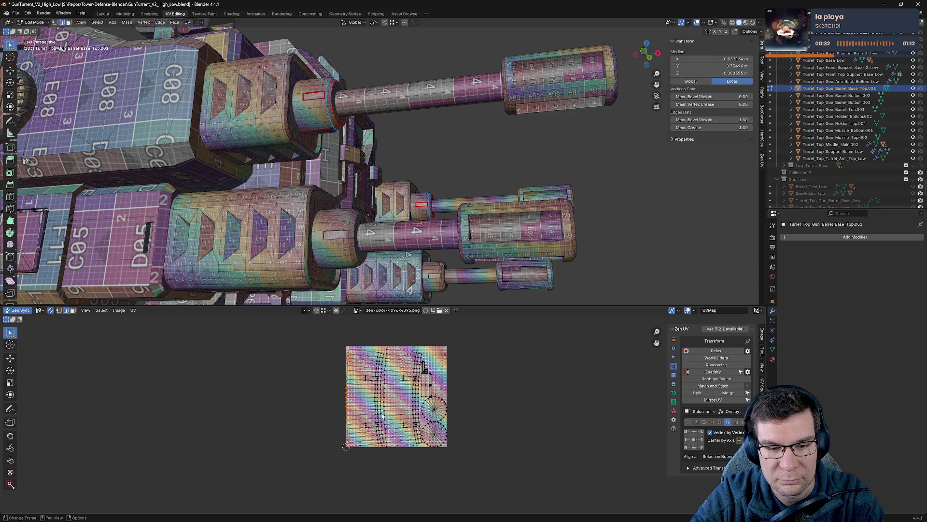
{"action": "key", "text": "l"}
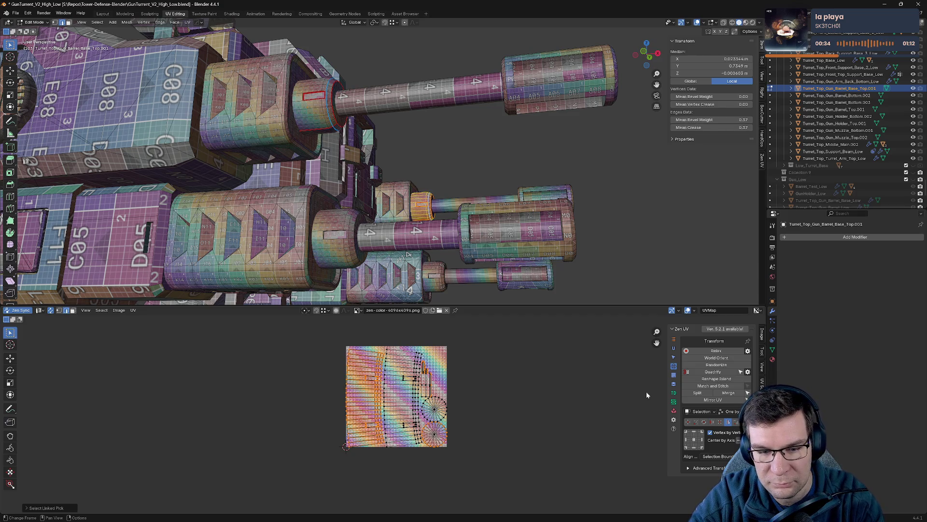
{"action": "left_click", "coordinate": [50, 311]}
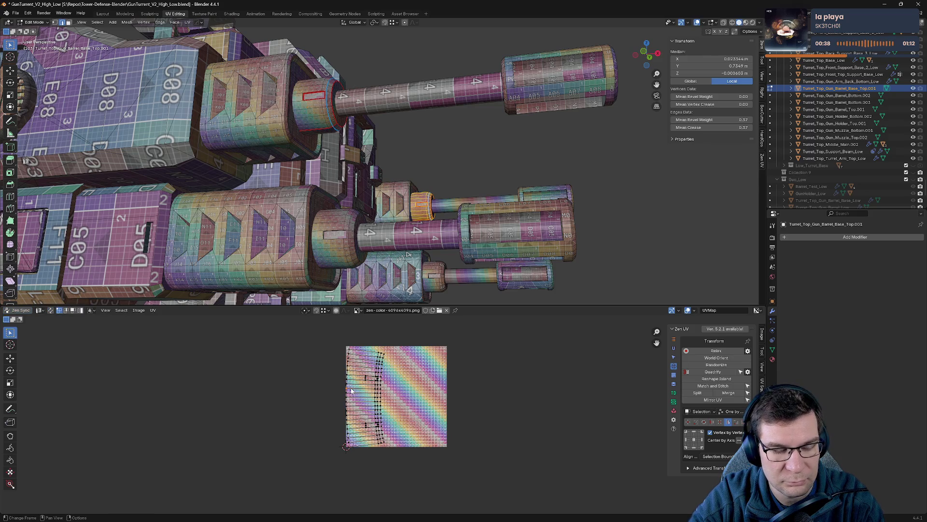
{"action": "key", "text": "l"}
{"action": "left_click", "coordinate": [730, 352]}
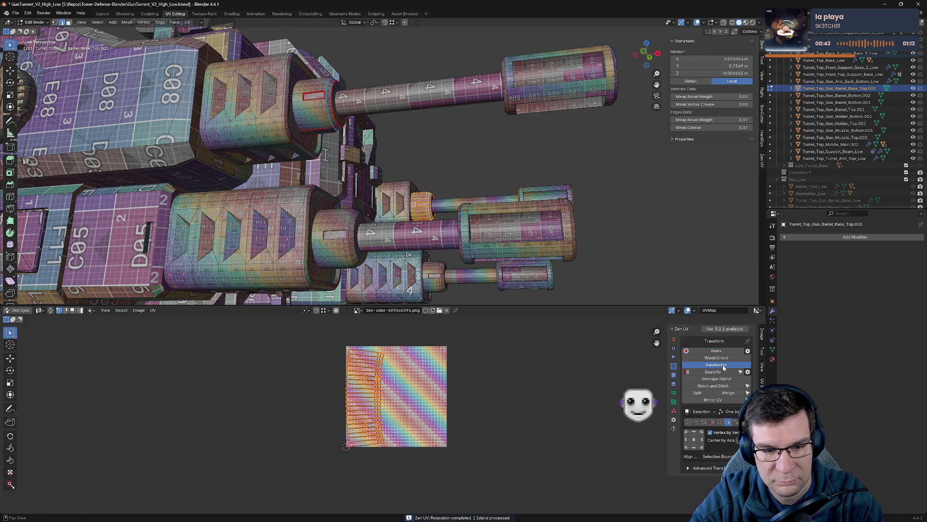
{"action": "left_click", "coordinate": [719, 373]}
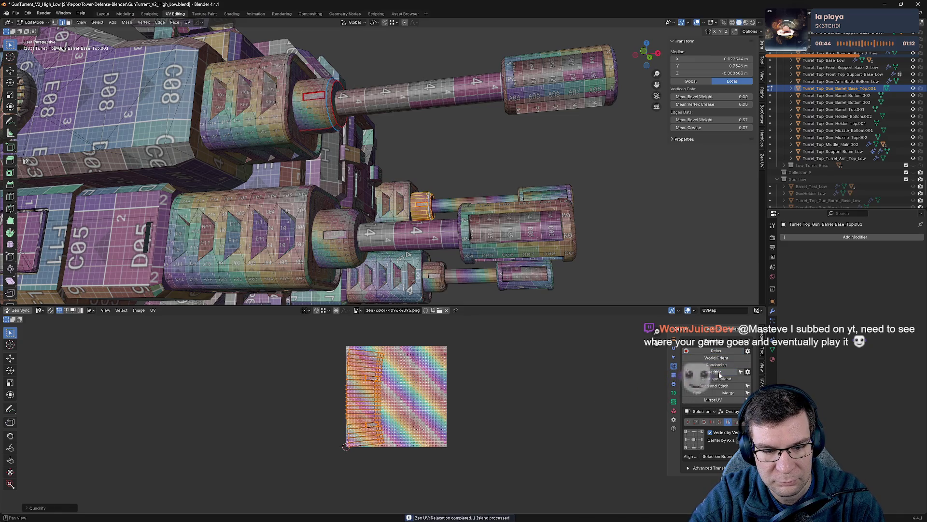
{"action": "key", "text": "Tab"}
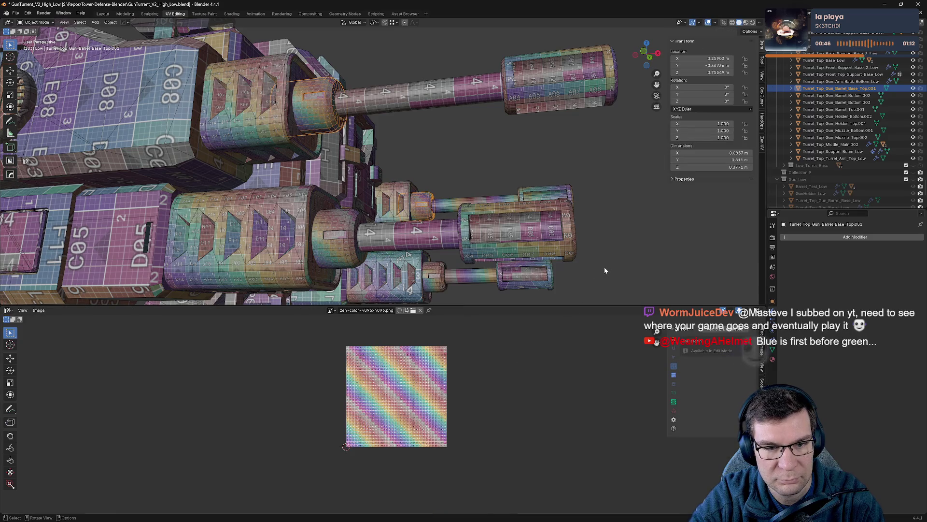
- Edit all turret objects together and inspect the full UV layout
{"action": "left_click", "coordinate": [447, 135]}
{"action": "scroll", "coordinate": [445, 159], "scroll_direction": "down", "scroll_amount": 5}
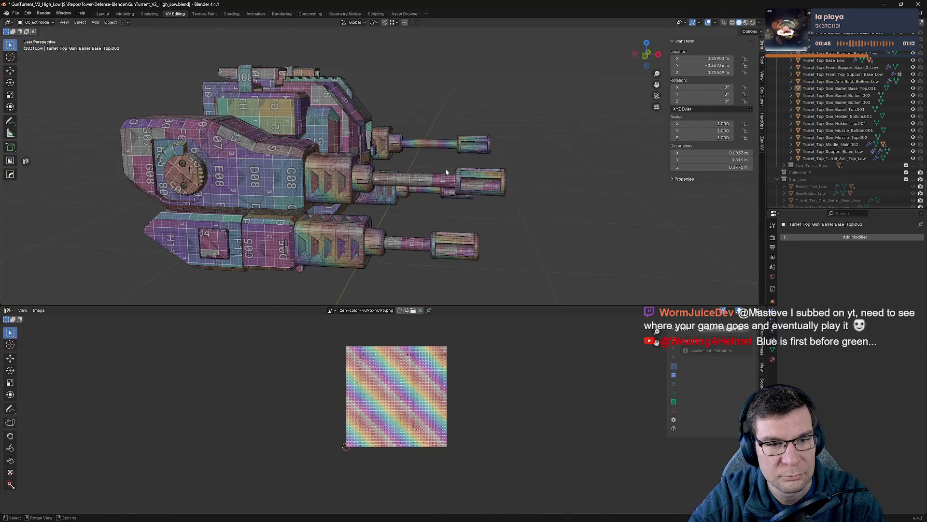
{"action": "middle_click_drag", "start_coordinate": [430, 214], "coordinate": [512, 242]}
{"action": "key", "text": "a"}
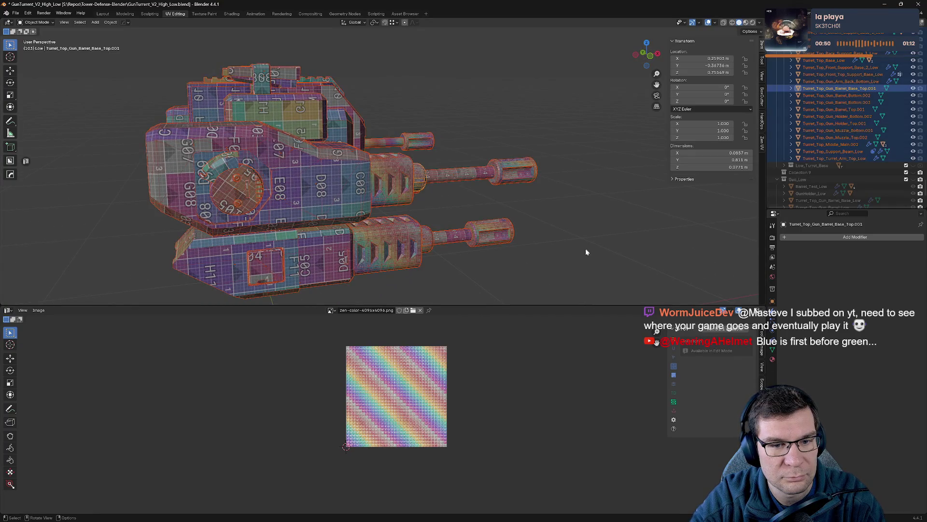
{"action": "key", "text": "Tab"}
{"action": "key", "text": "z"}
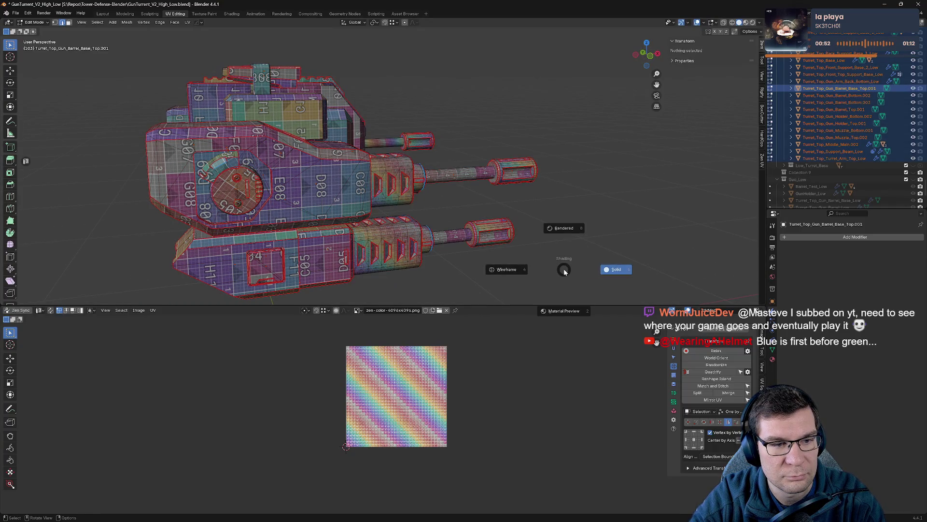
{"action": "key", "text": "a"}
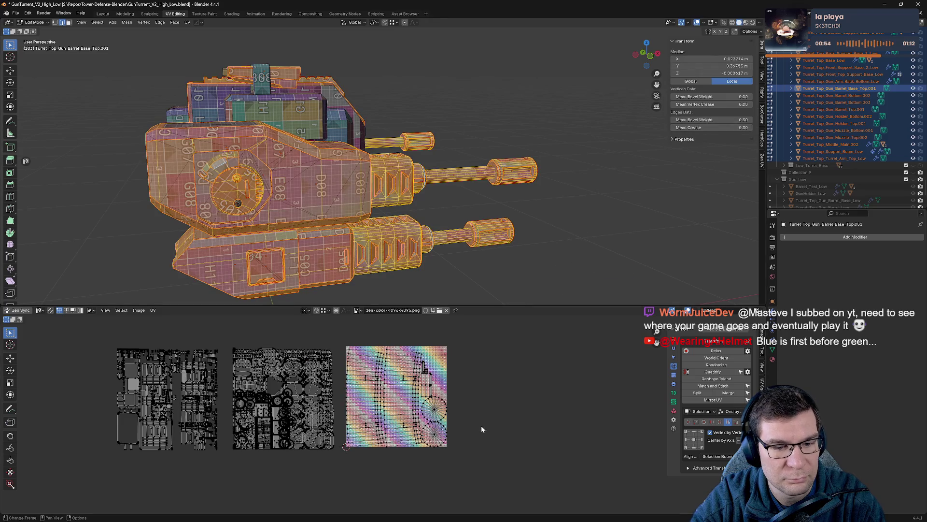
{"action": "middle_click_drag", "start_coordinate": [489, 400], "coordinate": [574, 397]}
{"action": "mouse_move", "coordinate": [507, 241]}
{"action": "middle_mouse_down"}
{"action": "mouse_move", "coordinate": [538, 197]}
{"action": "mouse_move", "coordinate": [512, 209]}
{"action": "mouse_move", "coordinate": [543, 222]}
{"action": "middle_mouse_up"}
{"action": "left_click", "coordinate": [510, 212]}
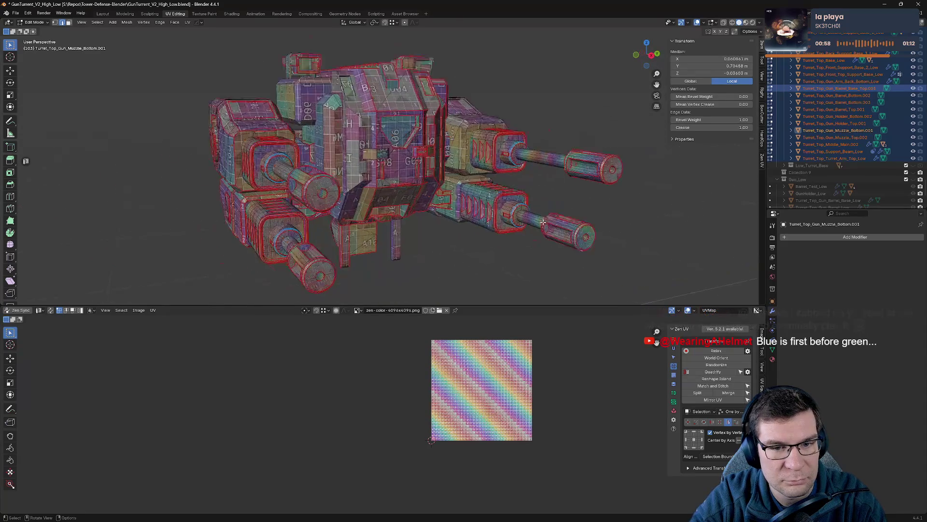
{"action": "scroll", "coordinate": [543, 222], "scroll_direction": "up", "scroll_amount": 5}
- Select Turret_Top_Gun_Barrel_Bottom.002 and enter Edit Mode looking down its length
{"action": "key", "text": "Tab"}
{"action": "left_click", "coordinate": [380, 258]}
{"action": "mouse_move", "coordinate": [381, 257]}
{"action": "middle_mouse_down"}
{"action": "mouse_move", "coordinate": [383, 218]}
{"action": "mouse_move", "coordinate": [357, 164]}
{"action": "middle_mouse_up"}
{"action": "key", "text": "Tab"}
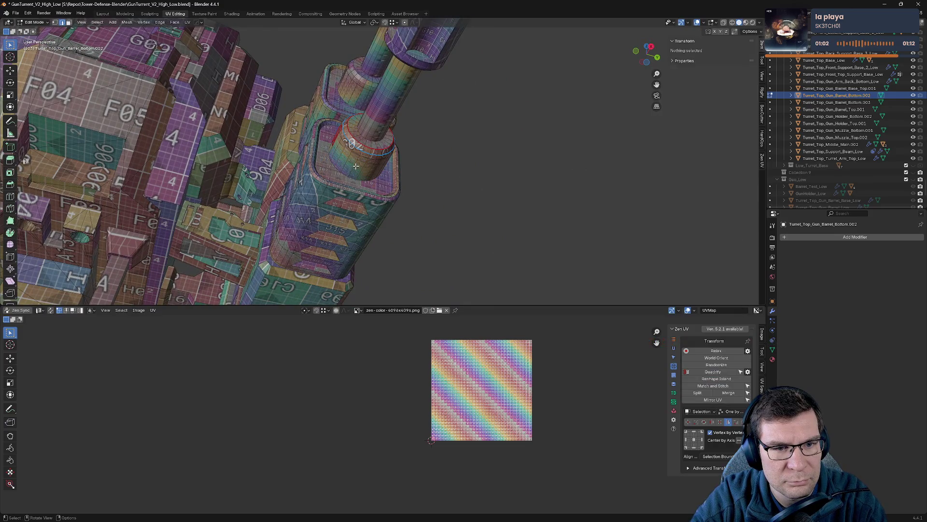
- Mark a seam along an edge ring on the lower gun barrel
{"action": "left_click", "coordinate": [356, 166]}
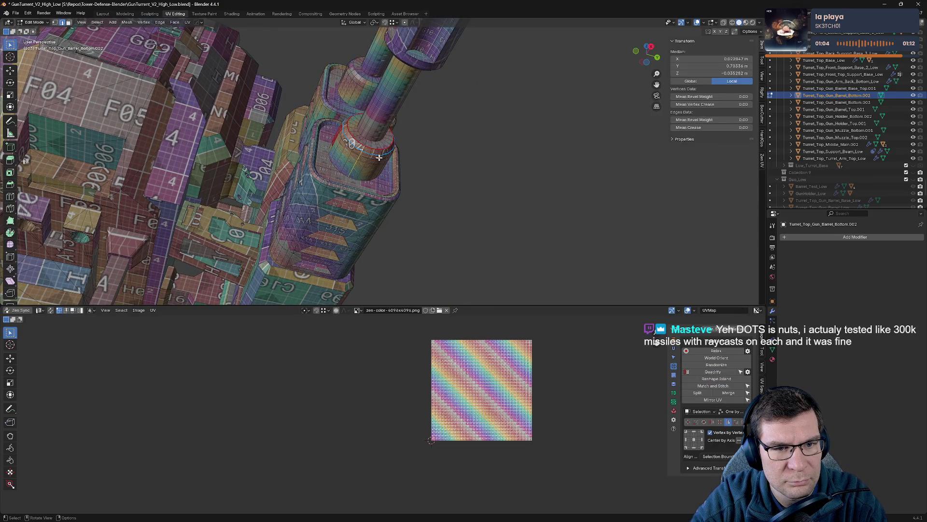
{"action": "right_click", "coordinate": [376, 156]}
{"action": "left_click", "coordinate": [434, 161]}
{"action": "mouse_move", "coordinate": [435, 162]}
{"action": "middle_mouse_down"}
{"action": "mouse_move", "coordinate": [412, 151]}
{"action": "mouse_move", "coordinate": [403, 70]}
{"action": "middle_mouse_up"}
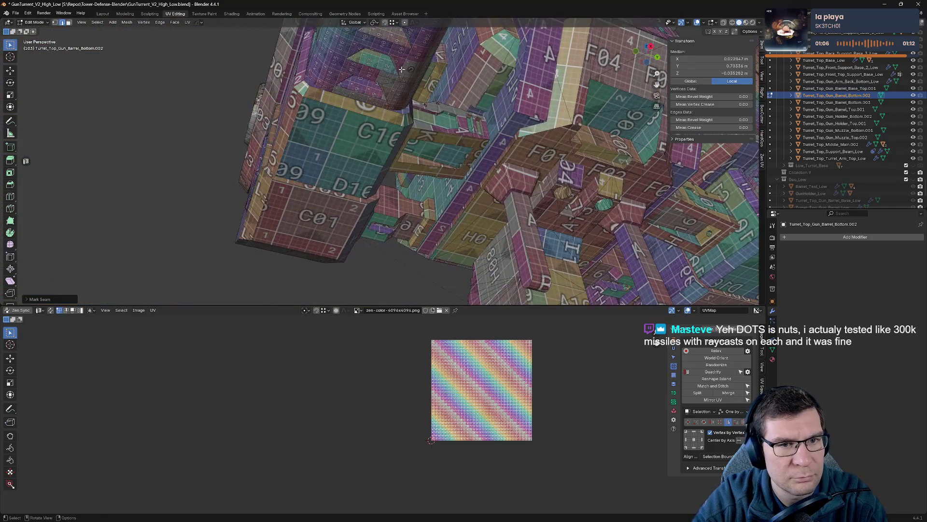
{"action": "scroll", "coordinate": [404, 70], "scroll_direction": "down", "scroll_amount": 5}
{"action": "scroll", "coordinate": [404, 70], "scroll_direction": "down", "scroll_amount": 3}
{"action": "scroll", "coordinate": [404, 70], "scroll_direction": "up", "scroll_amount": 2}
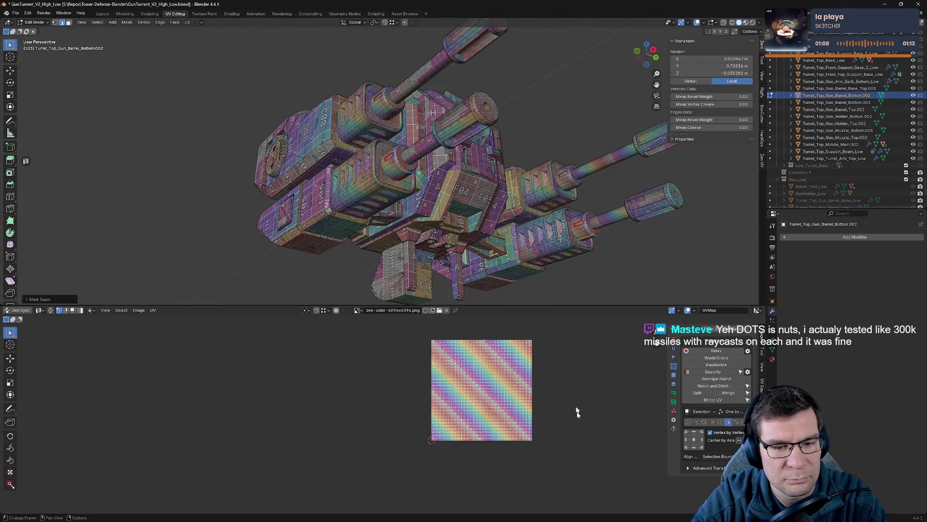
{"action": "key", "text": "Tab"}
{"action": "key", "text": "Tab"}
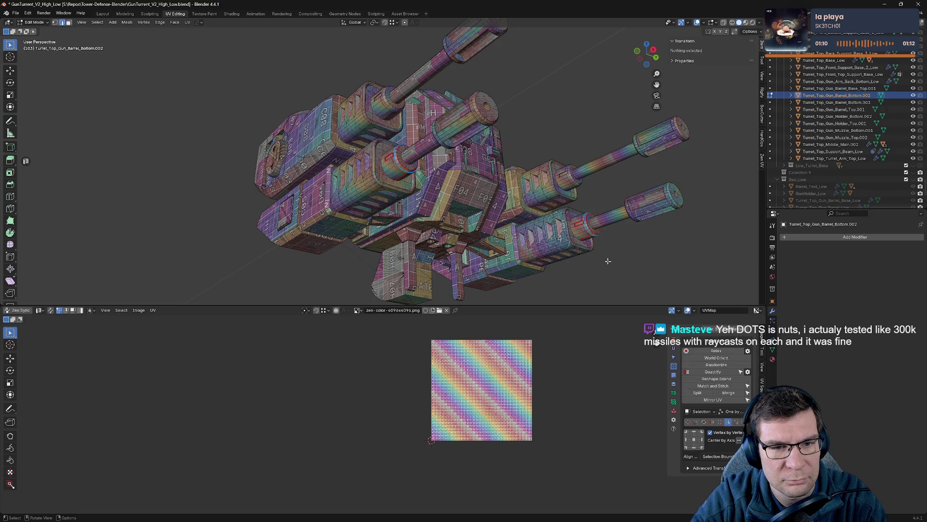
{"action": "key", "text": "Tab"}
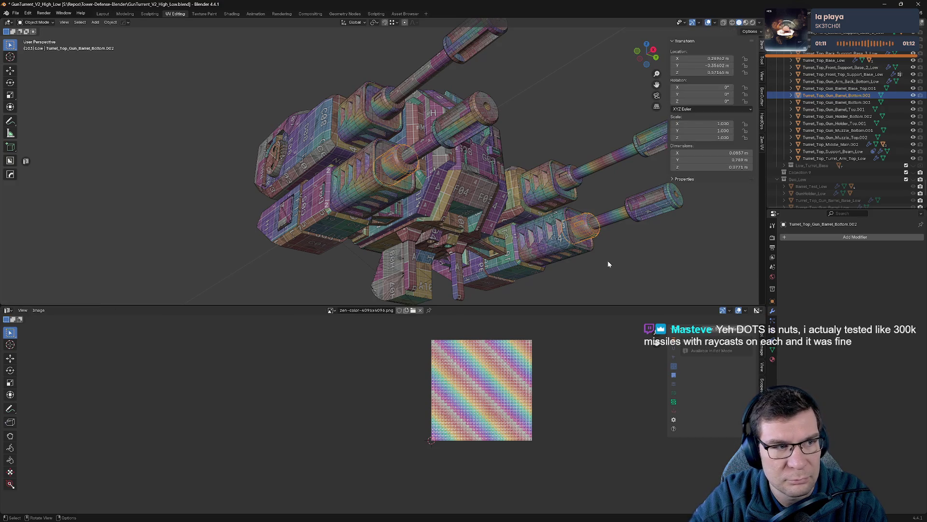
- Check all turret meshes' UVs together with UV sync selection turned on, then return to Object Mode
{"action": "key", "text": "a"}
{"action": "key", "text": "Tab"}
{"action": "key", "text": "a"}
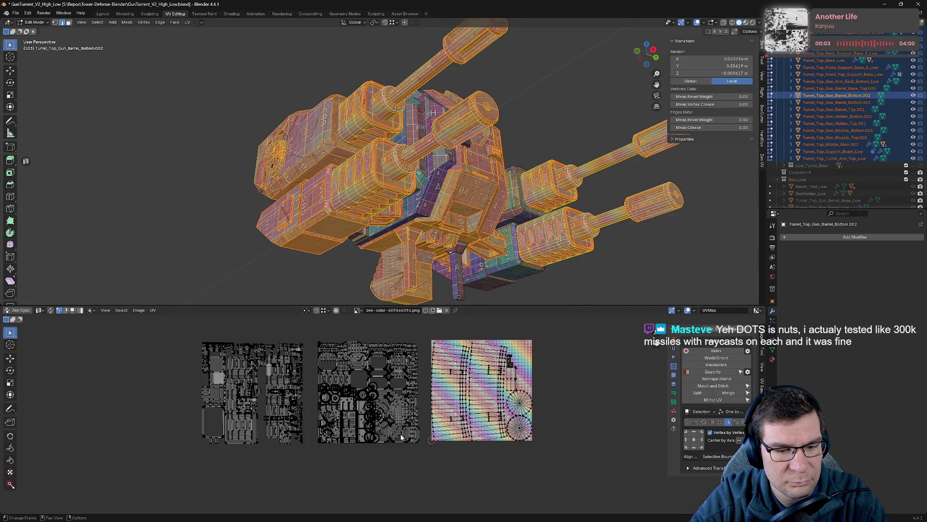
{"action": "scroll", "coordinate": [454, 223], "scroll_direction": "up", "scroll_amount": 1}
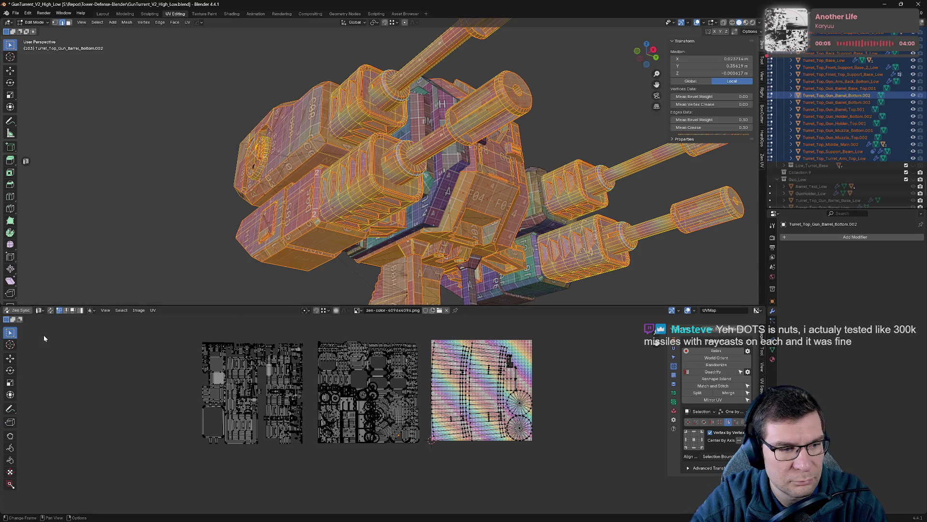
{"action": "left_click", "coordinate": [50, 309]}
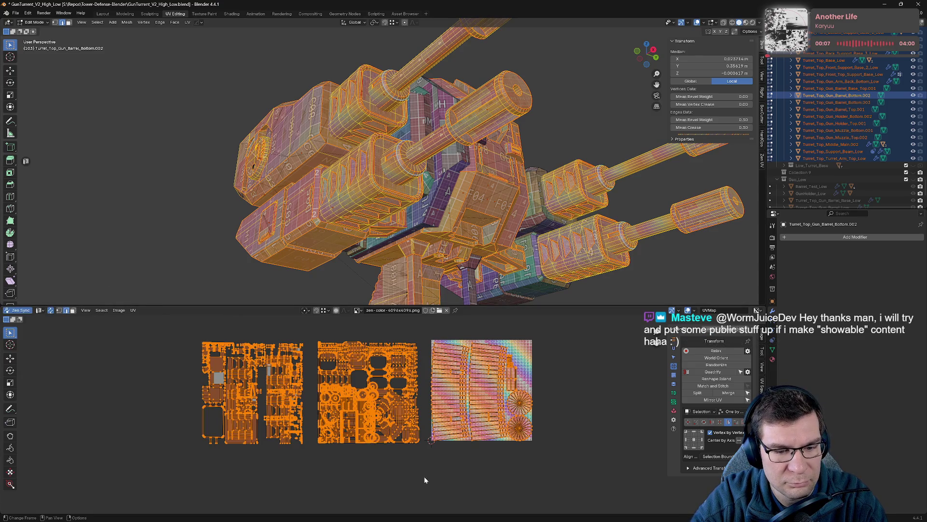
{"action": "left_click", "coordinate": [555, 408]}
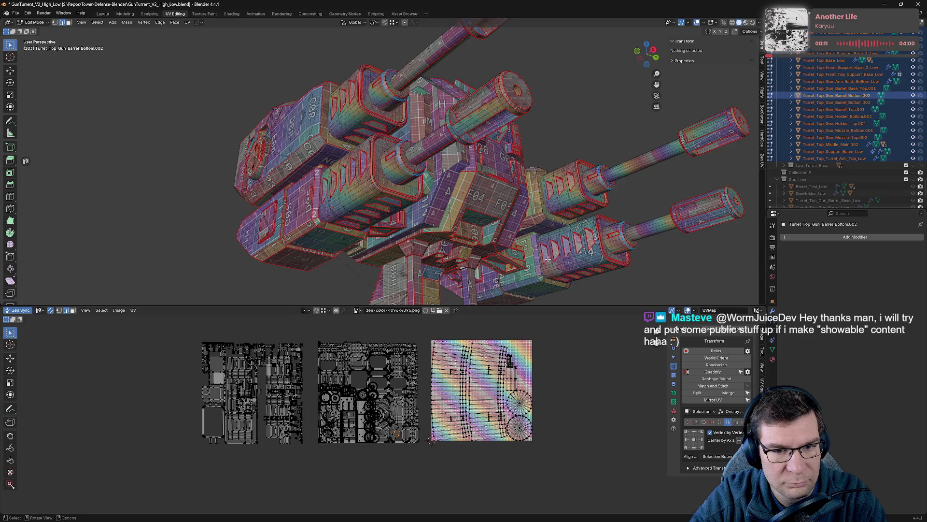
{"action": "key", "text": "g"}
{"action": "key", "text": "Escape"}
{"action": "mouse_move", "coordinate": [622, 295]}
{"action": "middle_mouse_down"}
{"action": "mouse_move", "coordinate": [424, 195]}
{"action": "mouse_move", "coordinate": [399, 236]}
{"action": "middle_mouse_up"}
{"action": "key", "text": "Tab"}
- Isolate the gun parts and select an edge loop on Turret_Top_Gun_Holder_Bottom.002
{"action": "scroll", "coordinate": [408, 234], "scroll_direction": "down", "scroll_amount": 3}
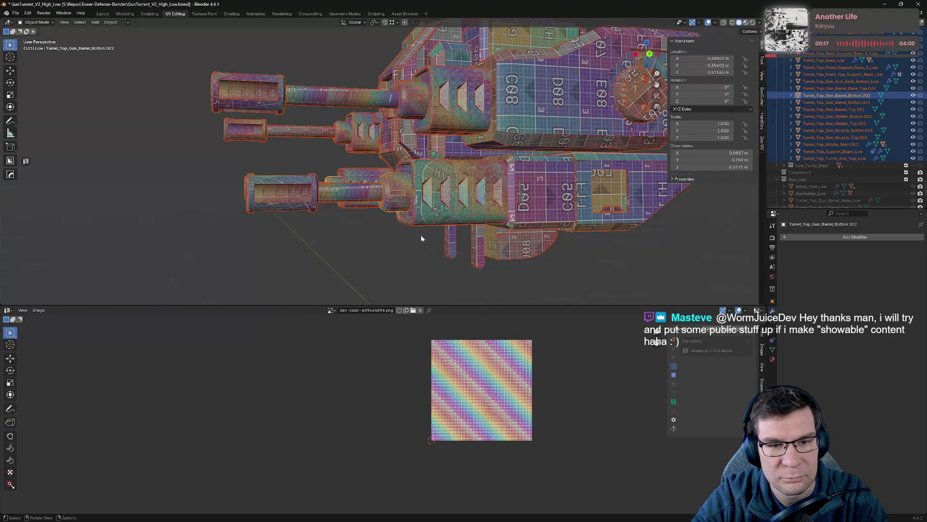
{"action": "key", "text": "KP_Divide"}
{"action": "scroll", "coordinate": [436, 190], "scroll_direction": "up", "scroll_amount": 5}
{"action": "mouse_move", "coordinate": [436, 190]}
{"action": "middle_mouse_down"}
{"action": "mouse_move", "coordinate": [459, 169]}
{"action": "mouse_move", "coordinate": [445, 169]}
{"action": "middle_mouse_up"}
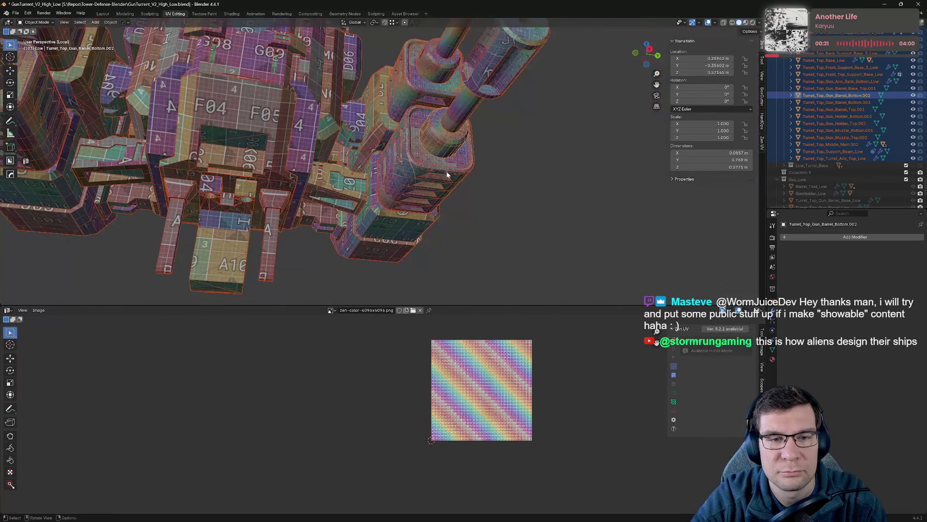
{"action": "key", "text": "Tab"}
{"action": "scroll", "coordinate": [445, 169], "scroll_direction": "up", "scroll_amount": 6}
{"action": "left_click", "coordinate": [480, 184]}
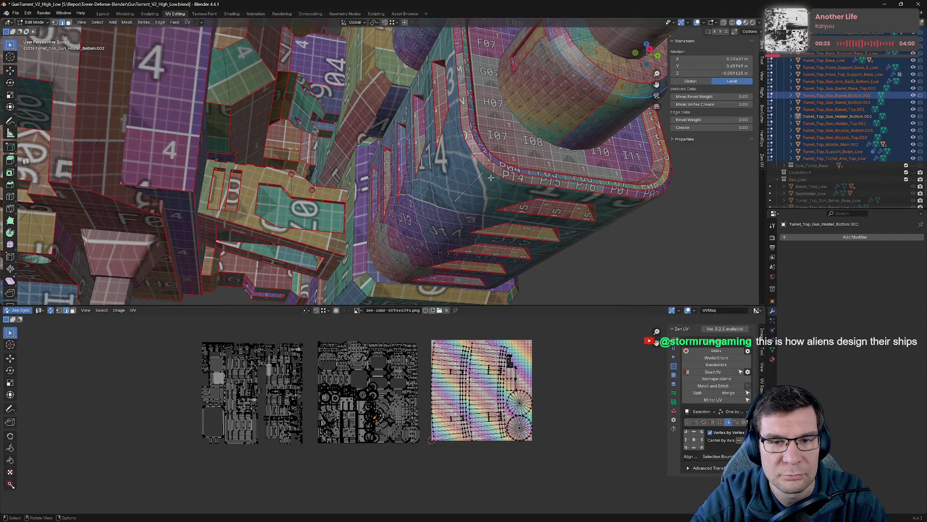
{"action": "key", "text": "alt+a"}
{"action": "left_click", "coordinate": [455, 240], "text": "alt"}
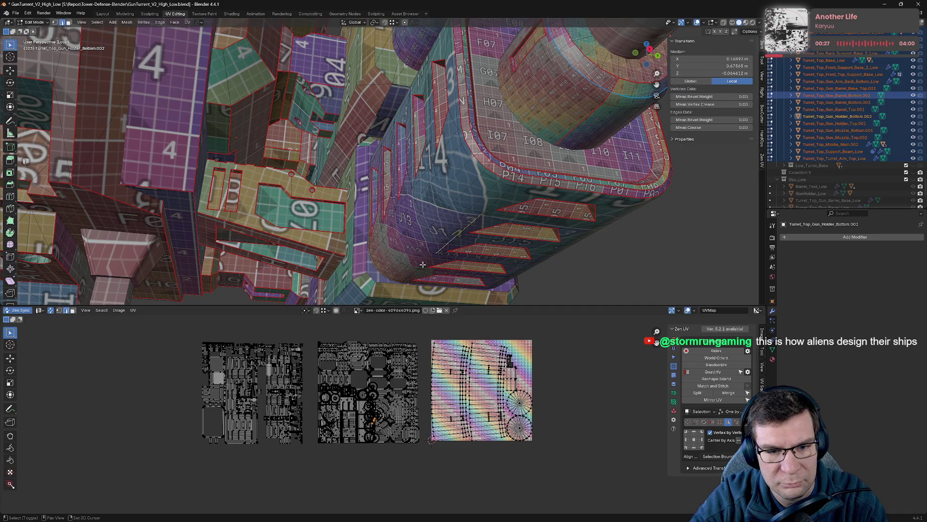
- Re-isolate the two holder parts in local view and frame the selected holder edges
{"action": "key", "text": "Tab"}
{"action": "key", "text": "KP_Divide"}
{"action": "key", "text": "Tab"}
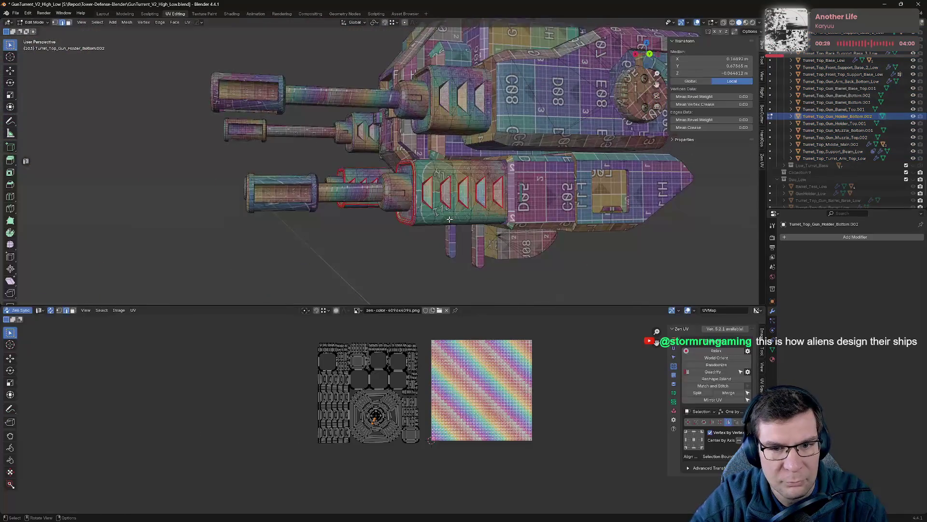
{"action": "key", "text": "Tab"}
{"action": "key", "text": "KP_Divide"}
{"action": "key", "text": "Tab"}
{"action": "mouse_move", "coordinate": [453, 221]}
{"action": "middle_mouse_down"}
{"action": "mouse_move", "coordinate": [541, 189]}
{"action": "mouse_move", "coordinate": [485, 206]}
{"action": "middle_mouse_up"}
{"action": "key", "text": "KP_Decimal"}
{"action": "scroll", "coordinate": [529, 164], "scroll_direction": "up", "scroll_amount": 6}
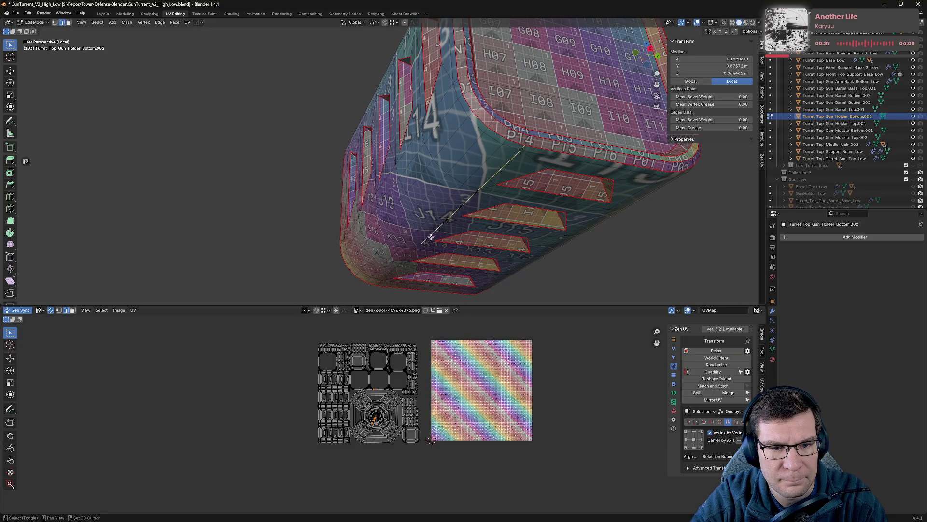
- Mark the holder edge loop as a seam, then bring back the full turret in Edit Mode
{"action": "key", "text": "alt+e"}
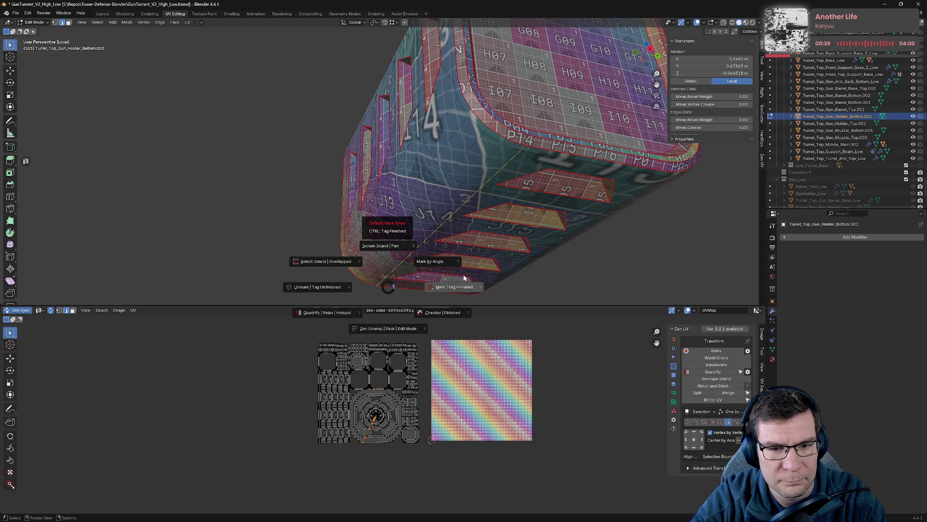
{"action": "left_click", "coordinate": [456, 287]}
{"action": "mouse_move", "coordinate": [455, 289]}
{"action": "middle_mouse_down"}
{"action": "mouse_move", "coordinate": [453, 181]}
{"action": "mouse_move", "coordinate": [238, 145]}
{"action": "middle_mouse_up"}
{"action": "scroll", "coordinate": [300, 187], "scroll_direction": "up", "scroll_amount": 6}
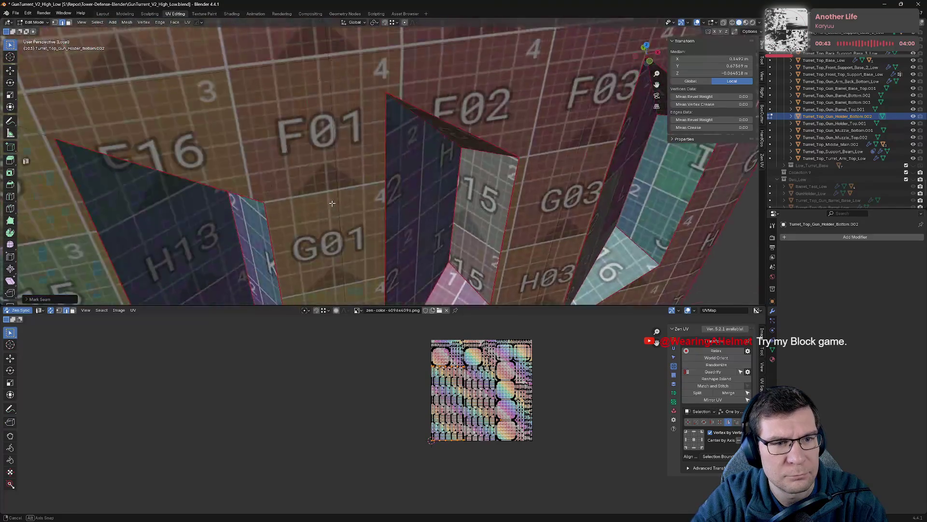
{"action": "key", "text": "Tab"}
{"action": "scroll", "coordinate": [300, 187], "scroll_direction": "down", "scroll_amount": 6}
{"action": "key", "text": "KP_Divide"}
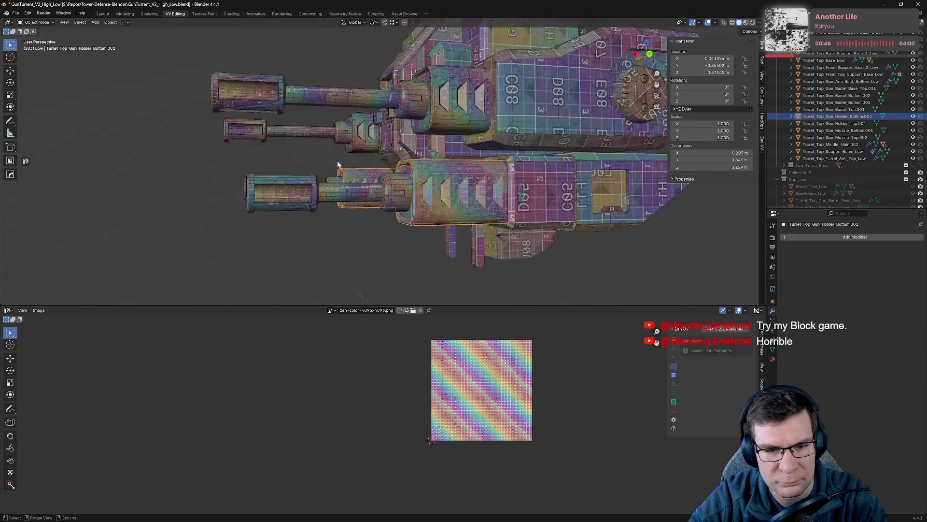
{"action": "scroll", "coordinate": [323, 152], "scroll_direction": "down", "scroll_amount": 5}
{"action": "middle_click_drag", "start_coordinate": [297, 141], "coordinate": [428, 238]}
{"action": "key", "text": "Tab"}
{"action": "key", "text": "Tab"}
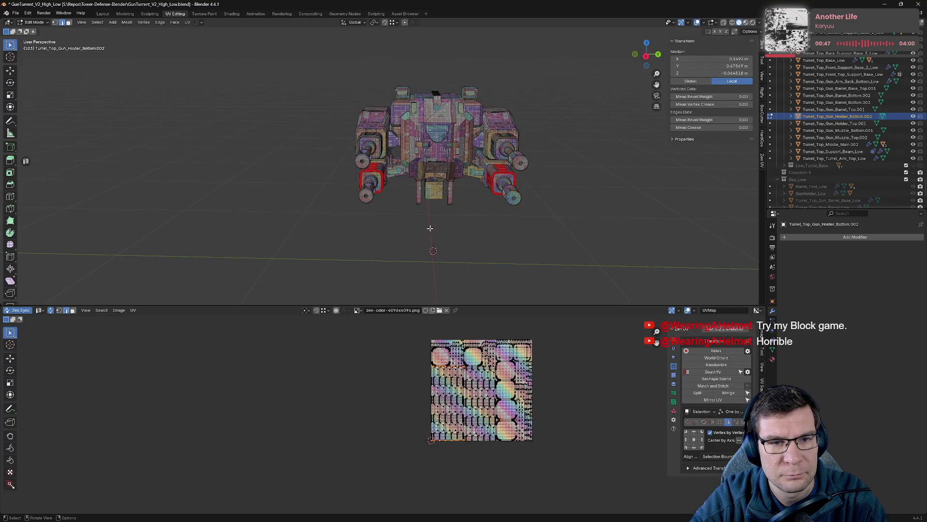
- Put all turret parts into Edit Mode together with nothing selected
{"action": "key", "text": "a"}
{"action": "key", "text": "Tab"}
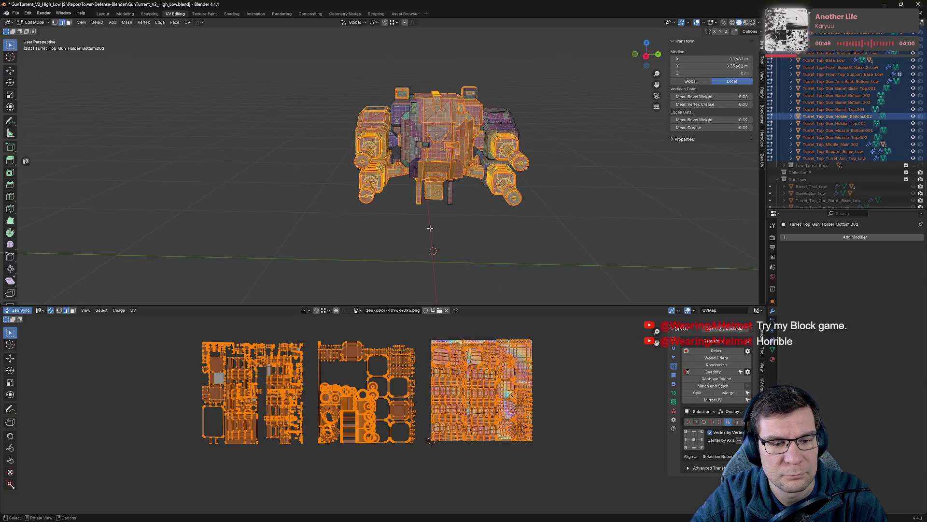
{"action": "scroll", "coordinate": [323, 370], "scroll_direction": "up", "scroll_amount": 6}
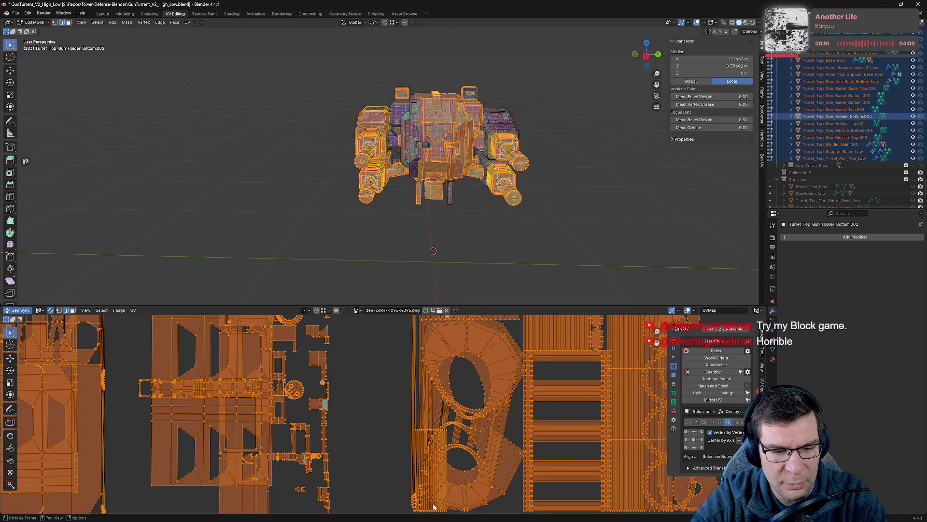
{"action": "scroll", "coordinate": [436, 494], "scroll_direction": "down", "scroll_amount": 5}
{"action": "key", "text": "Tab"}
{"action": "key", "text": "Tab"}
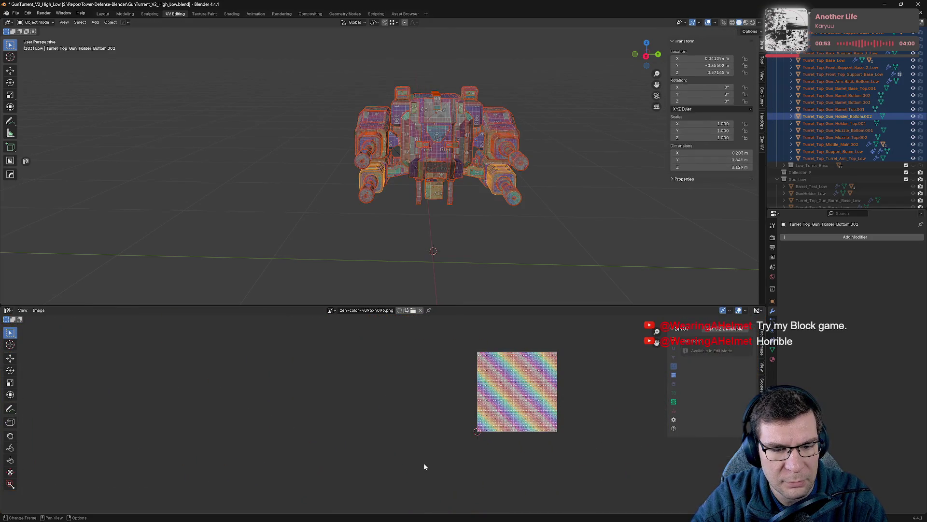
{"action": "key", "text": "alt+a"}
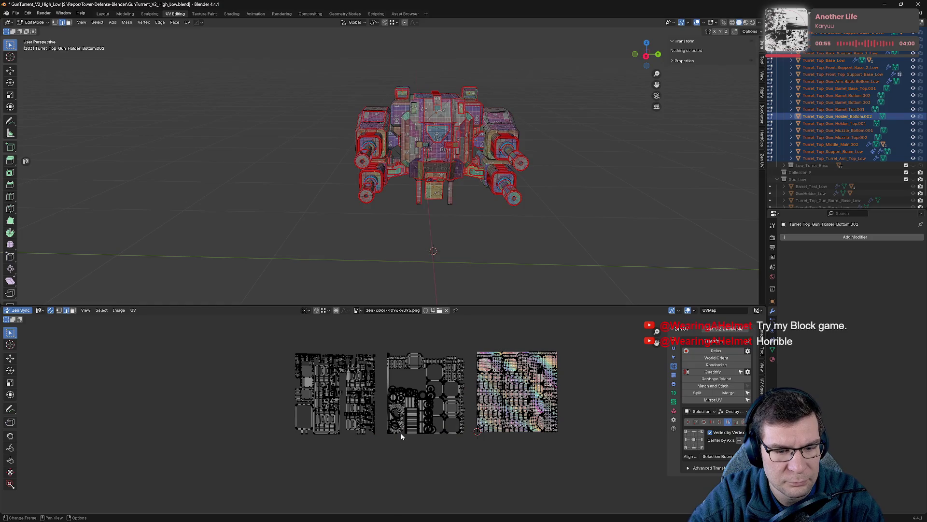
- Zoom and orbit around the barrel end and gun holder to inspect, then leave Edit Mode
{"action": "scroll", "coordinate": [393, 447], "scroll_direction": "up", "scroll_amount": 1}
{"action": "scroll", "coordinate": [394, 449], "scroll_direction": "up", "scroll_amount": 6}
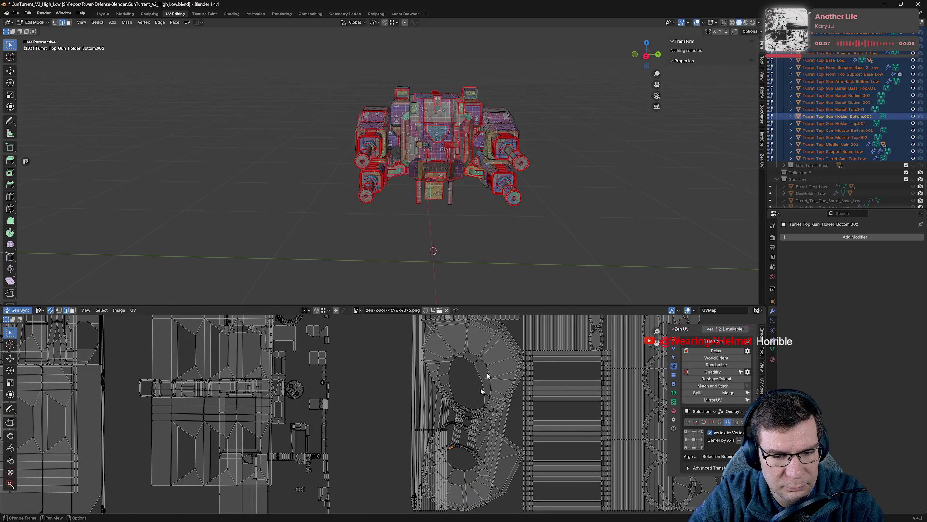
{"action": "scroll", "coordinate": [546, 136], "scroll_direction": "up", "scroll_amount": 10}
{"action": "mouse_move", "coordinate": [544, 137]}
{"action": "middle_mouse_down"}
{"action": "mouse_move", "coordinate": [484, 133]}
{"action": "mouse_move", "coordinate": [403, 147]}
{"action": "mouse_move", "coordinate": [407, 122]}
{"action": "middle_mouse_up"}
{"action": "mouse_move", "coordinate": [433, 158]}
{"action": "middle_mouse_down"}
{"action": "mouse_move", "coordinate": [520, 213]}
{"action": "mouse_move", "coordinate": [545, 155]}
{"action": "middle_mouse_up"}
{"action": "mouse_move", "coordinate": [528, 251]}
{"action": "middle_mouse_down"}
{"action": "mouse_move", "coordinate": [512, 276]}
{"action": "mouse_move", "coordinate": [522, 248]}
{"action": "mouse_move", "coordinate": [421, 223]}
{"action": "middle_mouse_up"}
{"action": "key", "text": "Tab"}
- Select Turret_Top_Gun_Muzzle_Top.002, isolate it in local view, and frame it
{"action": "left_click", "coordinate": [459, 146]}
{"action": "key", "text": "Tab"}
{"action": "key", "text": "Tab"}
{"action": "key", "text": "KP_Divide"}
{"action": "key", "text": "Tab"}
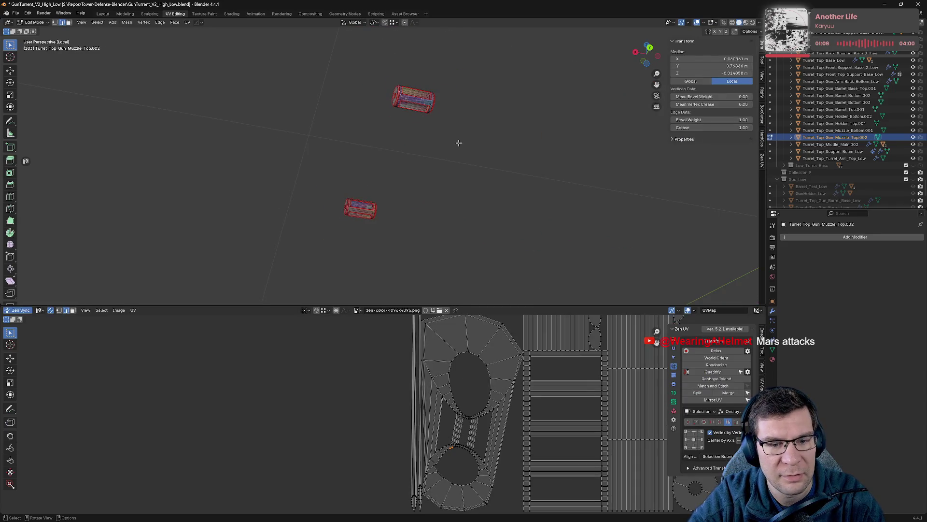
{"action": "key", "text": "KP_Decimal"}
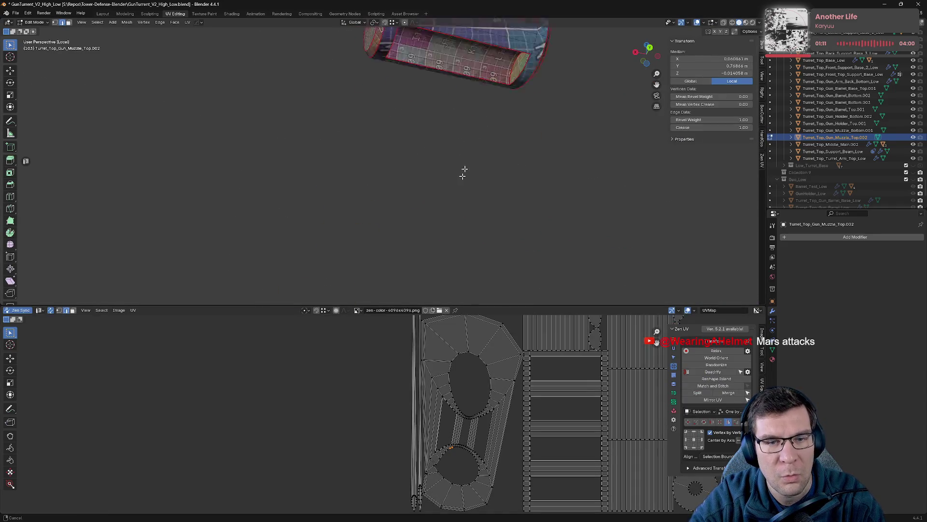
{"action": "mouse_move", "coordinate": [442, 217]}
{"action": "middle_mouse_down"}
{"action": "mouse_move", "coordinate": [517, 170]}
{"action": "mouse_move", "coordinate": [434, 134]}
{"action": "mouse_move", "coordinate": [468, 162]}
{"action": "mouse_move", "coordinate": [352, 132]}
{"action": "mouse_move", "coordinate": [531, 184]}
{"action": "middle_mouse_up"}
- Select edges on the muzzle top and mark them as seams to re-unwrap it
{"action": "left_click", "coordinate": [444, 142], "text": "alt"}
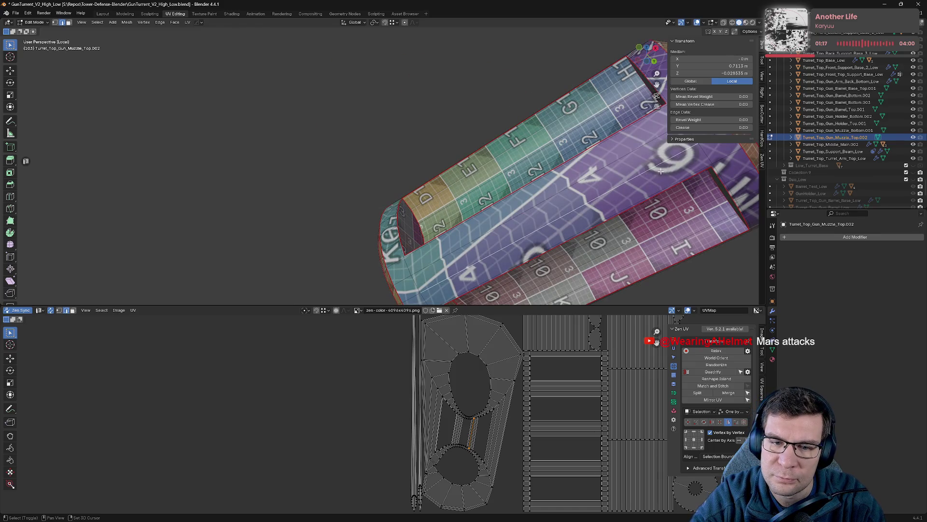
{"action": "left_click", "coordinate": [390, 284], "text": "shift"}
{"action": "key", "text": "KP_Decimal"}
{"action": "key", "text": "alt+a"}
{"action": "left_click", "coordinate": [604, 153]}
{"action": "scroll", "coordinate": [514, 436], "scroll_direction": "down", "scroll_amount": 5}
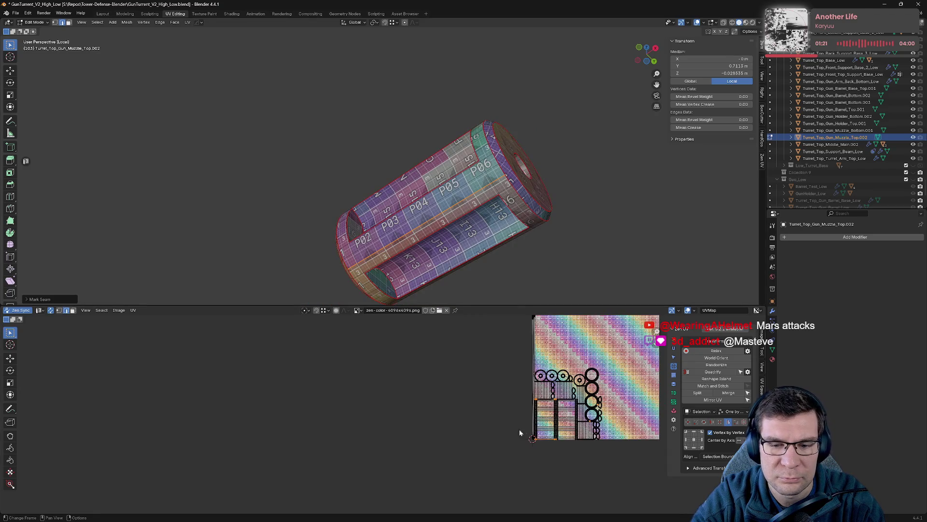
{"action": "scroll", "coordinate": [523, 275], "scroll_direction": "down", "scroll_amount": 4}
{"action": "mouse_move", "coordinate": [434, 200]}
{"action": "middle_mouse_down"}
{"action": "mouse_move", "coordinate": [304, 229]}
{"action": "mouse_move", "coordinate": [403, 209]}
{"action": "mouse_move", "coordinate": [395, 207]}
{"action": "middle_mouse_up"}
- Exit local view and open Turret_Top_Gun_Muzzle_Bottom.001 in Edit Mode
{"action": "key", "text": "Tab"}
{"action": "key", "text": "KP_Divide"}
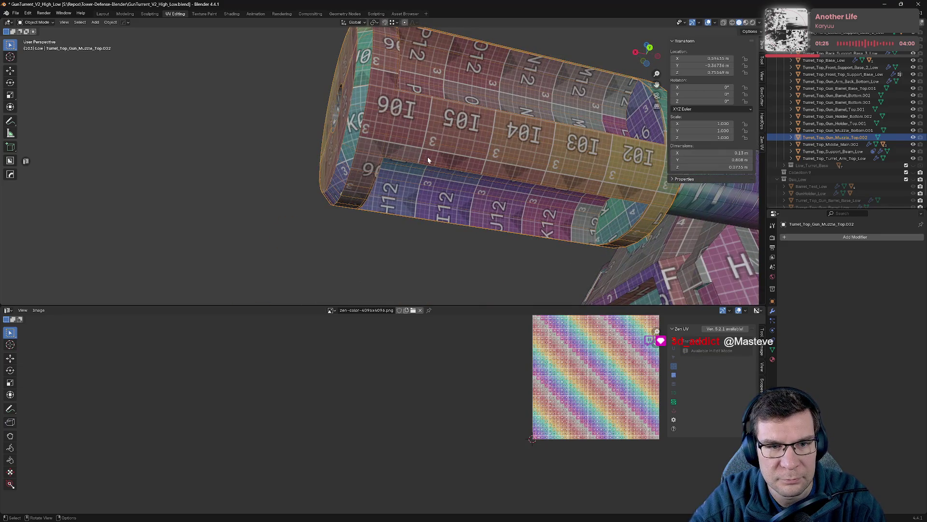
{"action": "scroll", "coordinate": [428, 162], "scroll_direction": "down", "scroll_amount": 6}
{"action": "left_click", "coordinate": [411, 286]}
{"action": "key", "text": "Tab"}
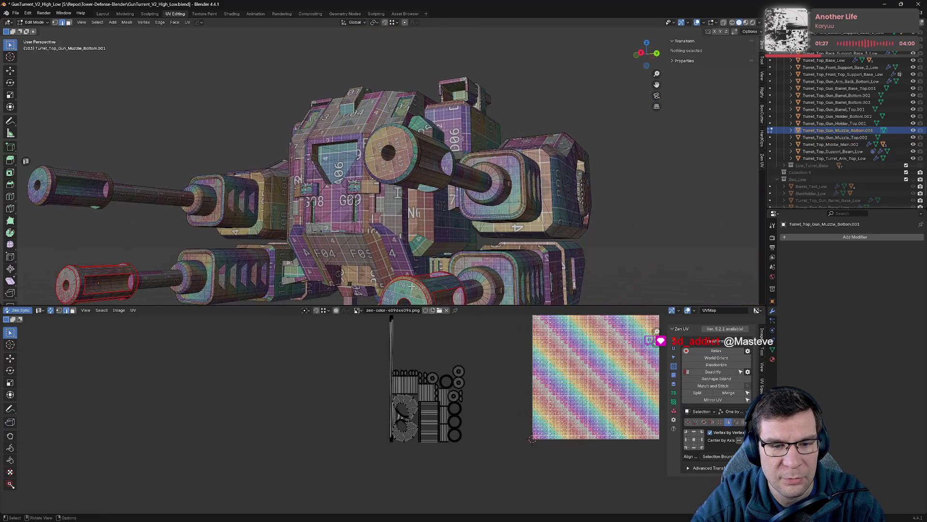
- Isolate the muzzle bottom and mark a seam on one of its hole edges
{"action": "scroll", "coordinate": [424, 331], "scroll_direction": "up", "scroll_amount": 2}
{"action": "key", "text": "KP_Divide"}
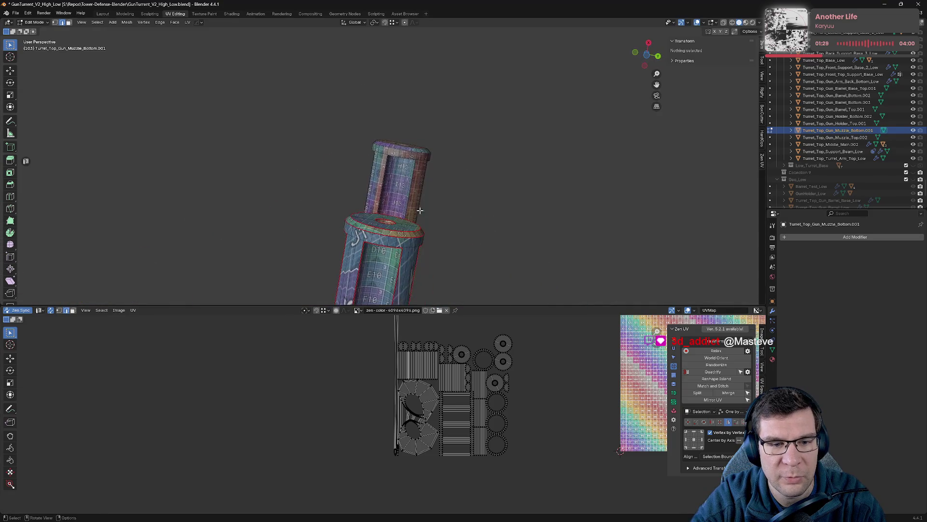
{"action": "left_click", "coordinate": [499, 182], "text": "shift"}
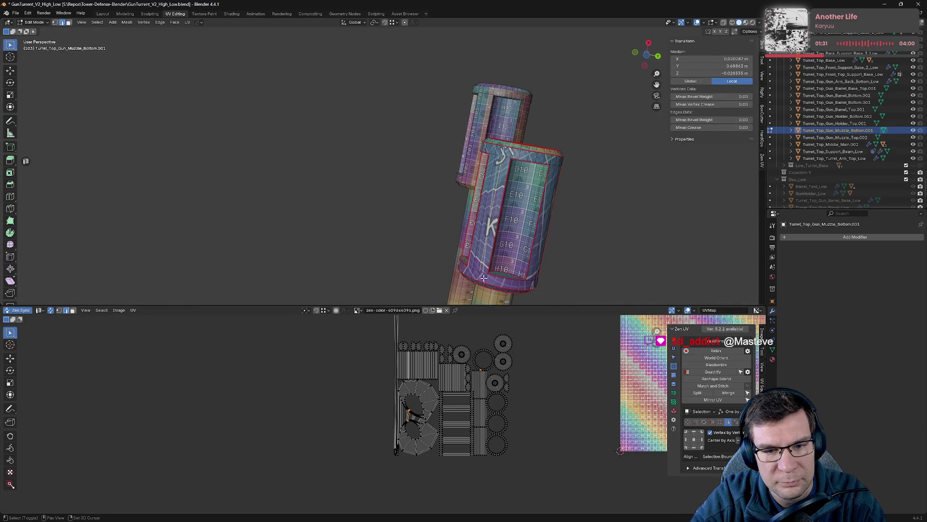
{"action": "key", "text": "alt+grave"}
{"action": "left_click", "coordinate": [549, 263]}
{"action": "key", "text": "KP_Divide"}
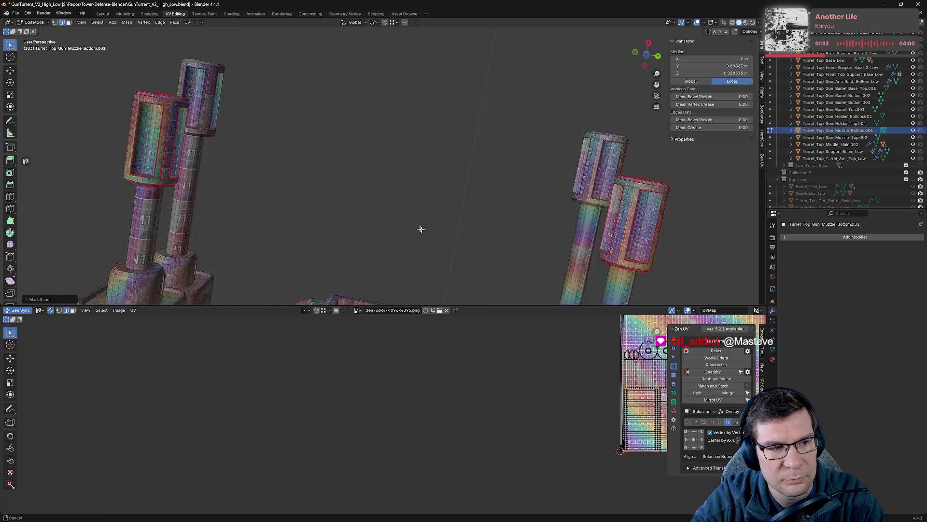
- Reselect the muzzle mesh, clear the selection, and view the muzzle pieces from above
{"action": "key", "text": "Tab"}
{"action": "key", "text": "Tab"}
{"action": "key", "text": "Tab"}
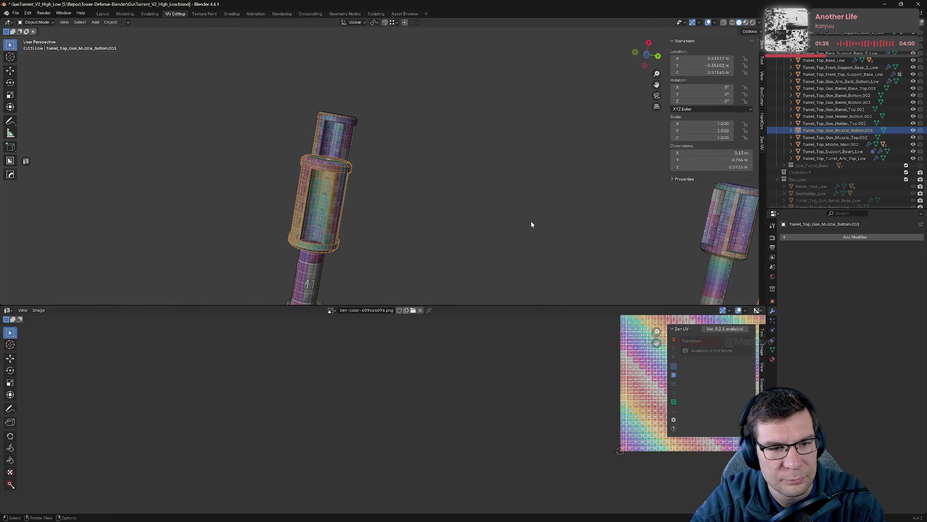
{"action": "key", "text": "a"}
{"action": "key", "text": "Tab"}
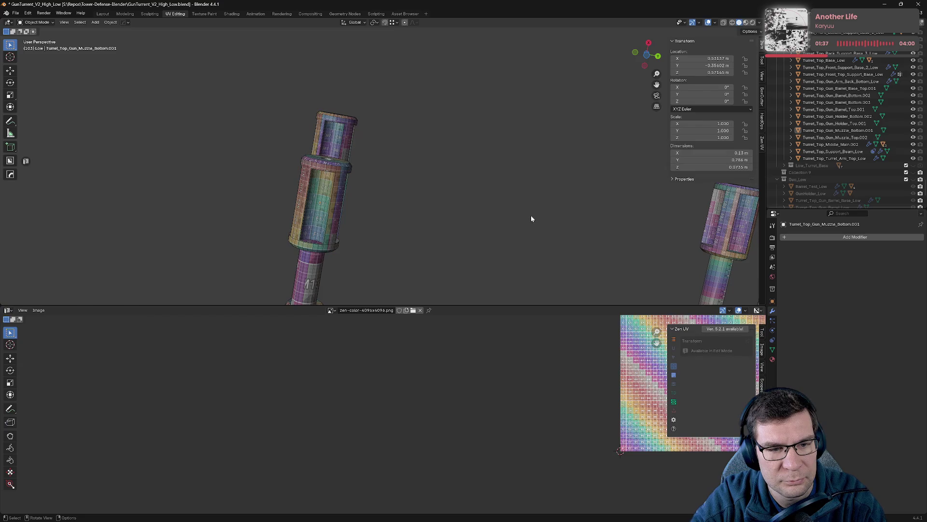
{"action": "key", "text": "Tab"}
{"action": "scroll", "coordinate": [341, 186], "scroll_direction": "up", "scroll_amount": 4}
{"action": "key", "text": "alt+a"}
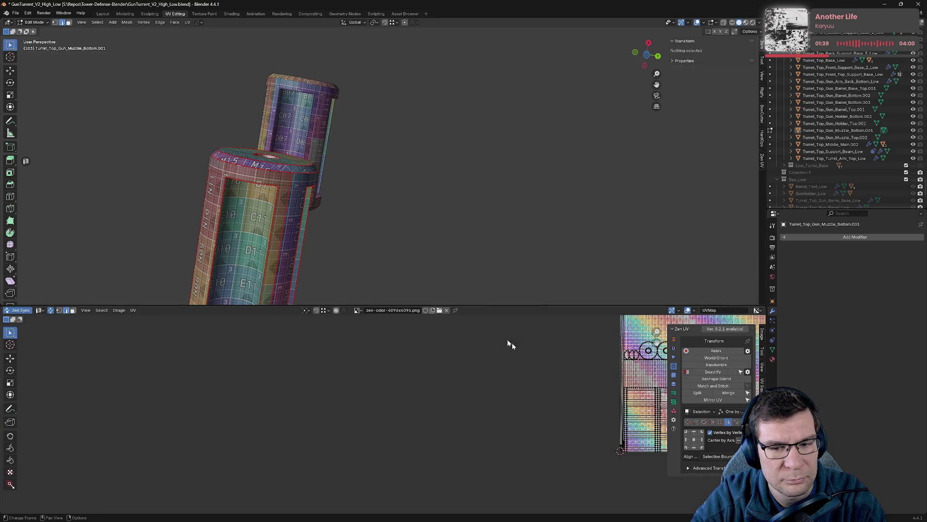
{"action": "scroll", "coordinate": [485, 326], "scroll_direction": "up", "scroll_amount": 3}
{"action": "mouse_move", "coordinate": [338, 194]}
{"action": "middle_mouse_down"}
{"action": "mouse_move", "coordinate": [321, 201]}
{"action": "mouse_move", "coordinate": [338, 217]}
{"action": "middle_mouse_up"}
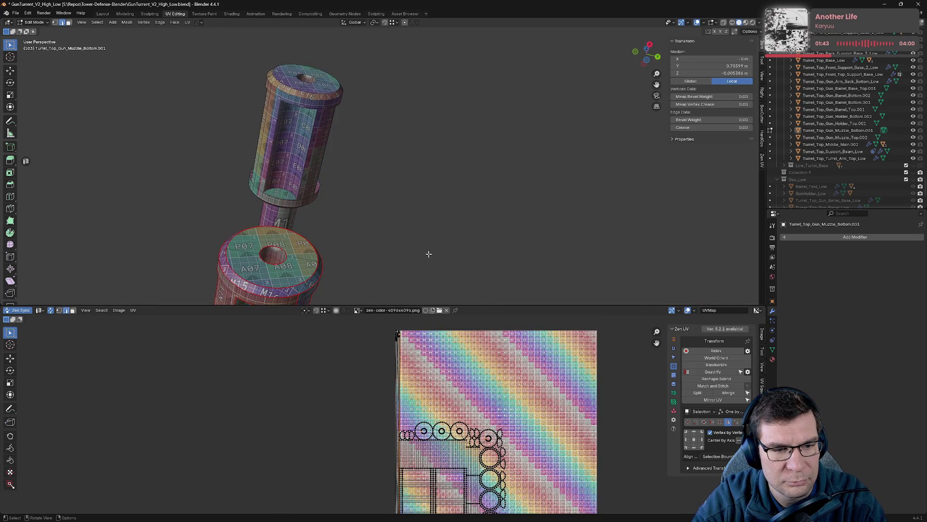
{"action": "scroll", "coordinate": [429, 253], "scroll_direction": "down", "scroll_amount": 5}
{"action": "middle_click_drag", "start_coordinate": [429, 254], "coordinate": [473, 245]}
{"action": "key", "text": "Tab"}
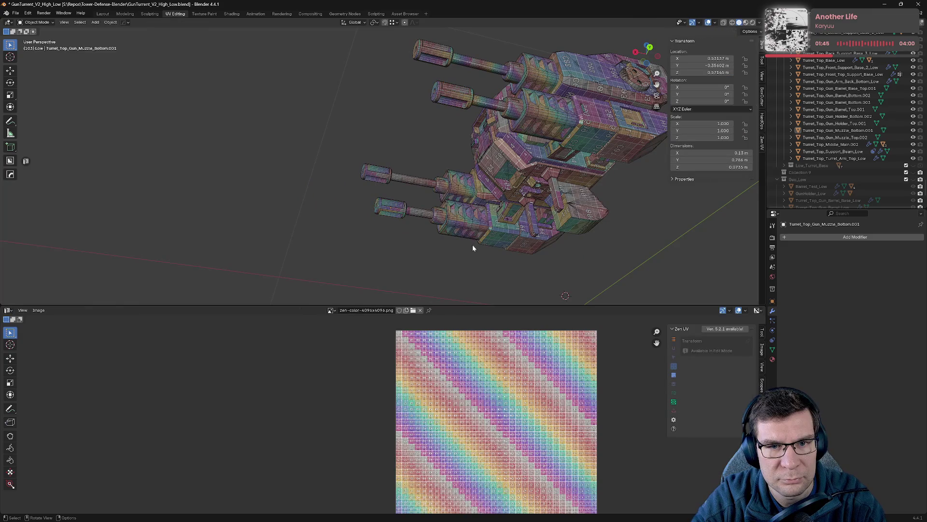
- Isolate the muzzle pieces and mark the muzzle hole edges as a seam with the Zen UV pie
{"action": "key", "text": "Tab"}
{"action": "key", "text": "KP_Divide"}
{"action": "key", "text": "Tab"}
{"action": "key", "text": "Tab"}
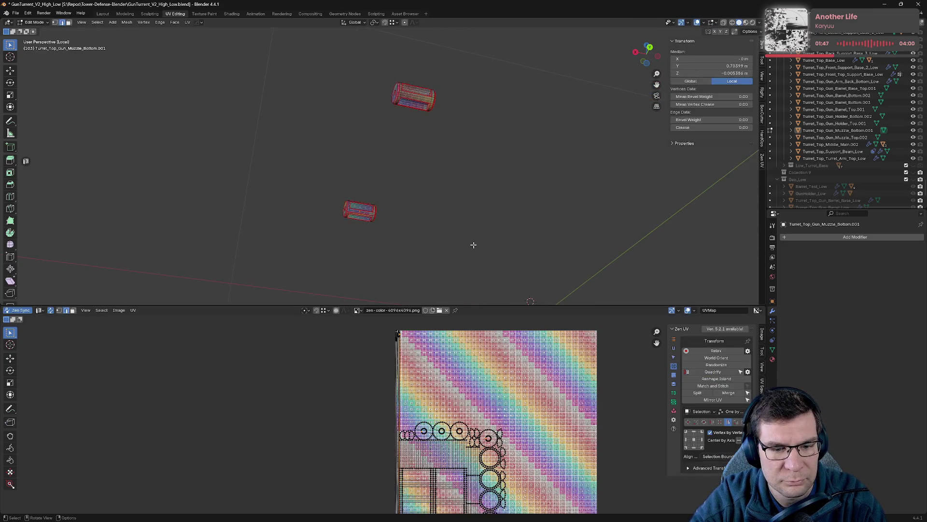
{"action": "scroll", "coordinate": [454, 119], "scroll_direction": "up", "scroll_amount": 3}
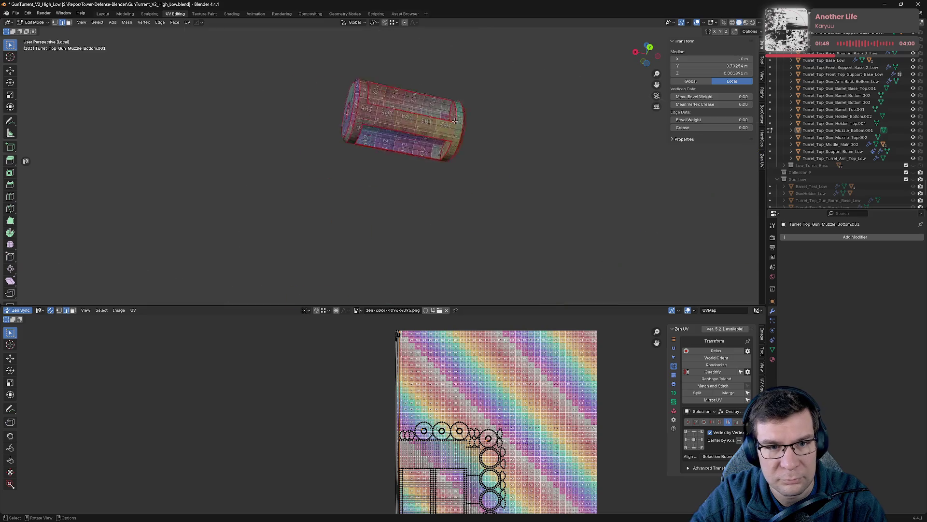
{"action": "scroll", "coordinate": [454, 121], "scroll_direction": "up", "scroll_amount": 3}
{"action": "mouse_move", "coordinate": [454, 121]}
{"action": "middle_mouse_down"}
{"action": "mouse_move", "coordinate": [553, 194]}
{"action": "mouse_move", "coordinate": [632, 222]}
{"action": "mouse_move", "coordinate": [538, 200]}
{"action": "mouse_move", "coordinate": [436, 209]}
{"action": "middle_mouse_up"}
{"action": "scroll", "coordinate": [436, 209], "scroll_direction": "up", "scroll_amount": 4}
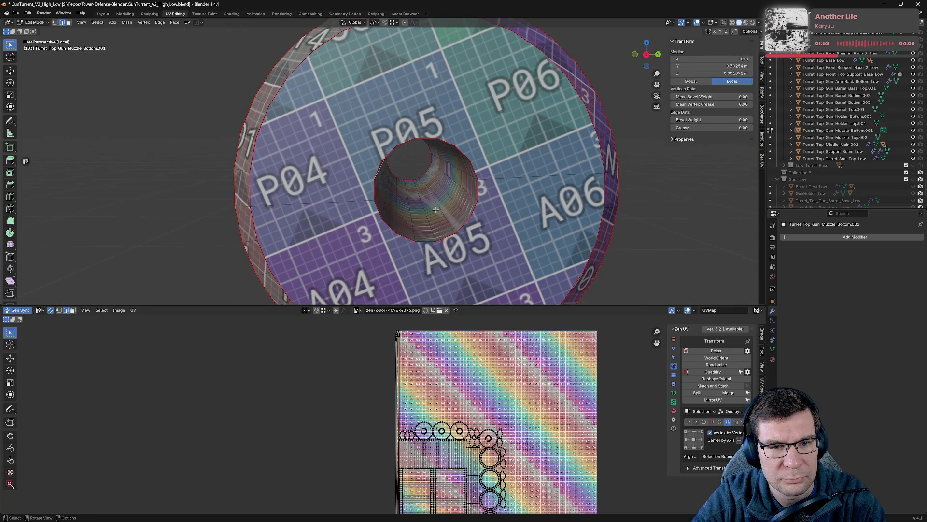
{"action": "key", "text": "alt+a"}
{"action": "left_click", "coordinate": [470, 216]}
- Select an edge inside the muzzle hole, then leave isolation and Edit Mode
{"action": "mouse_move", "coordinate": [477, 221]}
{"action": "middle_mouse_down"}
{"action": "mouse_move", "coordinate": [409, 229]}
{"action": "mouse_move", "coordinate": [700, 182]}
{"action": "mouse_move", "coordinate": [526, 228]}
{"action": "mouse_move", "coordinate": [366, 176]}
{"action": "mouse_move", "coordinate": [404, 46]}
{"action": "mouse_move", "coordinate": [428, 233]}
{"action": "middle_mouse_up"}
{"action": "scroll", "coordinate": [410, 229], "scroll_direction": "down", "scroll_amount": 5}
{"action": "scroll", "coordinate": [365, 97], "scroll_direction": "up", "scroll_amount": 4}
{"action": "left_click", "coordinate": [364, 97]}
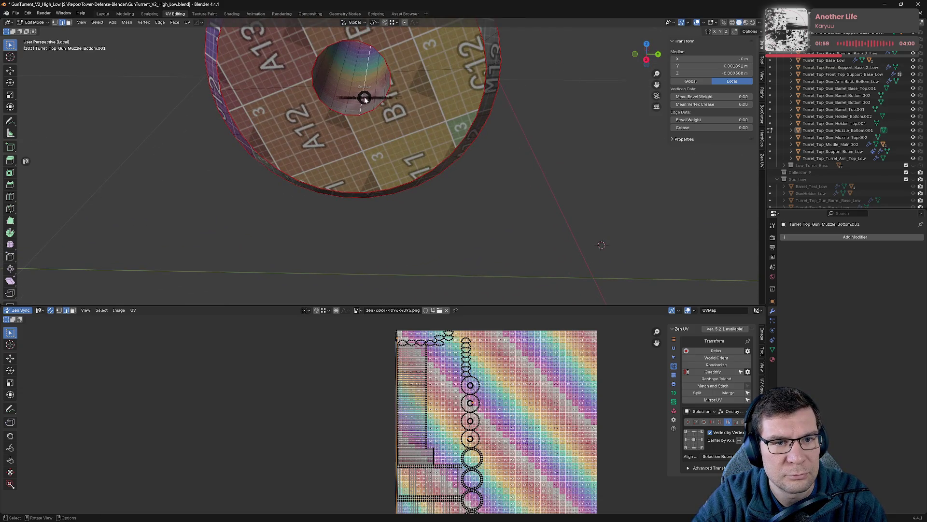
{"action": "key", "text": "KP_Divide"}
{"action": "scroll", "coordinate": [364, 97], "scroll_direction": "down", "scroll_amount": 3}
{"action": "middle_click_drag", "start_coordinate": [364, 97], "coordinate": [388, 97]}
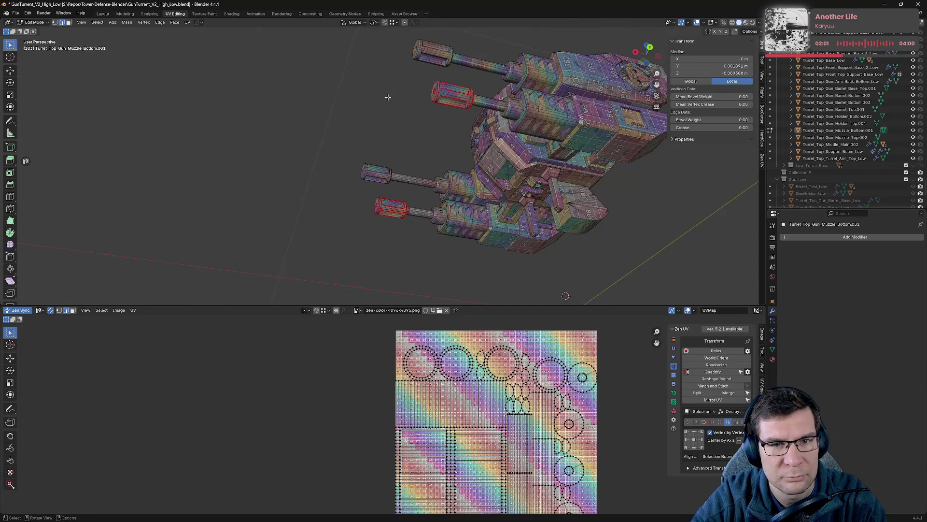
{"action": "key", "text": "Tab"}
- Mark seams on the edges of Turret_Top_Gun_Muzzle_Top.002
{"action": "left_click", "coordinate": [423, 52]}
{"action": "mouse_move", "coordinate": [423, 52]}
{"action": "middle_mouse_down"}
{"action": "mouse_move", "coordinate": [615, 219]}
{"action": "mouse_move", "coordinate": [278, 256]}
{"action": "mouse_move", "coordinate": [397, 118]}
{"action": "mouse_move", "coordinate": [363, 206]}
{"action": "mouse_move", "coordinate": [387, 141]}
{"action": "mouse_move", "coordinate": [196, 126]}
{"action": "middle_mouse_up"}
{"action": "key", "text": "Tab"}
{"action": "key", "text": "a"}
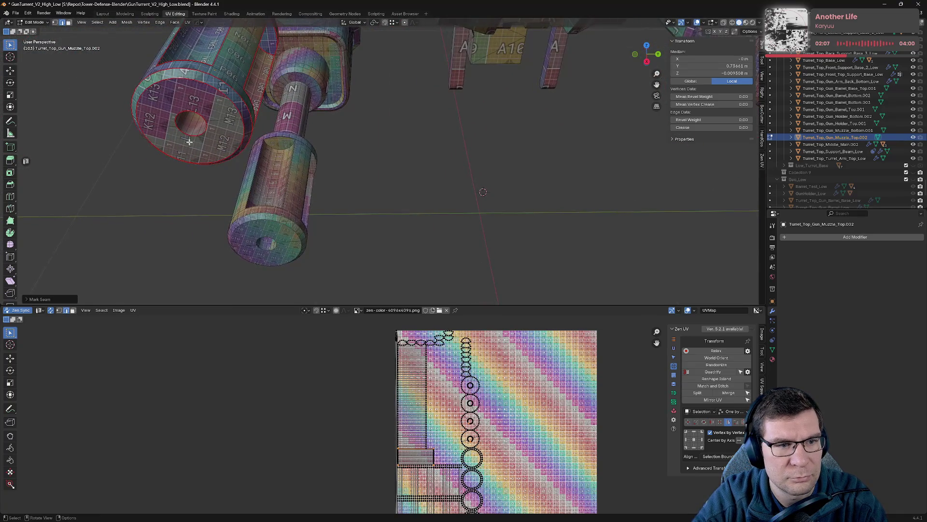
{"action": "key", "text": "q"}
{"action": "left_click", "coordinate": [196, 192]}
{"action": "mouse_move", "coordinate": [196, 193]}
{"action": "middle_mouse_down"}
{"action": "mouse_move", "coordinate": [348, 141]}
{"action": "mouse_move", "coordinate": [370, 204]}
{"action": "middle_mouse_up"}
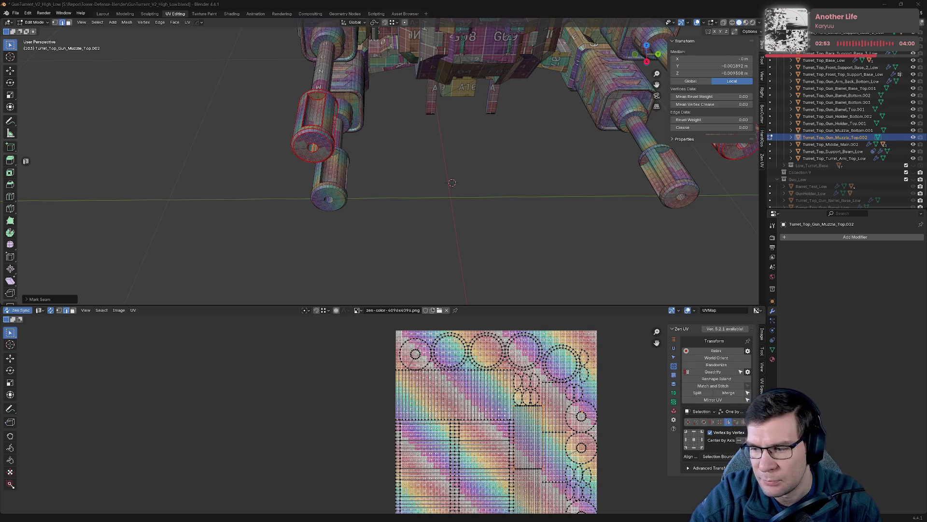
- Repack all the turret's UV islands into a single square tile
{"action": "key", "text": "ctrl+p"}
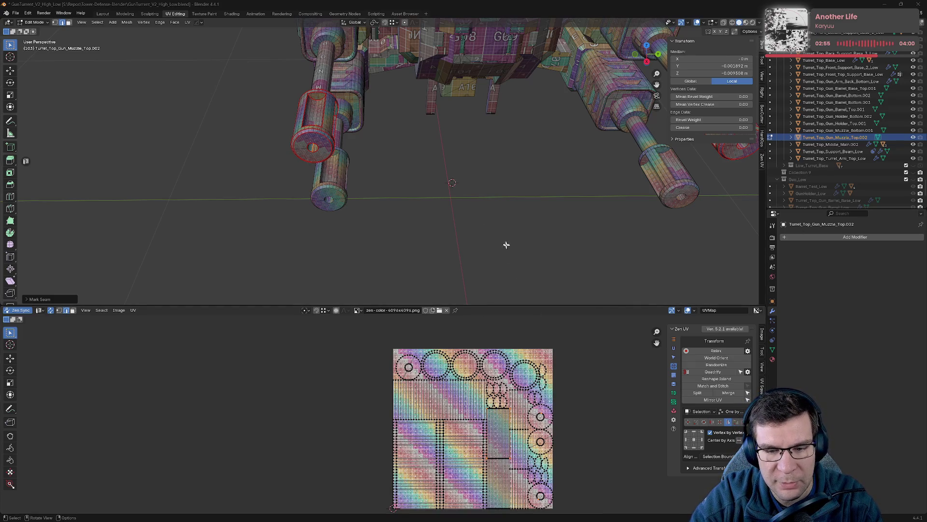
{"action": "scroll", "coordinate": [509, 255], "scroll_direction": "down", "scroll_amount": 4}
{"action": "key", "text": "Tab"}
{"action": "mouse_move", "coordinate": [487, 204]}
{"action": "middle_mouse_down"}
{"action": "mouse_move", "coordinate": [507, 183]}
{"action": "mouse_move", "coordinate": [507, 203]}
{"action": "middle_mouse_up"}
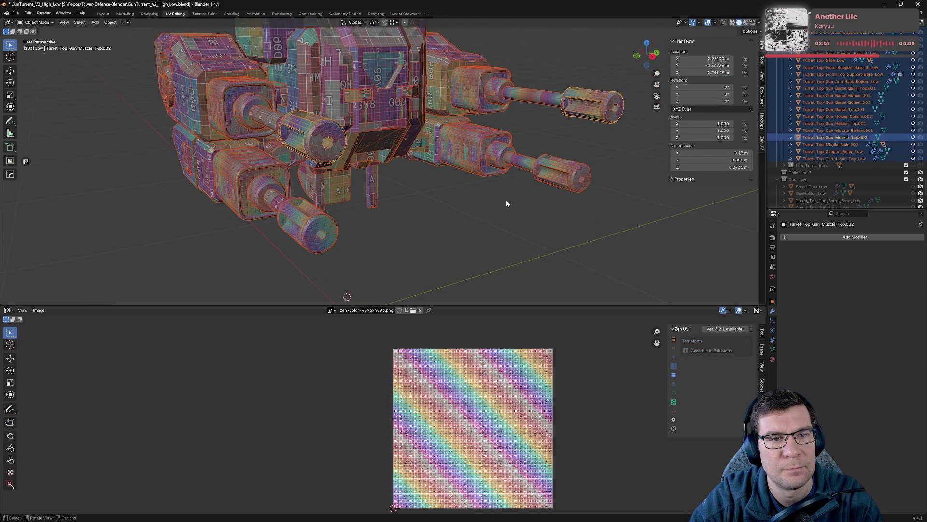
{"action": "key", "text": "Tab"}
{"action": "key", "text": "a"}
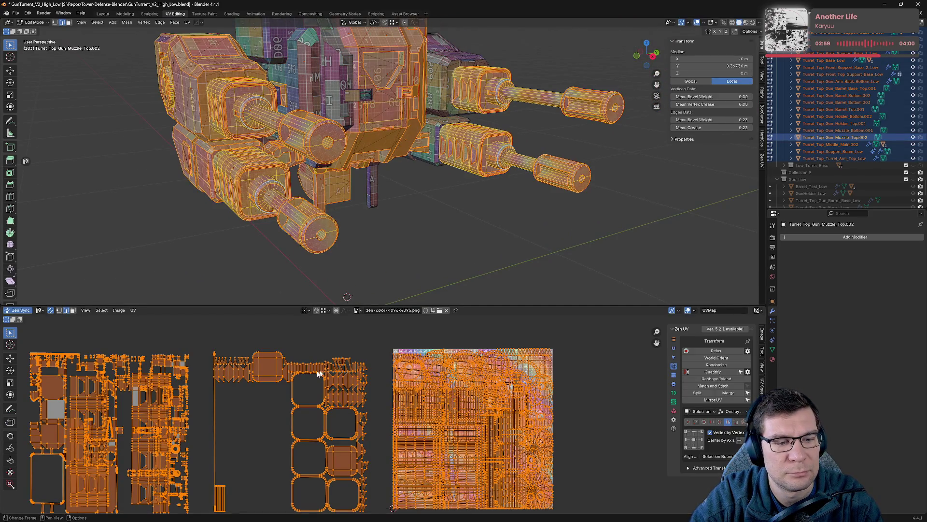
{"action": "key", "text": "alt+a"}
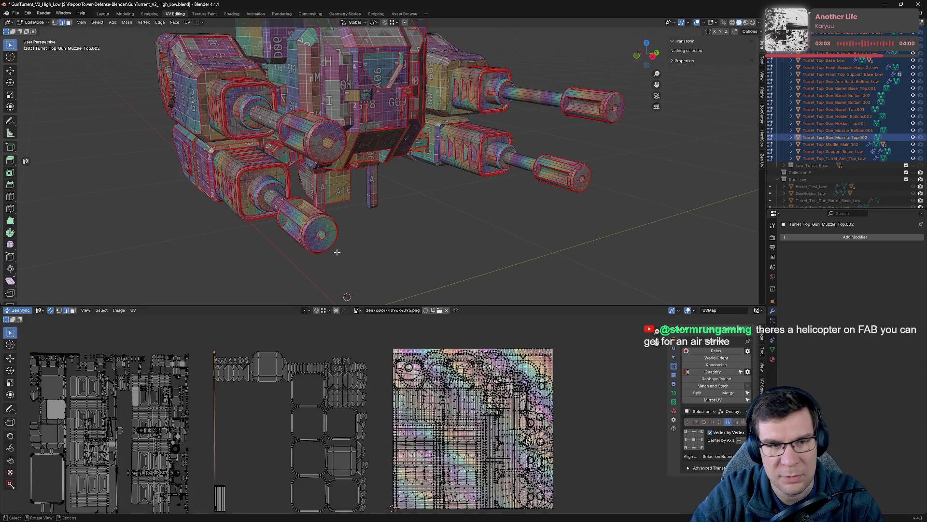
- Mark the lower gun barrel edges as seams and tag them finished with the Zen UV pie
{"action": "scroll", "coordinate": [337, 252], "scroll_direction": "up", "scroll_amount": 10}
{"action": "mouse_move", "coordinate": [342, 209]}
{"action": "middle_mouse_down"}
{"action": "mouse_move", "coordinate": [333, 159]}
{"action": "mouse_move", "coordinate": [293, 166]}
{"action": "mouse_move", "coordinate": [345, 134]}
{"action": "mouse_move", "coordinate": [273, 180]}
{"action": "mouse_move", "coordinate": [121, 203]}
{"action": "middle_mouse_up"}
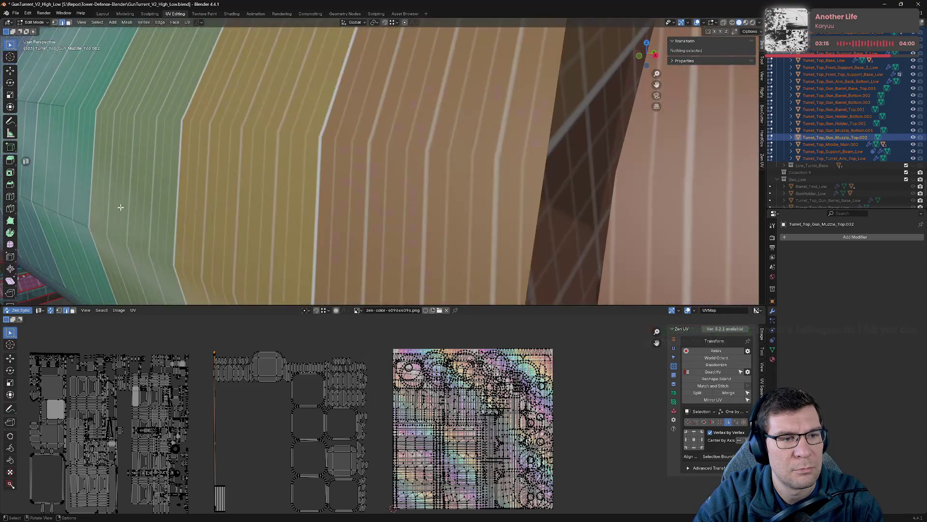
{"action": "scroll", "coordinate": [150, 195], "scroll_direction": "down", "scroll_amount": 5}
{"action": "left_click", "coordinate": [228, 156]}
{"action": "scroll", "coordinate": [228, 155], "scroll_direction": "down", "scroll_amount": 8}
{"action": "mouse_move", "coordinate": [306, 207]}
{"action": "middle_mouse_down"}
{"action": "mouse_move", "coordinate": [389, 212]}
{"action": "mouse_move", "coordinate": [370, 152]}
{"action": "middle_mouse_up"}
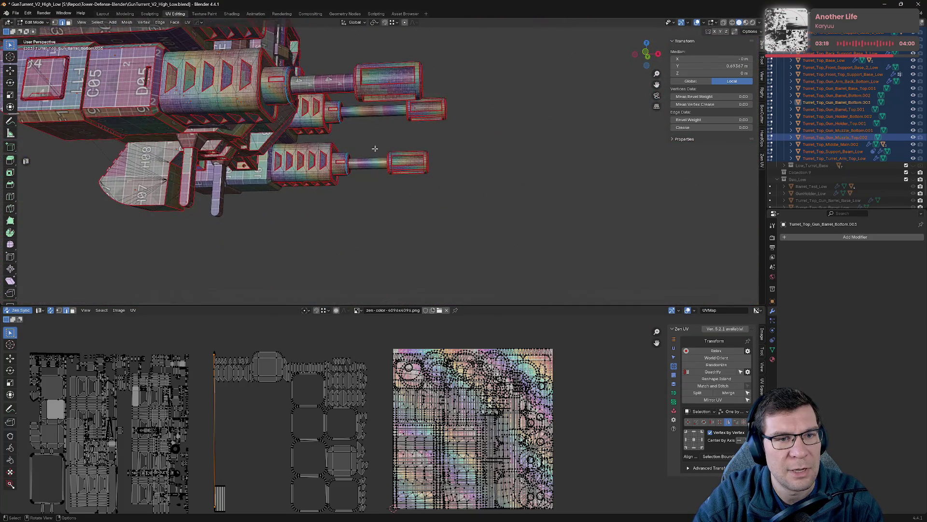
{"action": "scroll", "coordinate": [370, 151], "scroll_direction": "up", "scroll_amount": 5}
{"action": "middle_click_drag", "start_coordinate": [370, 185], "coordinate": [232, 145]}
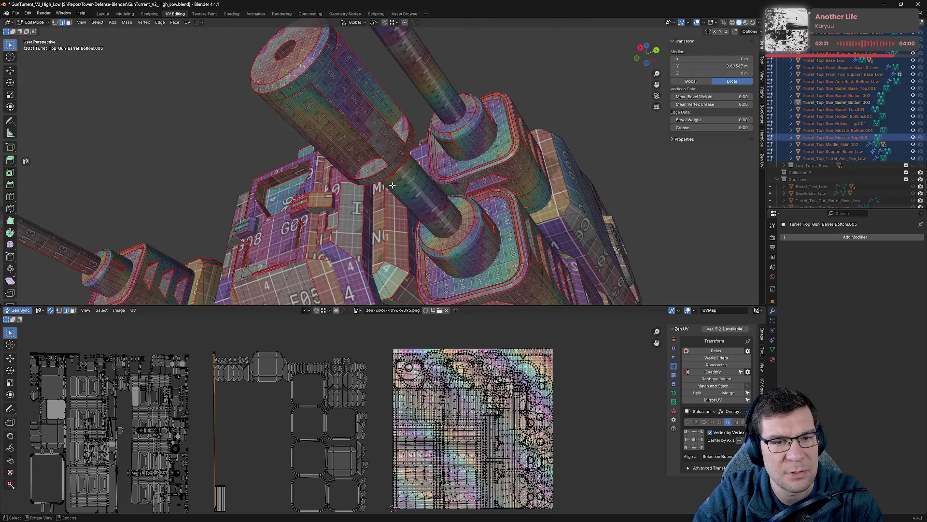
{"action": "key", "text": "alt+a"}
{"action": "left_click", "coordinate": [447, 186]}
- Select all the geometry and save GunTurrent_V2_High_Low.blend
{"action": "mouse_move", "coordinate": [483, 217]}
{"action": "middle_mouse_down"}
{"action": "mouse_move", "coordinate": [613, 256]}
{"action": "mouse_move", "coordinate": [601, 299]}
{"action": "middle_mouse_up"}
{"action": "scroll", "coordinate": [600, 392], "scroll_direction": "down", "scroll_amount": 3}
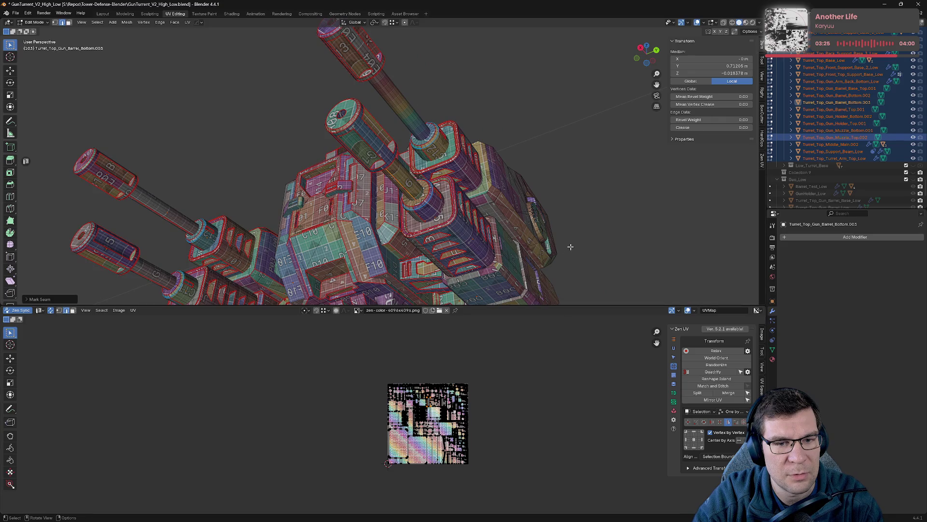
{"action": "key", "text": "a"}
{"action": "scroll", "coordinate": [517, 449], "scroll_direction": "up", "scroll_amount": 6}
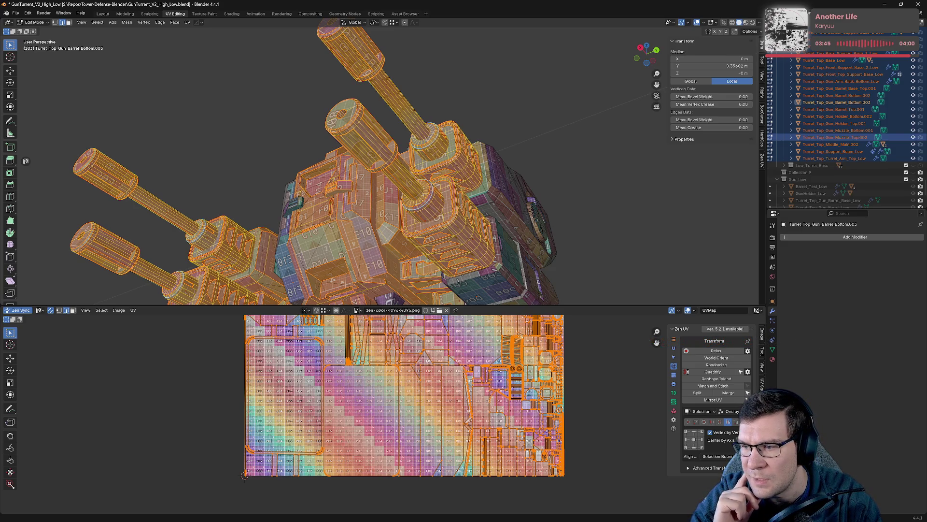
{"action": "mouse_move", "coordinate": [507, 193]}
{"action": "middle_mouse_down"}
{"action": "mouse_move", "coordinate": [483, 203]}
{"action": "mouse_move", "coordinate": [556, 212]}
{"action": "mouse_move", "coordinate": [536, 224]}
{"action": "middle_mouse_up"}
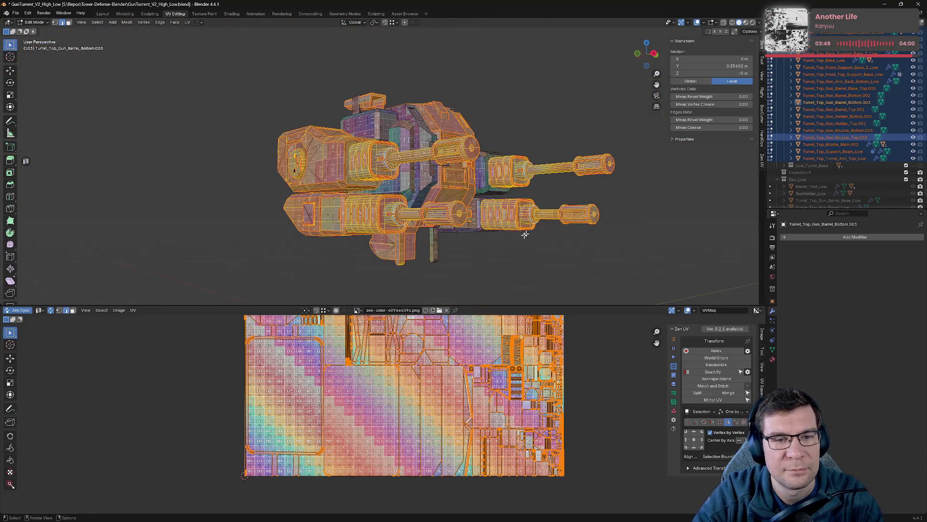
{"action": "key", "text": "ctrl+s"}
- Return to Edit Mode and select everything to review the full UV layout
{"action": "key", "text": "Tab"}
{"action": "middle_click_drag", "start_coordinate": [488, 246], "coordinate": [513, 254]}
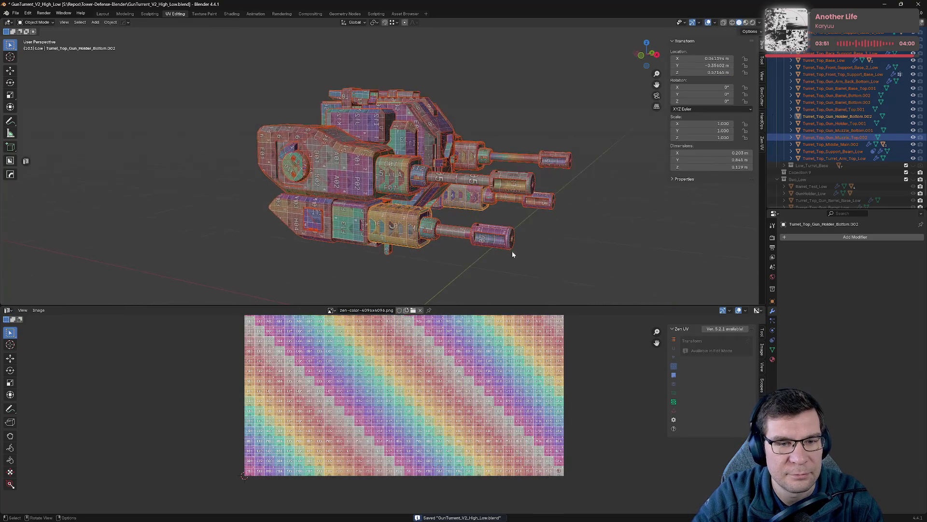
{"action": "key", "text": "Tab"}
{"action": "key", "text": "a"}
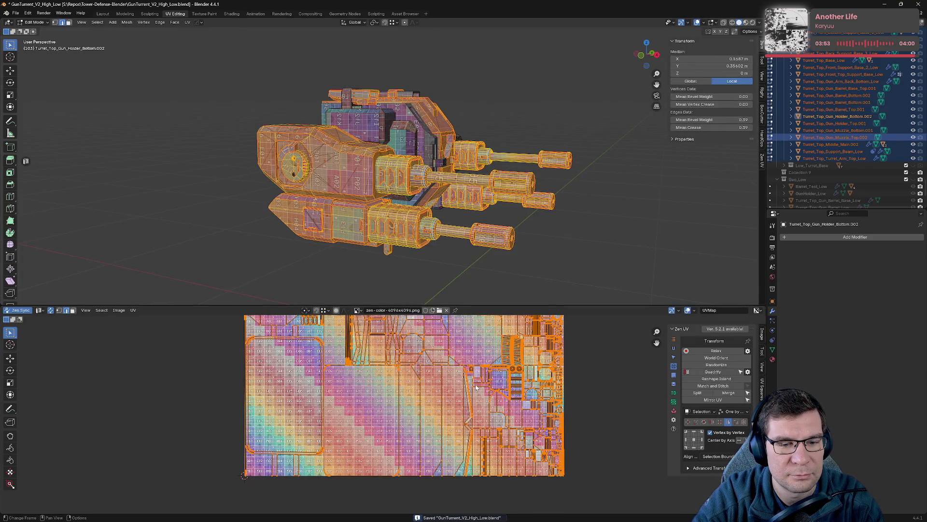
{"action": "scroll", "coordinate": [440, 362], "scroll_direction": "down", "scroll_amount": 1}
{"action": "middle_click_drag", "start_coordinate": [440, 362], "coordinate": [457, 412]}
{"action": "key", "text": "alt+a"}
{"action": "key", "text": "a"}
{"action": "key", "text": "alt+a"}
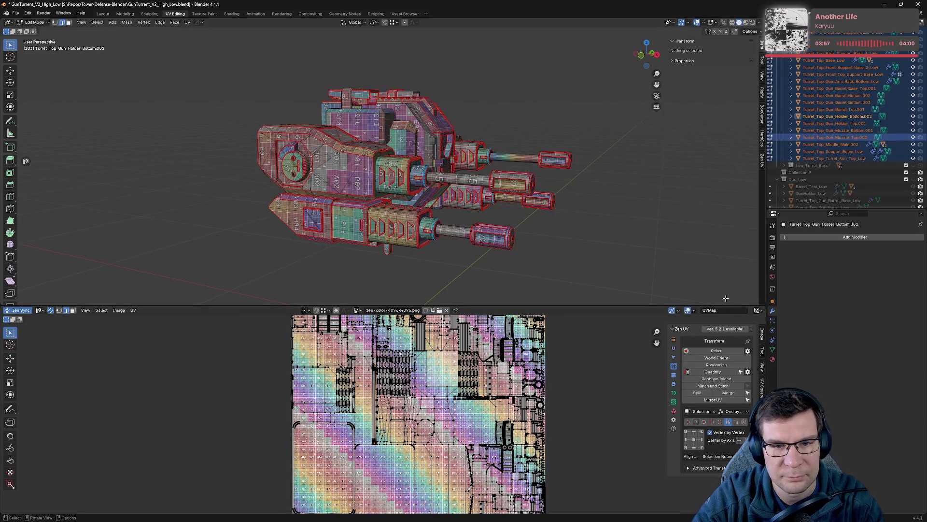
- Mark seams on the back grate's frame edges and its bolt cylinder
{"action": "scroll", "coordinate": [435, 169], "scroll_direction": "up", "scroll_amount": 10}
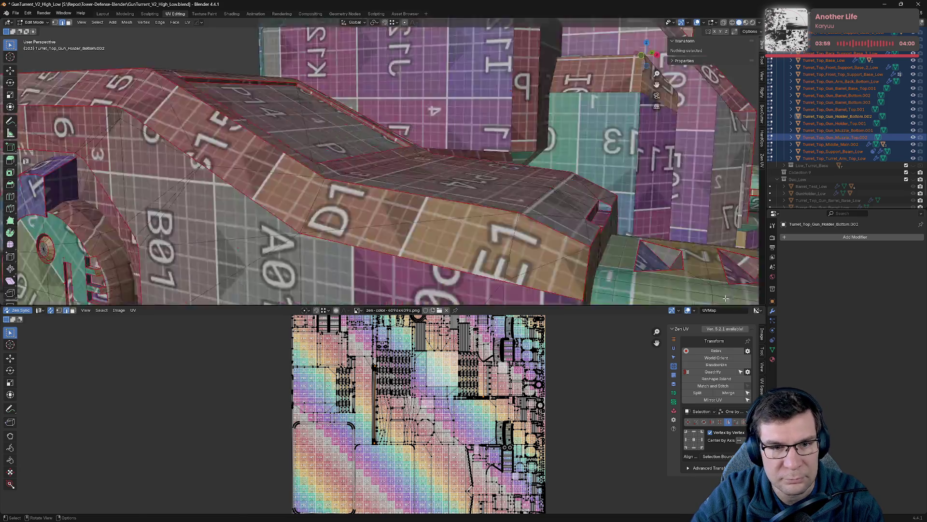
{"action": "mouse_move", "coordinate": [434, 169]}
{"action": "middle_mouse_down"}
{"action": "mouse_move", "coordinate": [426, 174]}
{"action": "mouse_move", "coordinate": [473, 139]}
{"action": "mouse_move", "coordinate": [451, 136]}
{"action": "mouse_move", "coordinate": [428, 140]}
{"action": "mouse_move", "coordinate": [436, 184]}
{"action": "mouse_move", "coordinate": [481, 168]}
{"action": "mouse_move", "coordinate": [489, 101]}
{"action": "middle_mouse_up"}
{"action": "left_click", "coordinate": [383, 111]}
{"action": "key", "text": "alt+e"}
{"action": "left_click", "coordinate": [424, 118]}
{"action": "scroll", "coordinate": [437, 185], "scroll_direction": "down", "scroll_amount": 3}
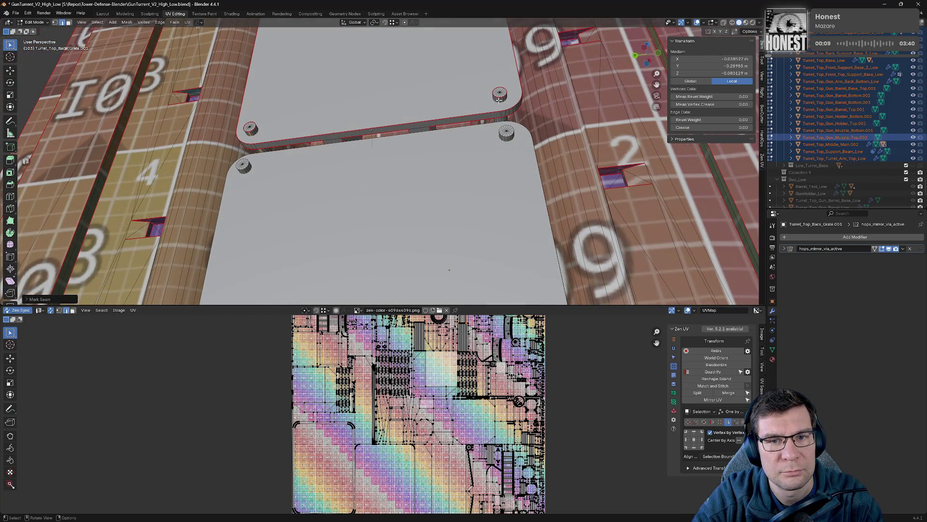
{"action": "left_click", "coordinate": [500, 99]}
{"action": "key", "text": "alt+q"}
{"action": "left_click", "coordinate": [472, 72]}
- Re-unwrap the back grate with its new seams through the Zen UV pie
{"action": "mouse_move", "coordinate": [473, 73]}
{"action": "middle_mouse_down"}
{"action": "mouse_move", "coordinate": [422, 103]}
{"action": "mouse_move", "coordinate": [452, 158]}
{"action": "middle_mouse_up"}
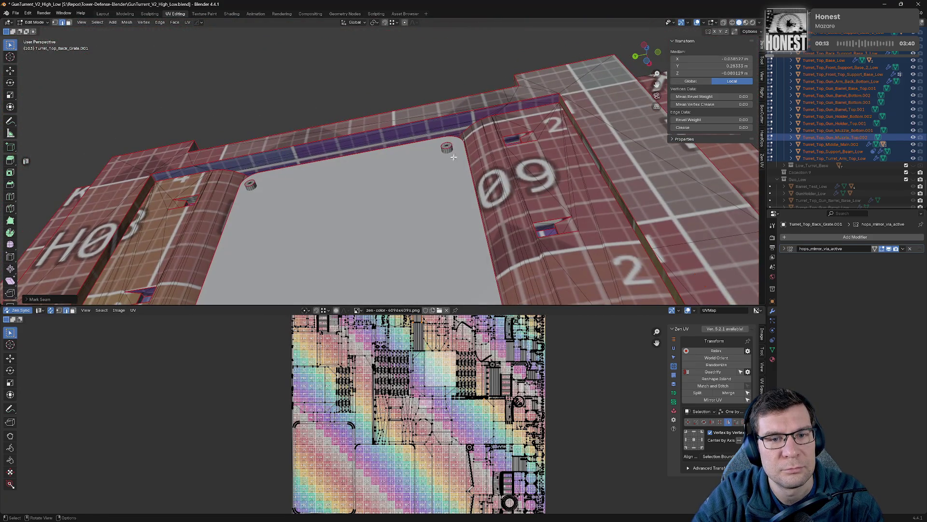
{"action": "key", "text": "alt+q"}
{"action": "left_click", "coordinate": [362, 176]}
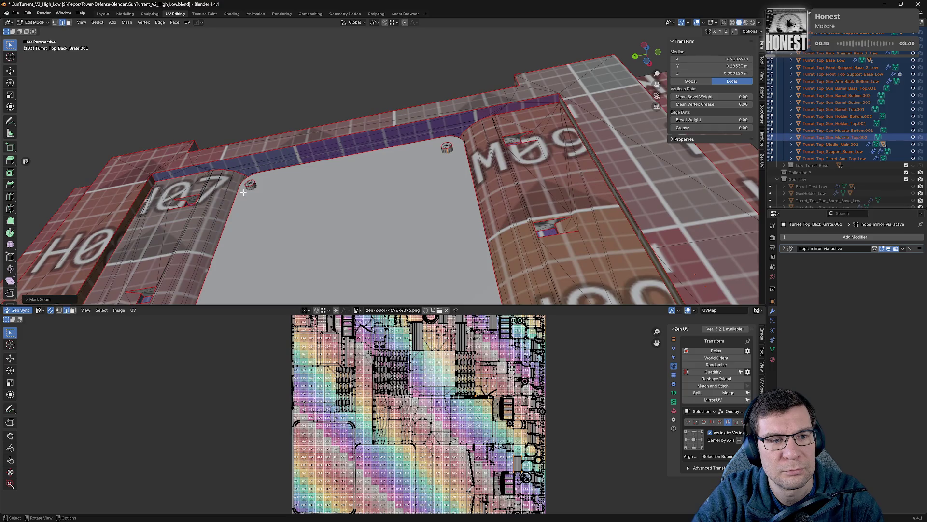
{"action": "key", "text": "alt+q"}
{"action": "left_click", "coordinate": [314, 190]}
{"action": "key", "text": "alt+q"}
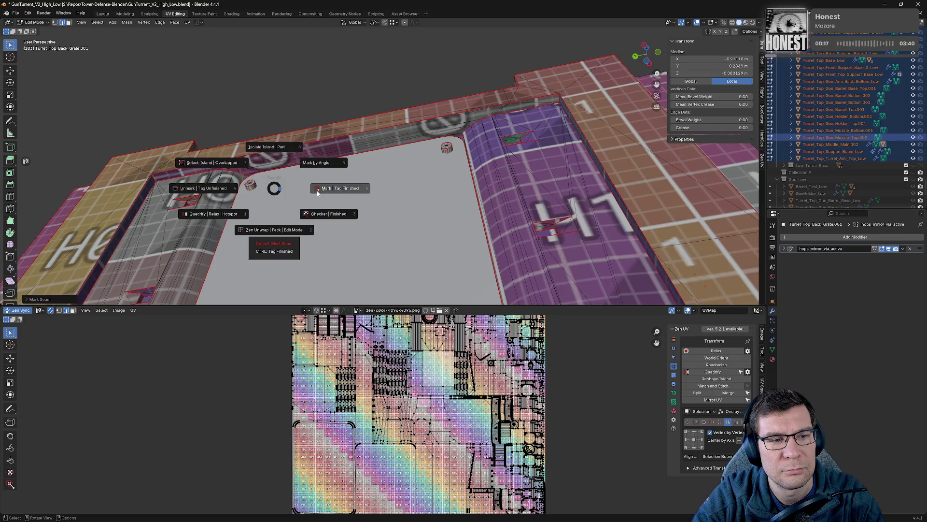
{"action": "left_click", "coordinate": [313, 189]}
{"action": "key", "text": "alt+q"}
{"action": "left_click", "coordinate": [385, 187]}
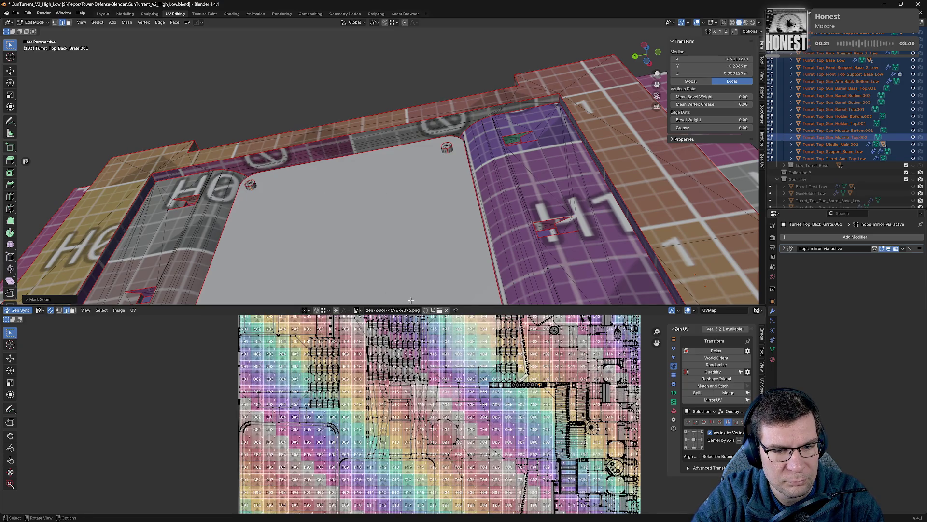
- Maximise the UV editor and move all UV islands vertically along Y
{"action": "left_click_drag", "start_coordinate": [399, 306], "coordinate": [401, 29]}
{"action": "scroll", "coordinate": [469, 219], "scroll_direction": "up", "scroll_amount": 8}
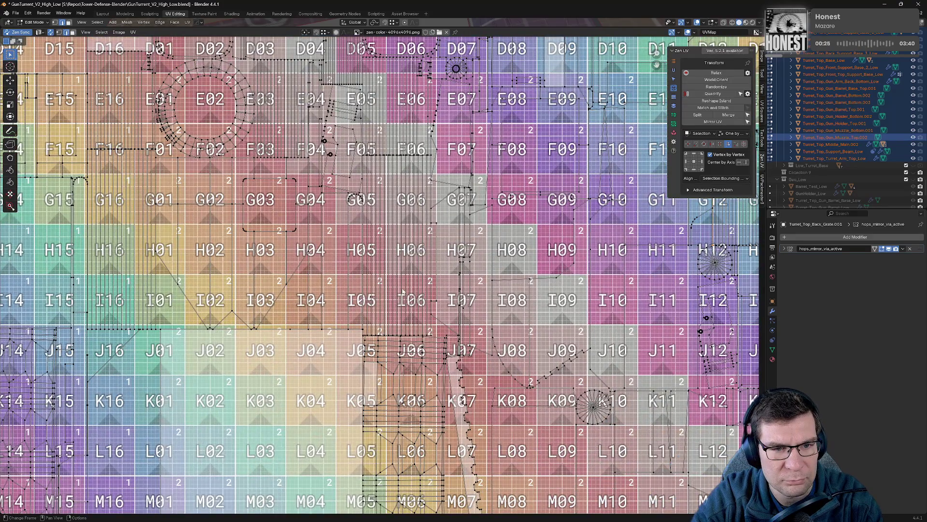
{"action": "scroll", "coordinate": [391, 295], "scroll_direction": "down", "scroll_amount": 6}
{"action": "middle_click_drag", "start_coordinate": [534, 318], "coordinate": [590, 245]}
{"action": "key", "text": "a"}
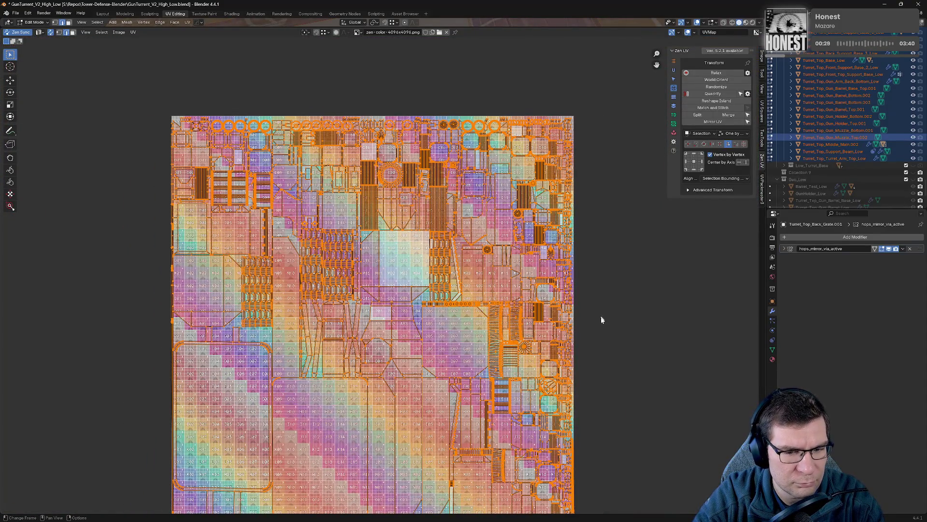
{"action": "scroll", "coordinate": [597, 334], "scroll_direction": "down", "scroll_amount": 5}
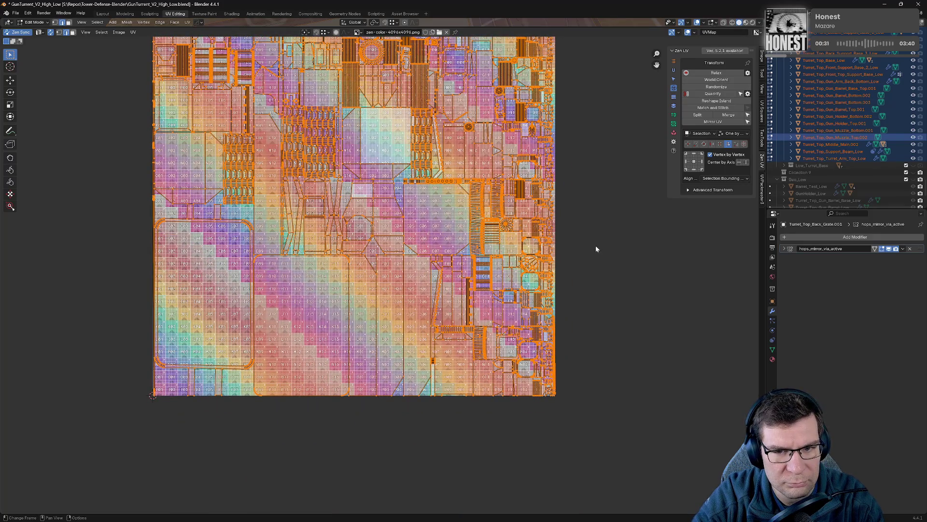
{"action": "middle_click_drag", "start_coordinate": [580, 101], "coordinate": [592, 265]}
{"action": "key", "text": "g"}
{"action": "key", "text": "y"}
- Give the 3D view the full window again and clear the selection
{"action": "left_click_drag", "start_coordinate": [477, 44], "coordinate": [481, 491]}
{"action": "mouse_move", "coordinate": [480, 491]}
{"action": "middle_mouse_down"}
{"action": "mouse_move", "coordinate": [356, 321]}
{"action": "mouse_move", "coordinate": [483, 319]}
{"action": "middle_mouse_up"}
{"action": "left_click", "coordinate": [588, 317]}
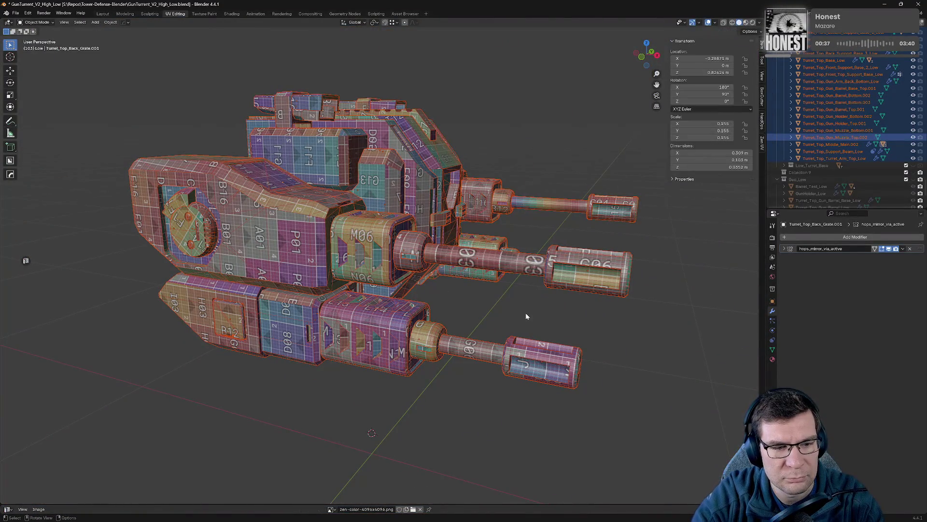
- Select all turret UV islands and move them to the left of the texture tile
{"action": "key", "text": "a"}
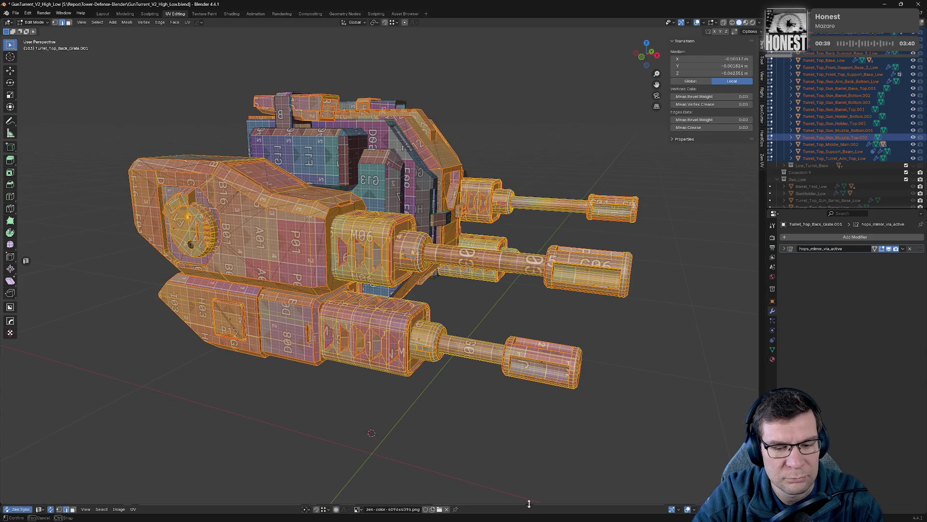
{"action": "left_click_drag", "start_coordinate": [529, 503], "coordinate": [526, 127]}
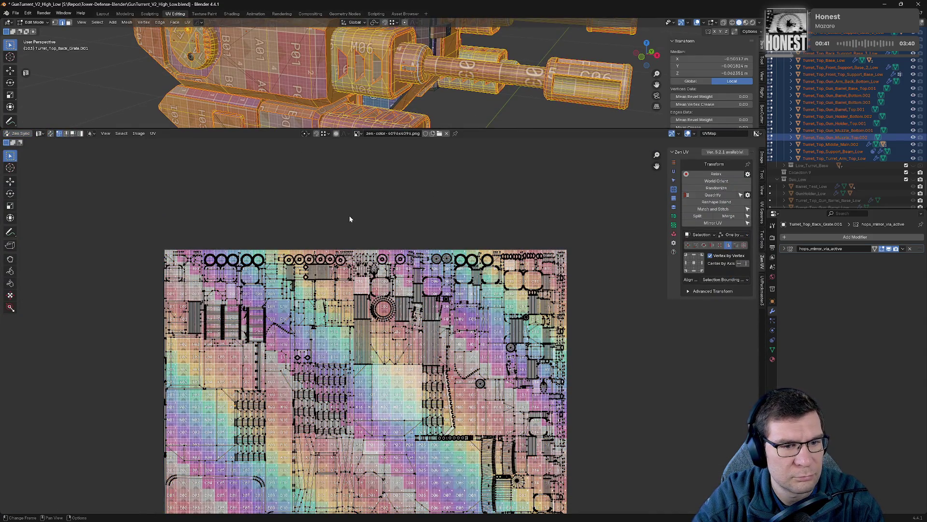
{"action": "scroll", "coordinate": [420, 291], "scroll_direction": "down", "scroll_amount": 5}
{"action": "key", "text": "g"}
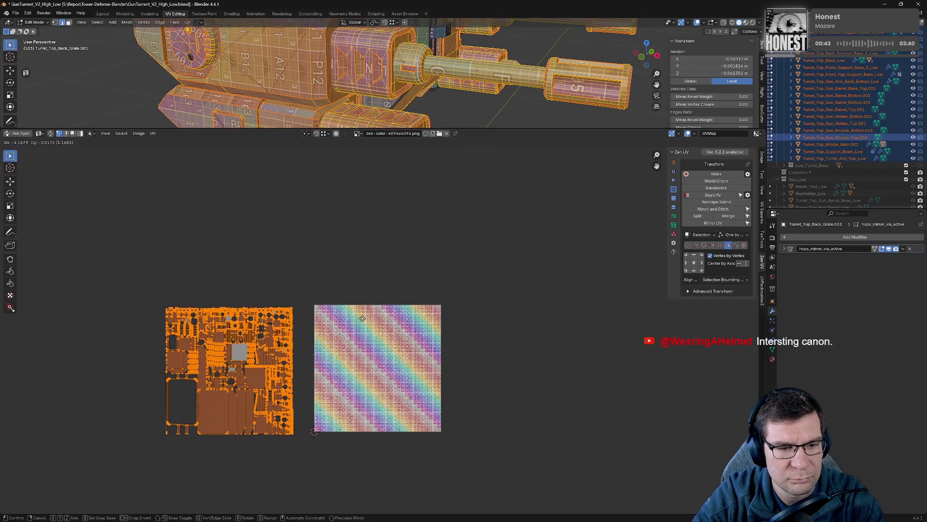
{"action": "left_click", "coordinate": [471, 278]}
{"action": "left_click", "coordinate": [471, 277]}
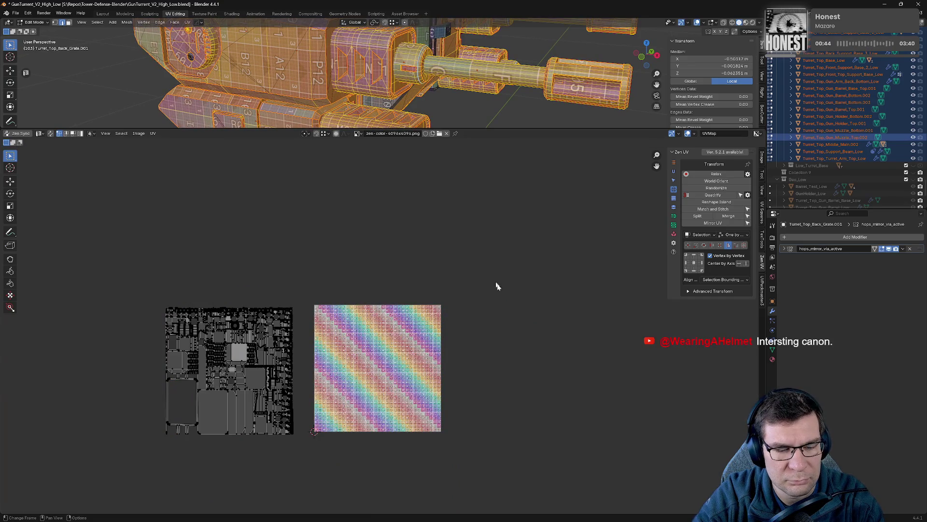
- Select all replica islands with Zen UV's stacking tools
{"action": "left_click", "coordinate": [674, 233]}
{"action": "left_click", "coordinate": [675, 226]}
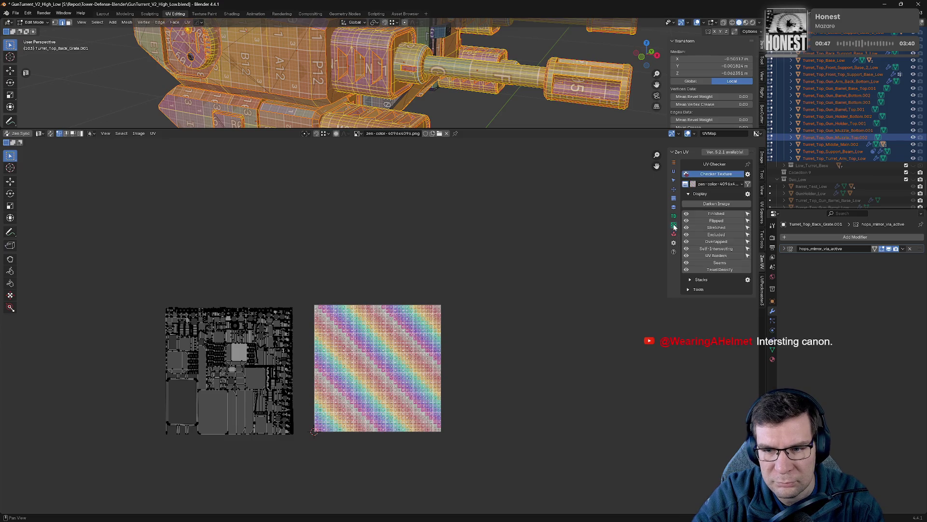
{"action": "left_click", "coordinate": [674, 206]}
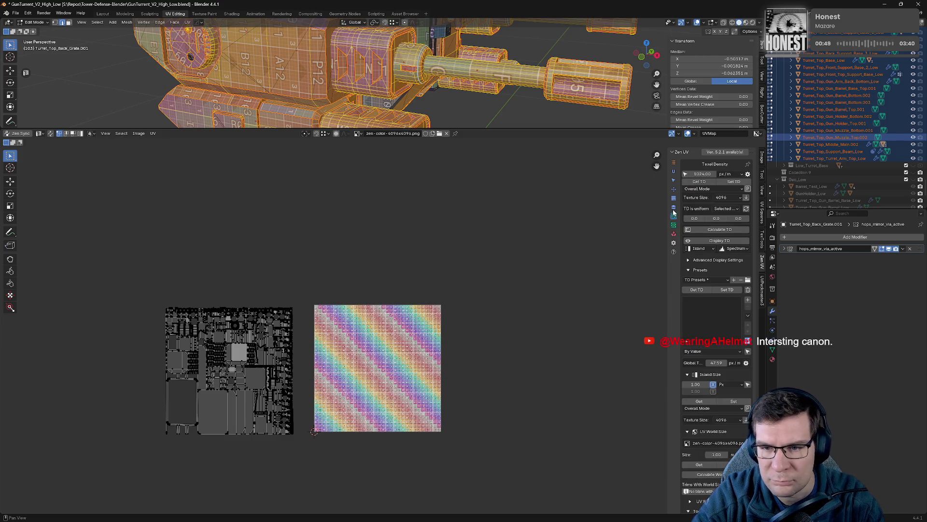
{"action": "left_click", "coordinate": [720, 287]}
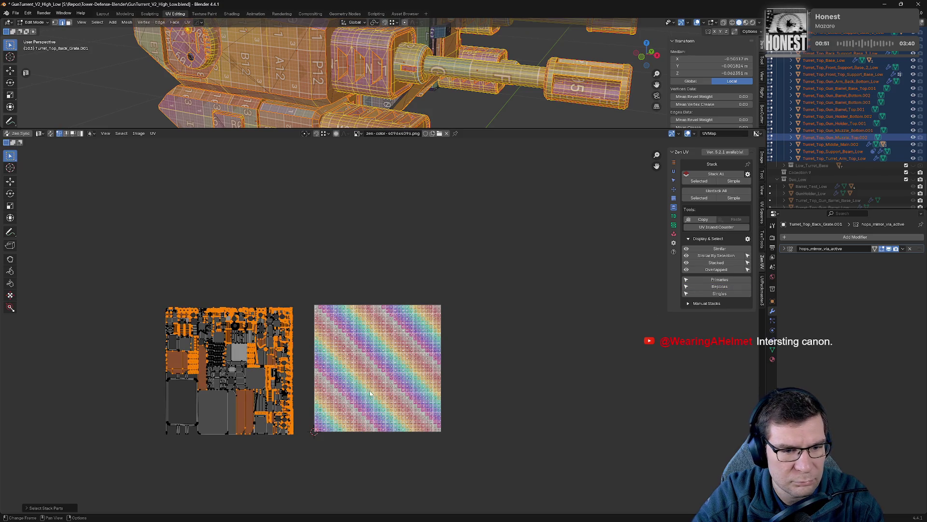
- Move the replica islands to the right of the texture tile
{"action": "key", "text": "g"}
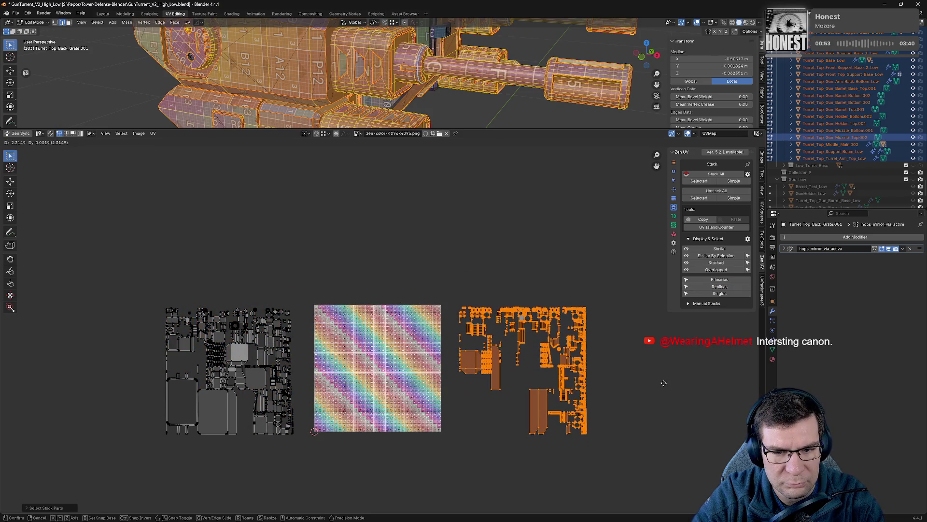
{"action": "left_click", "coordinate": [664, 382]}
{"action": "key", "text": "ctrl+z"}
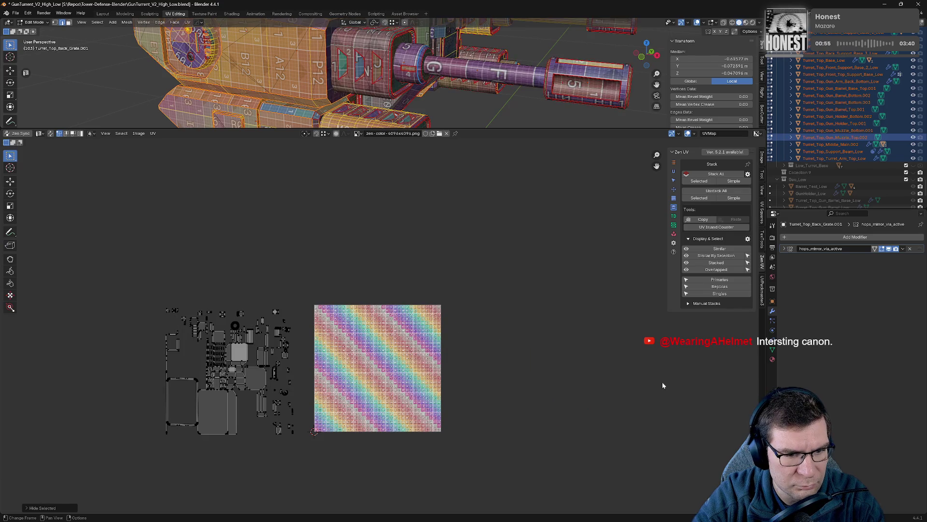
{"action": "key", "text": "ctrl+shift+z"}
- Box-select the right-hand replica islands in face and island modes, testing hide and reveal
{"action": "key", "text": "alt+a"}
{"action": "mouse_move", "coordinate": [460, 262]}
{"action": "left_mouse_down"}
{"action": "mouse_move", "coordinate": [546, 452]}
{"action": "mouse_move", "coordinate": [613, 474]}
{"action": "mouse_move", "coordinate": [425, 252]}
{"action": "mouse_move", "coordinate": [599, 486]}
{"action": "mouse_move", "coordinate": [621, 488]}
{"action": "left_mouse_up"}
{"action": "key", "text": "3"}
{"action": "key", "text": "alt+a"}
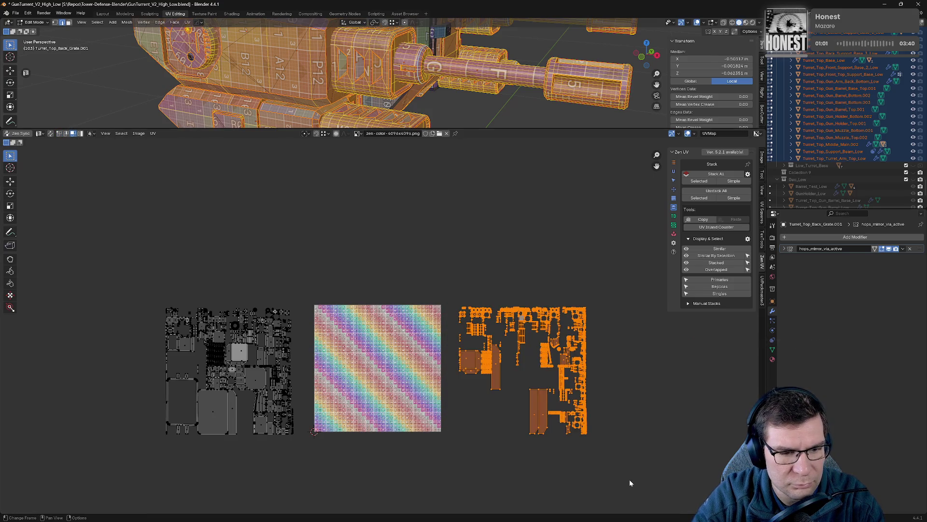
{"action": "key", "text": "h"}
{"action": "key", "text": "alt+h"}
{"action": "key", "text": "alt+a"}
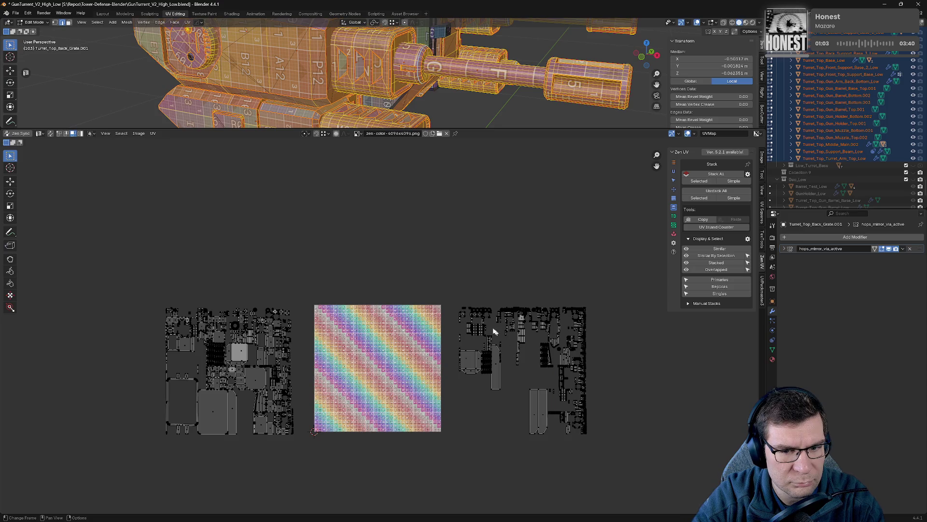
{"action": "key", "text": "4"}
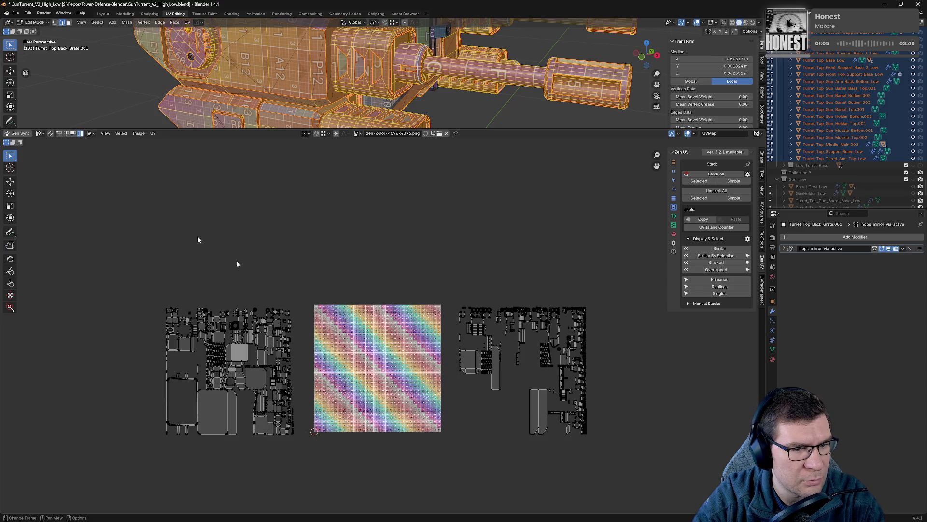
{"action": "left_click_drag", "start_coordinate": [443, 279], "coordinate": [701, 498]}
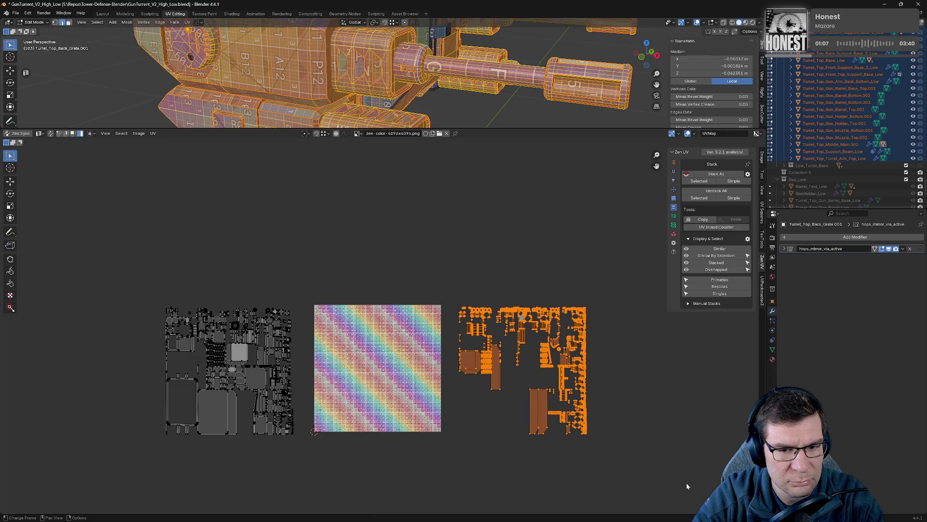
{"action": "key", "text": "h"}
{"action": "key", "text": "alt+h"}
{"action": "key", "text": "alt+a"}
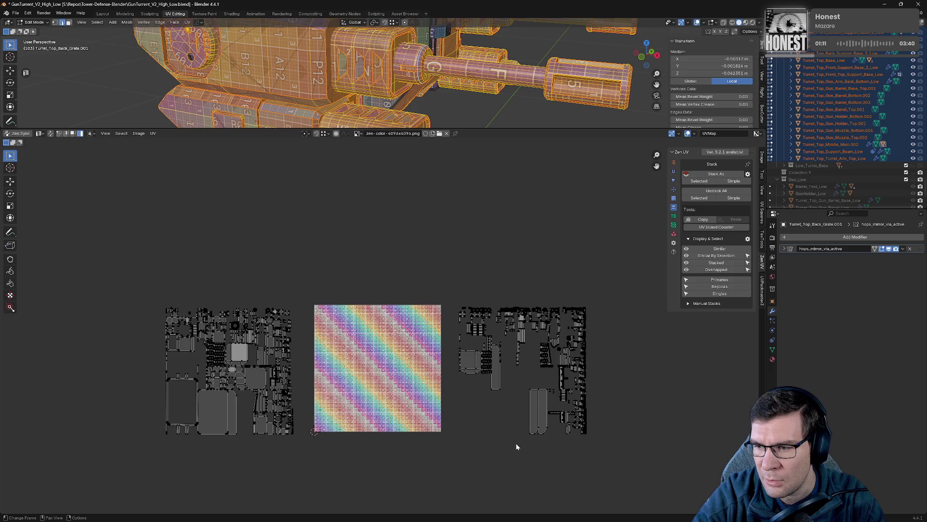
- Try stacking the left island group, undo it, then pack all islands into the tile with Zen UV Pack
{"action": "mouse_move", "coordinate": [63, 254]}
{"action": "left_mouse_down"}
{"action": "mouse_move", "coordinate": [265, 493]}
{"action": "mouse_move", "coordinate": [303, 512]}
{"action": "left_mouse_up"}
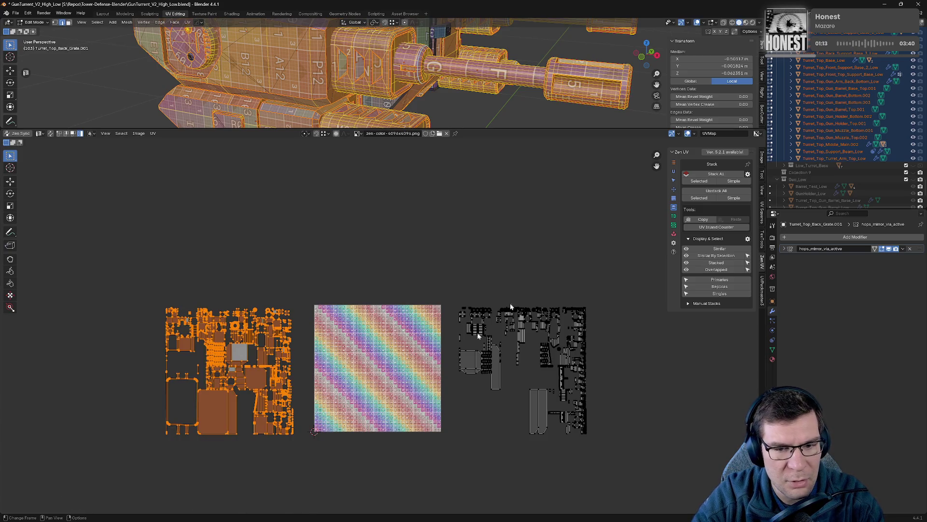
{"action": "left_click", "coordinate": [711, 183]}
{"action": "left_click", "coordinate": [703, 193]}
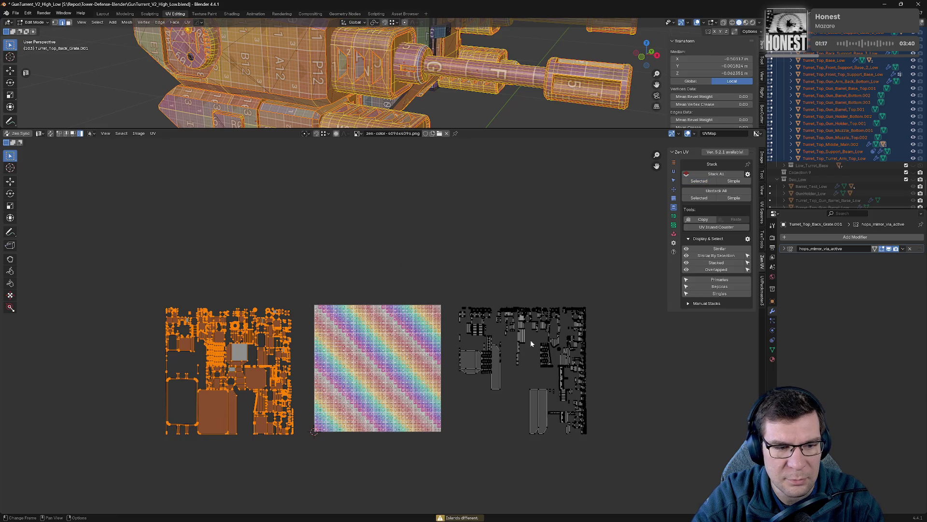
{"action": "left_click", "coordinate": [673, 234]}
{"action": "left_click", "coordinate": [712, 176]}
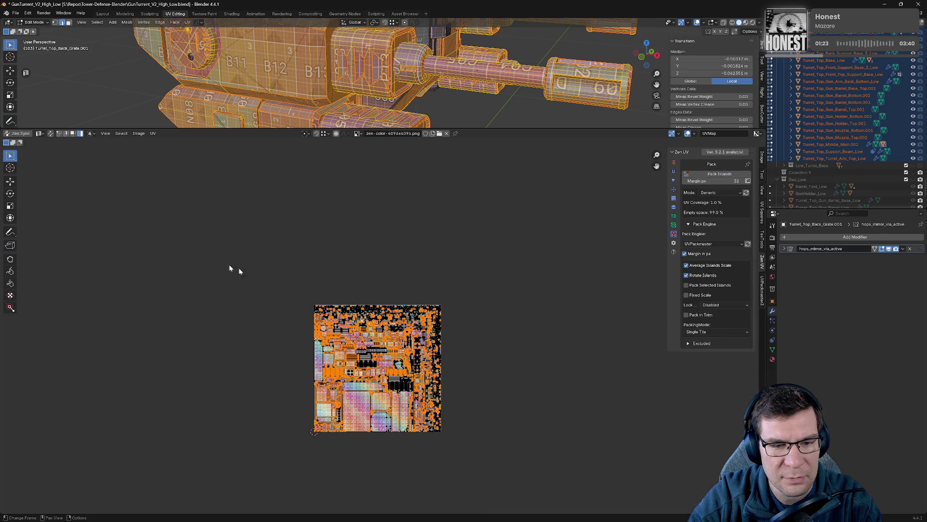
- Move the packed turret islands to the left of the checker tile, then deselect them
{"action": "key", "text": "g"}
{"action": "left_click", "coordinate": [366, 462]}
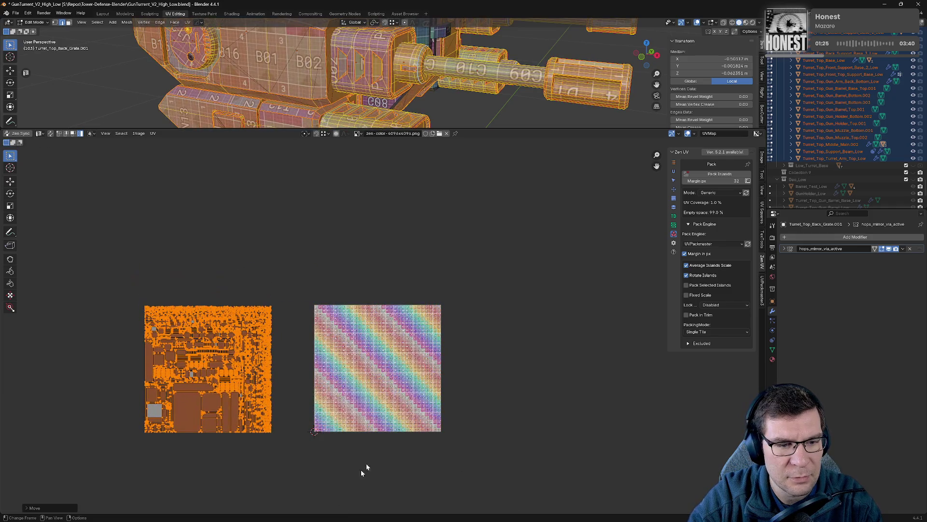
{"action": "left_click", "coordinate": [325, 360]}
{"action": "scroll", "coordinate": [250, 344], "scroll_direction": "up", "scroll_amount": 6}
{"action": "middle_click_drag", "start_coordinate": [250, 344], "coordinate": [523, 324]}
{"action": "scroll", "coordinate": [522, 325], "scroll_direction": "down", "scroll_amount": 4}
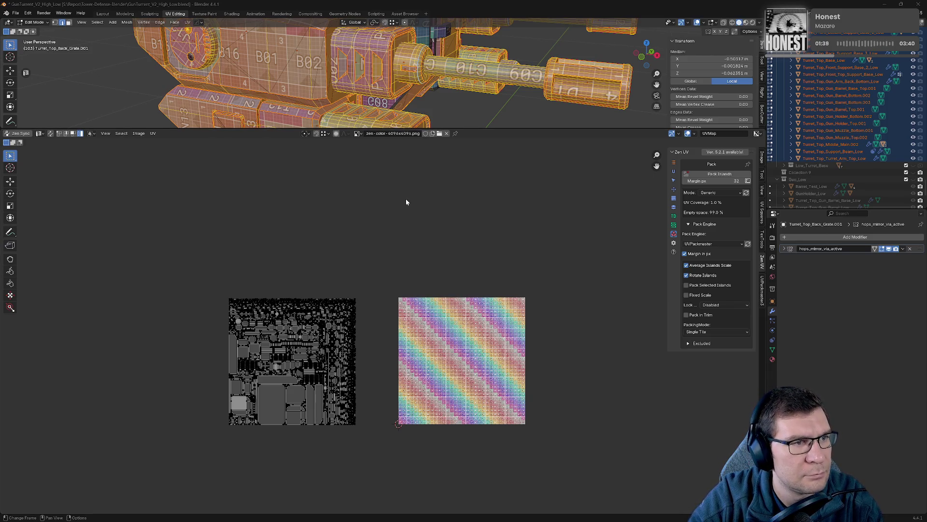
- Save GunTurrent_V2_High_Low.blend and briefly check GitHub Desktop for uncommitted changes
{"action": "key", "text": "ctrl+s"}
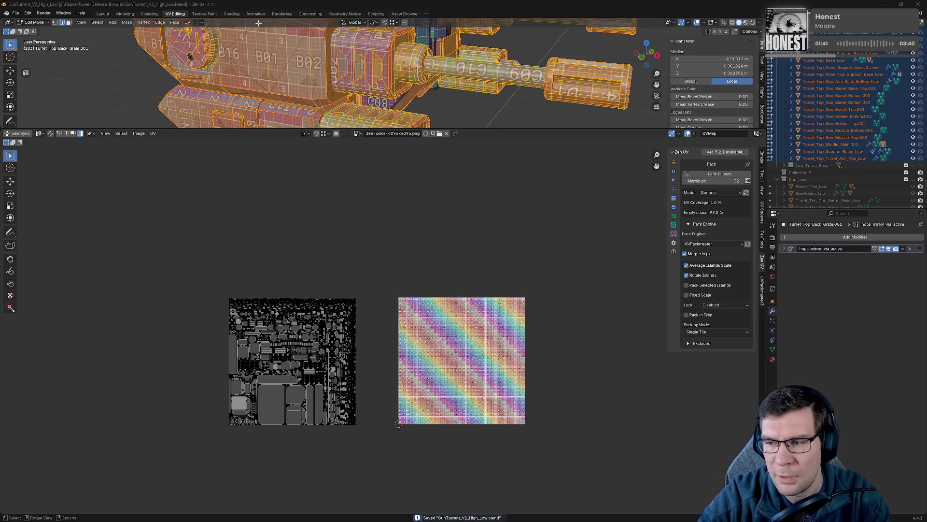
{"action": "key", "text": "alt+Tab"}
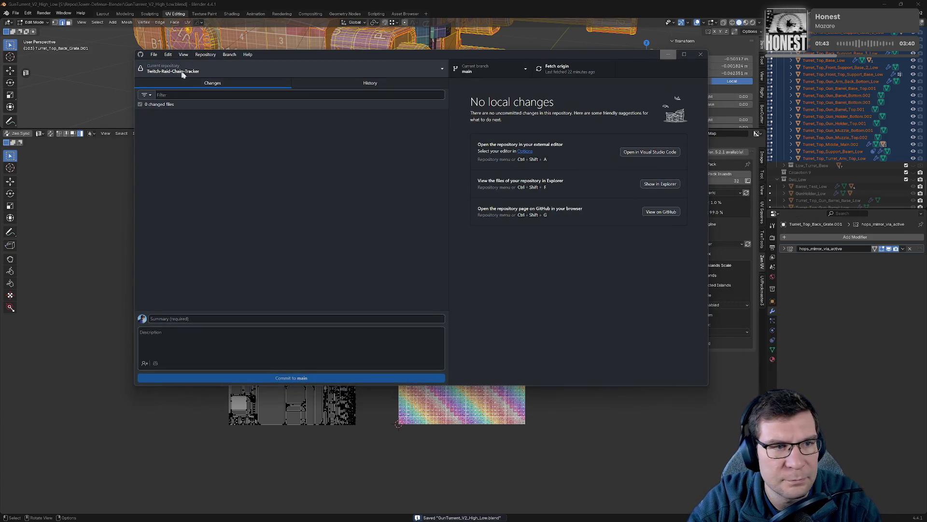
{"action": "key", "text": "alt+Tab"}
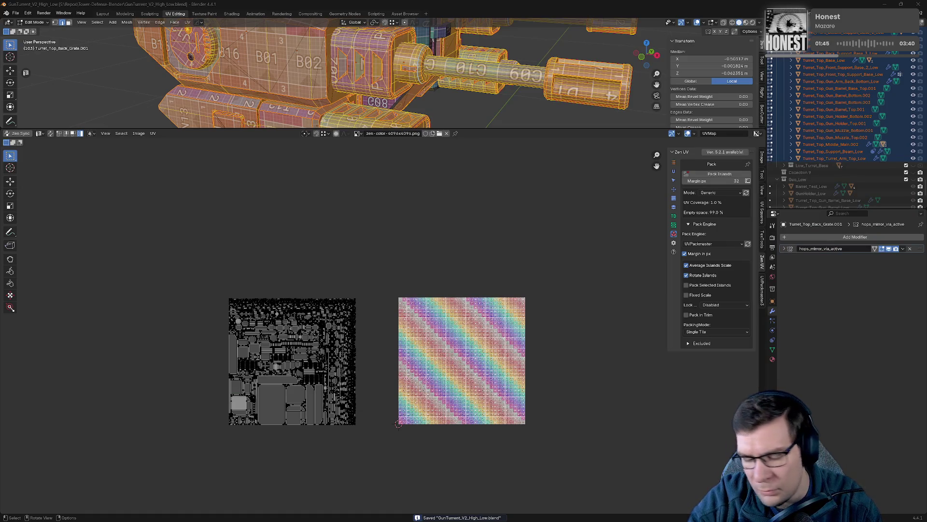